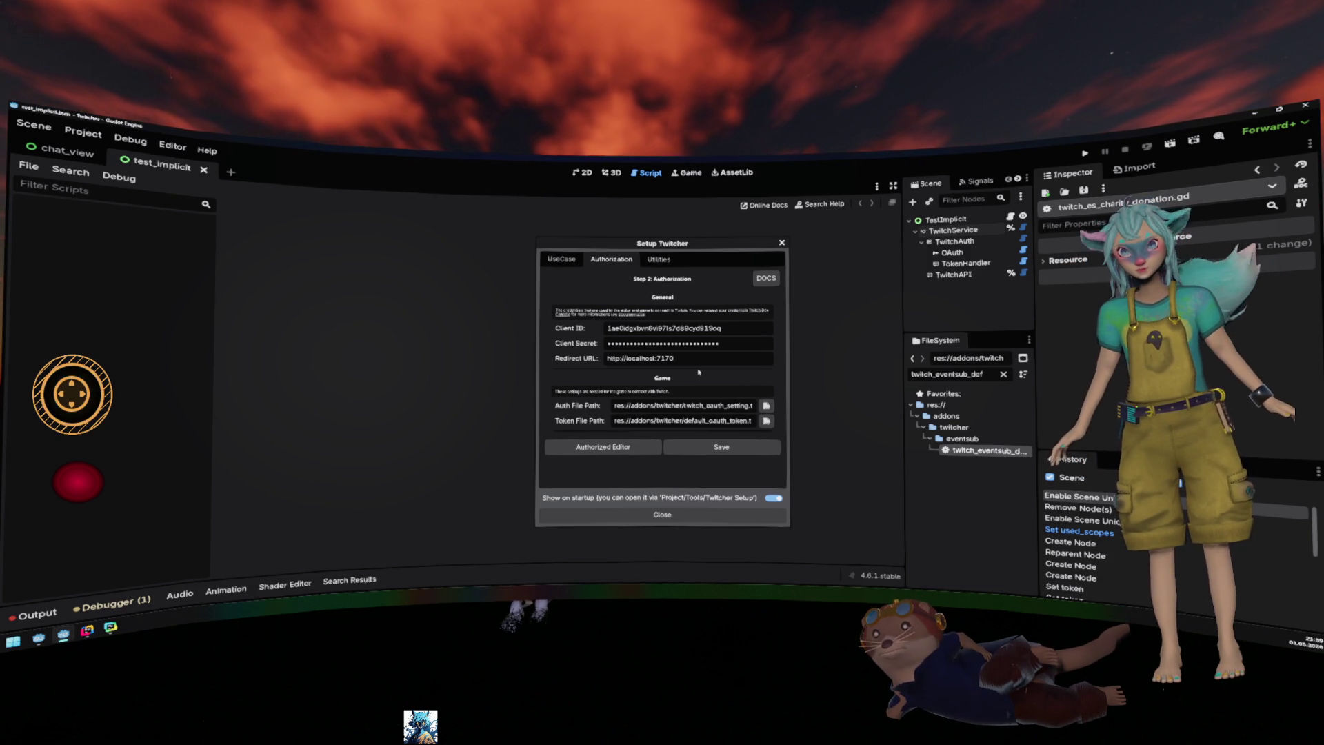
Step: Select the client secret and client ID values in the Twitcher setup fields
mouse_move(720, 364)
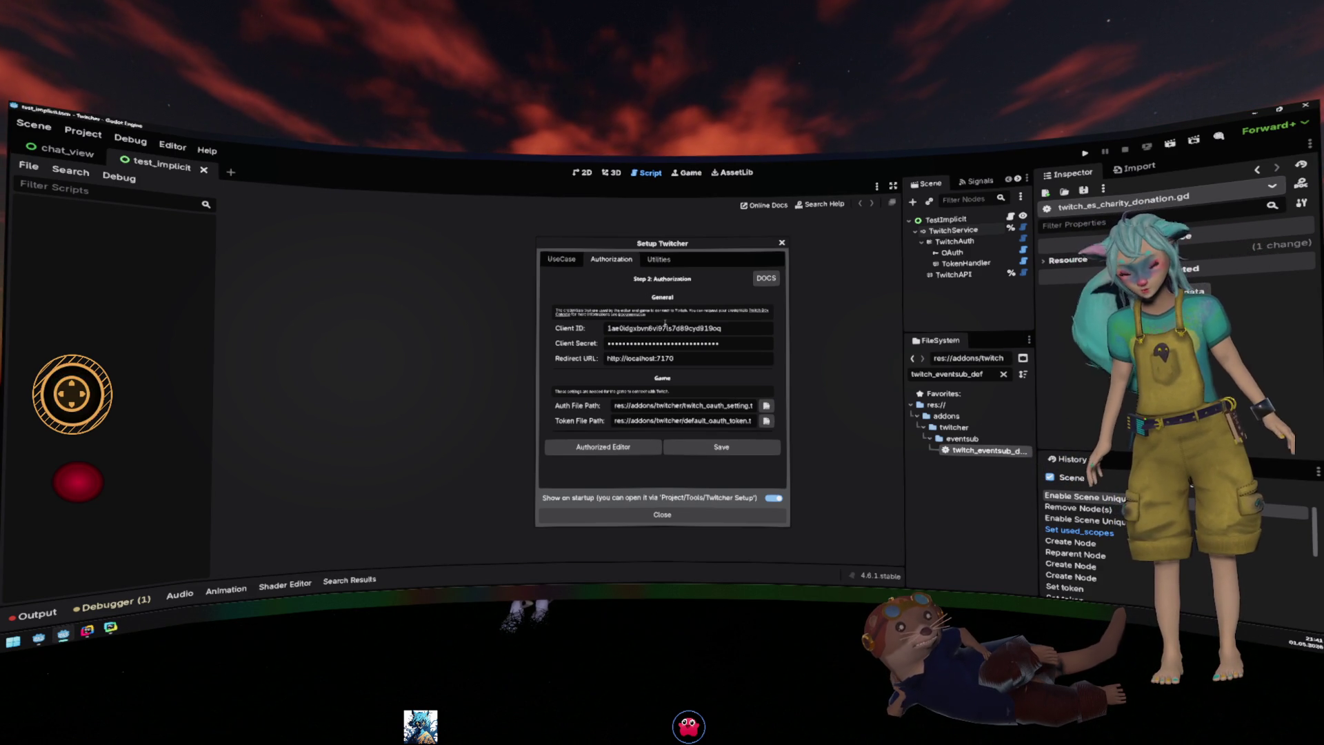
click(735, 342)
key(ctrl+a)
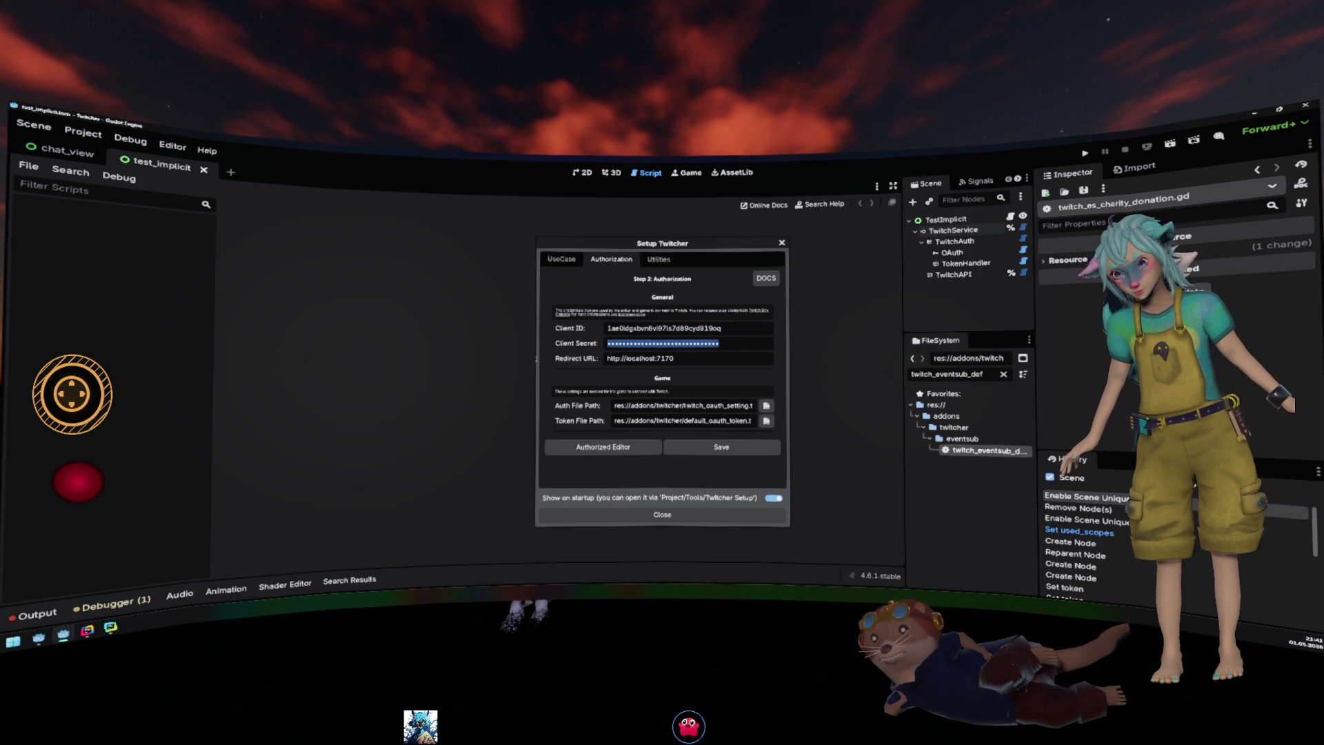
drag(721, 328, 603, 340)
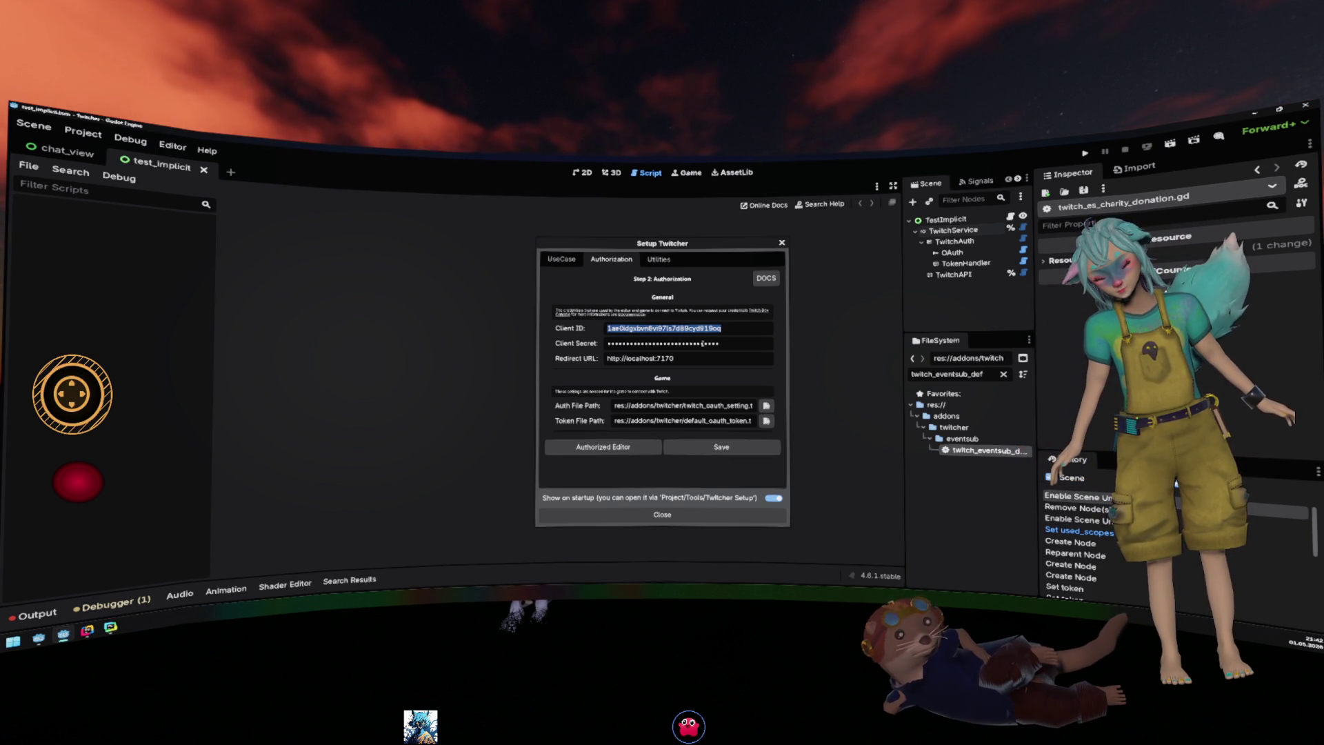
Step: Switch to the Use Case step and look through the Overlay chat scopes list
click(563, 260)
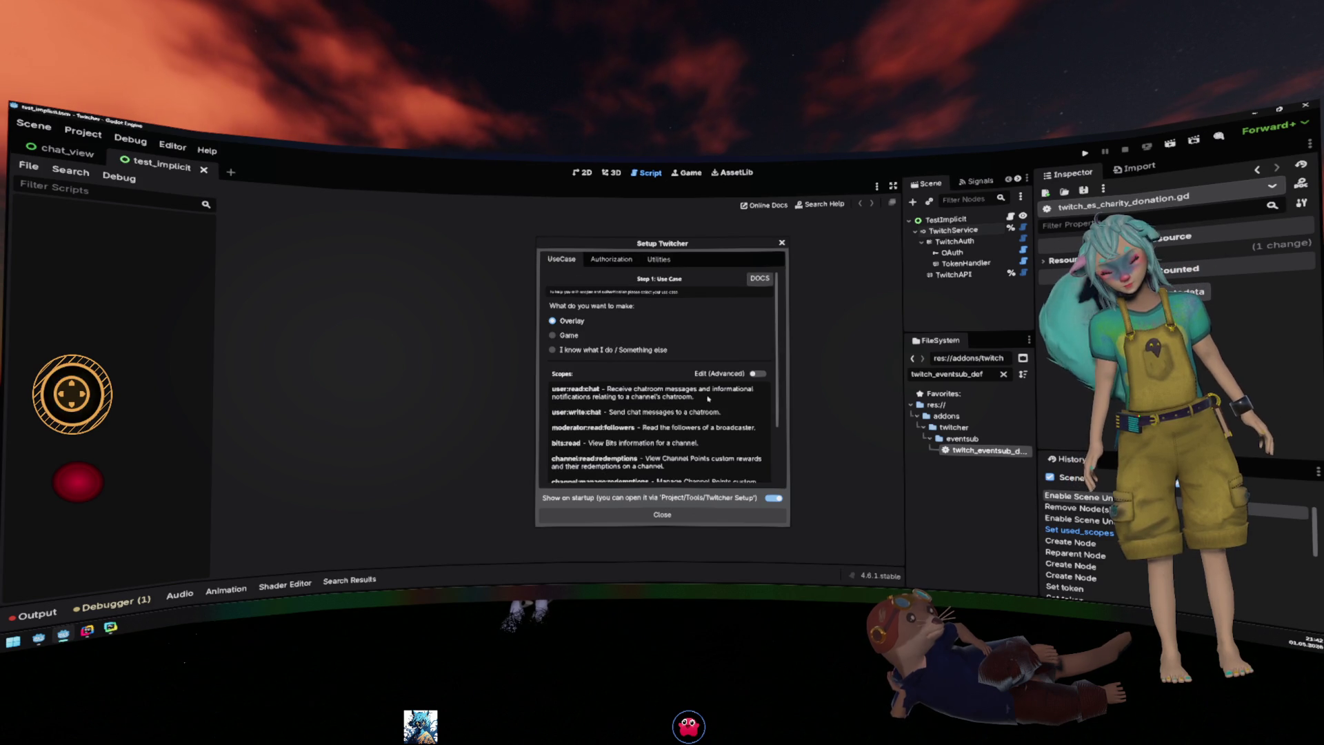
scroll(716, 327, down, 3)
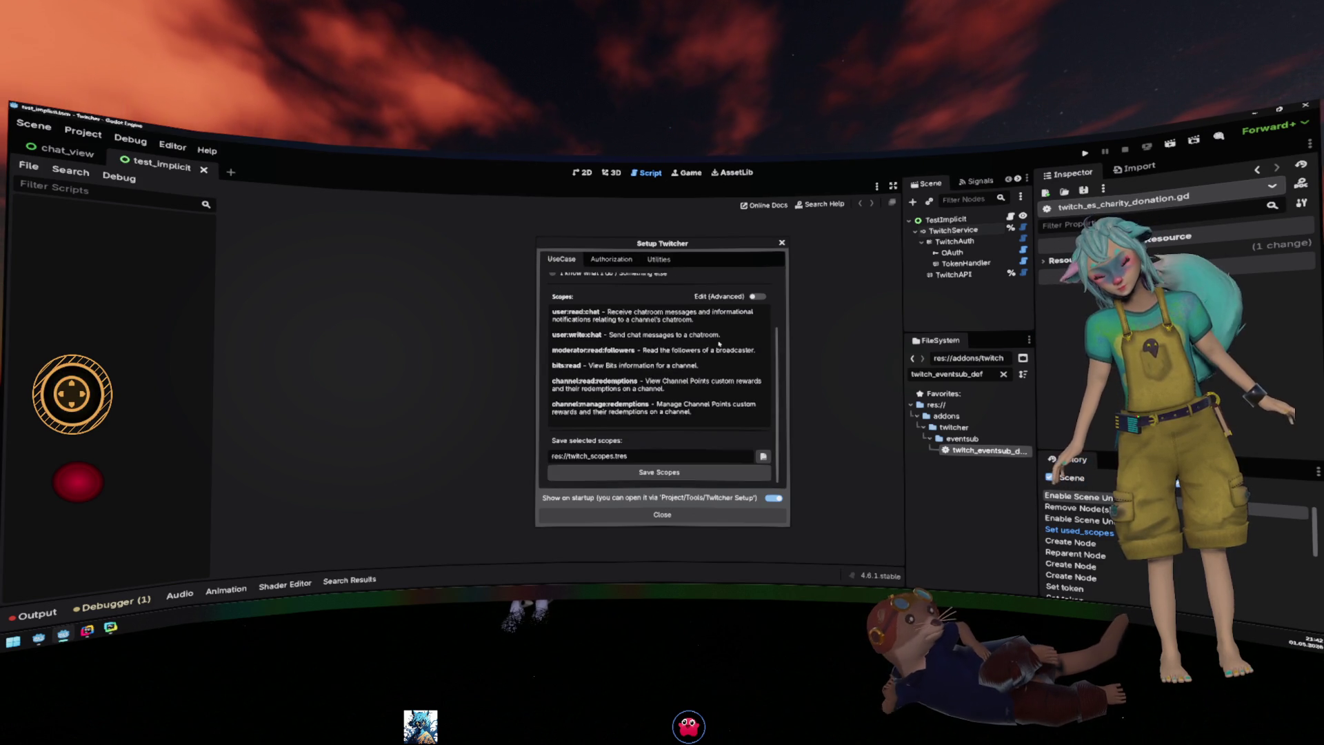
scroll(720, 342, up, 3)
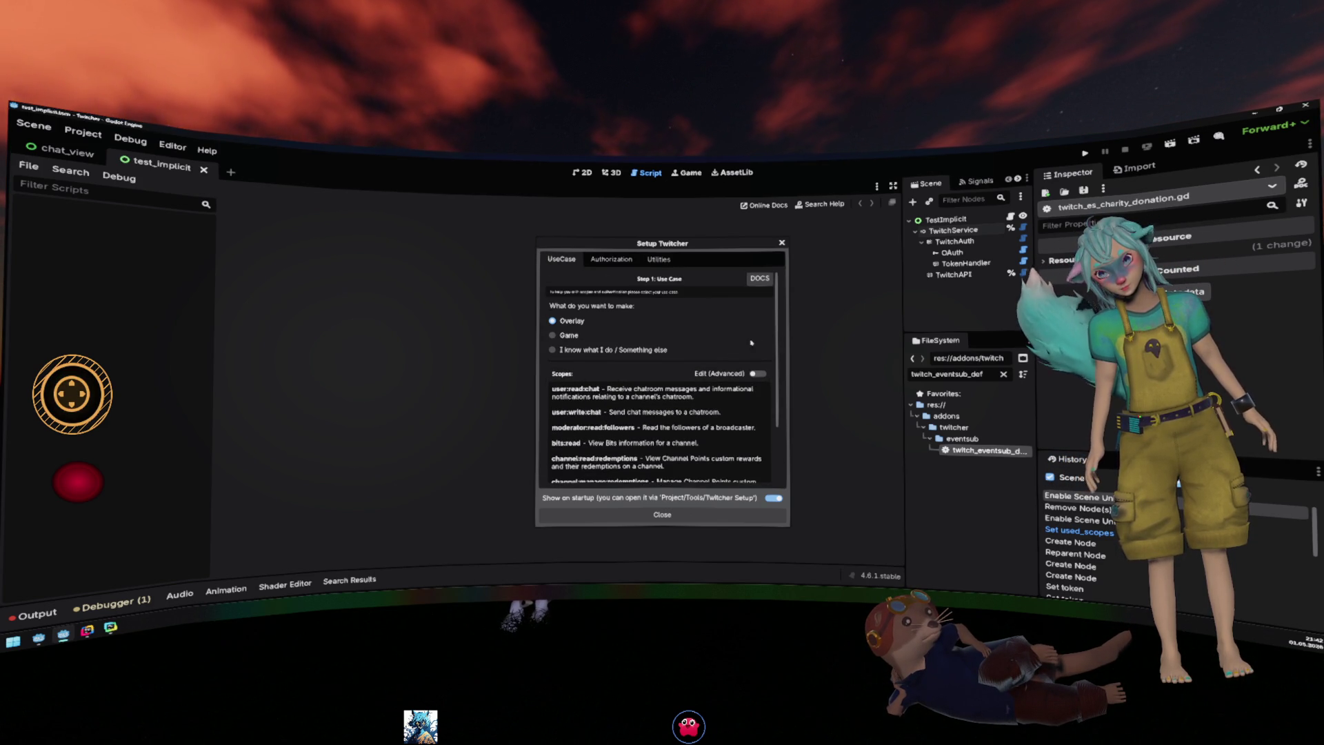
scroll(778, 390, down, 2)
scroll(778, 390, up, 2)
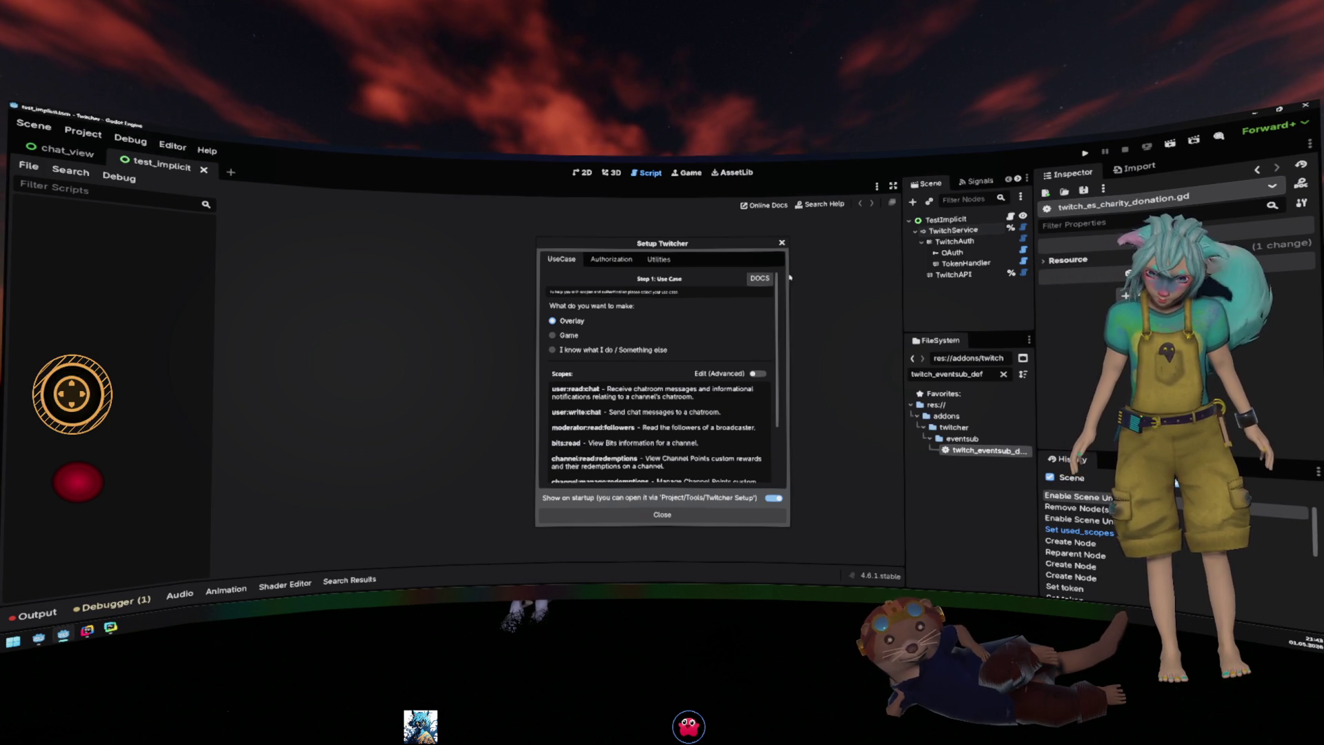
scroll(780, 279, down, 3)
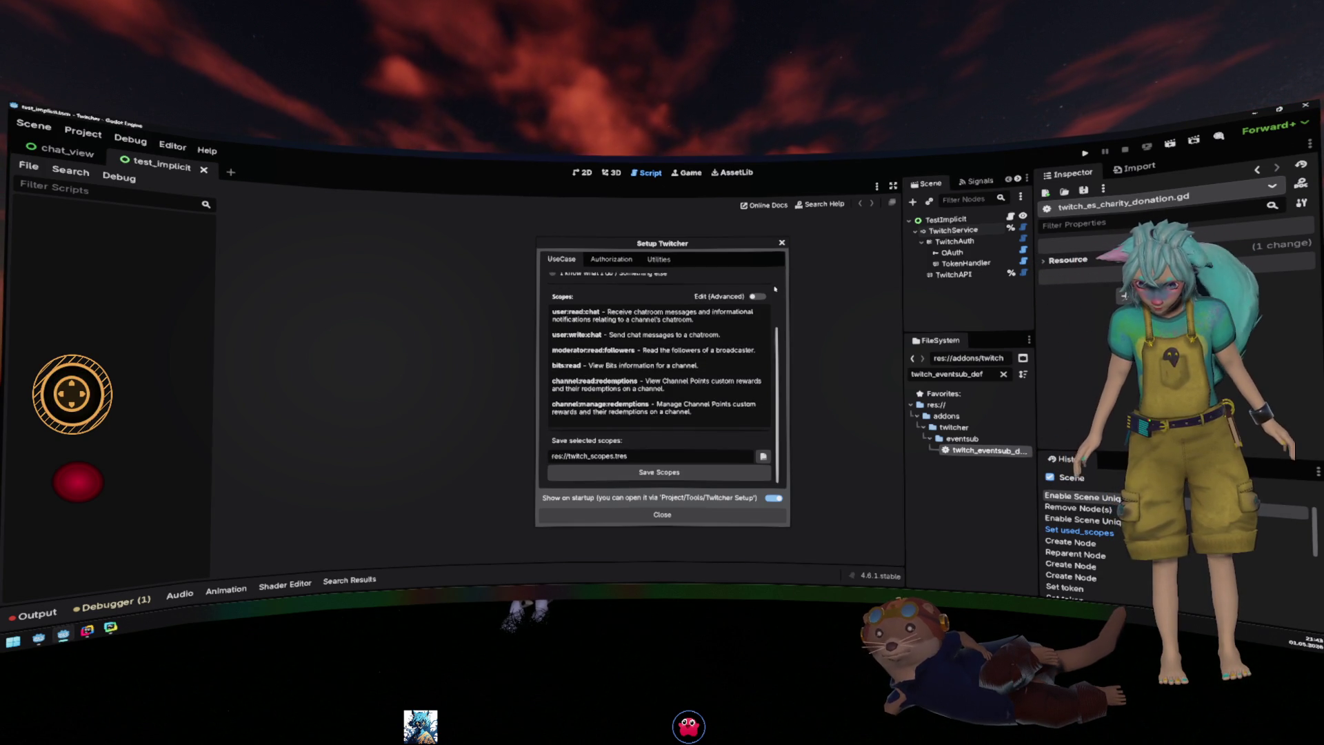
scroll(776, 289, up, 3)
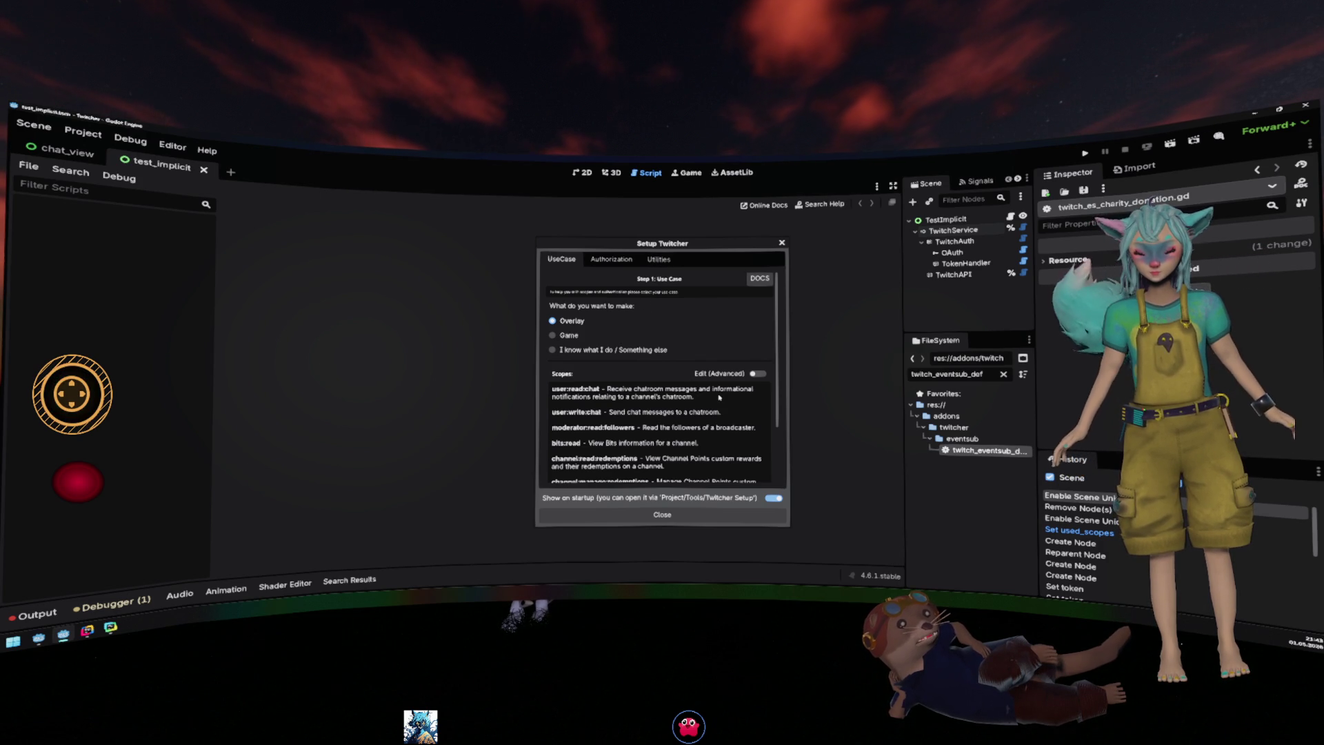
Step: Close the Twitcher setup and test_implicit scene, enlarge the scene tree, and clear the file filter
click(783, 242)
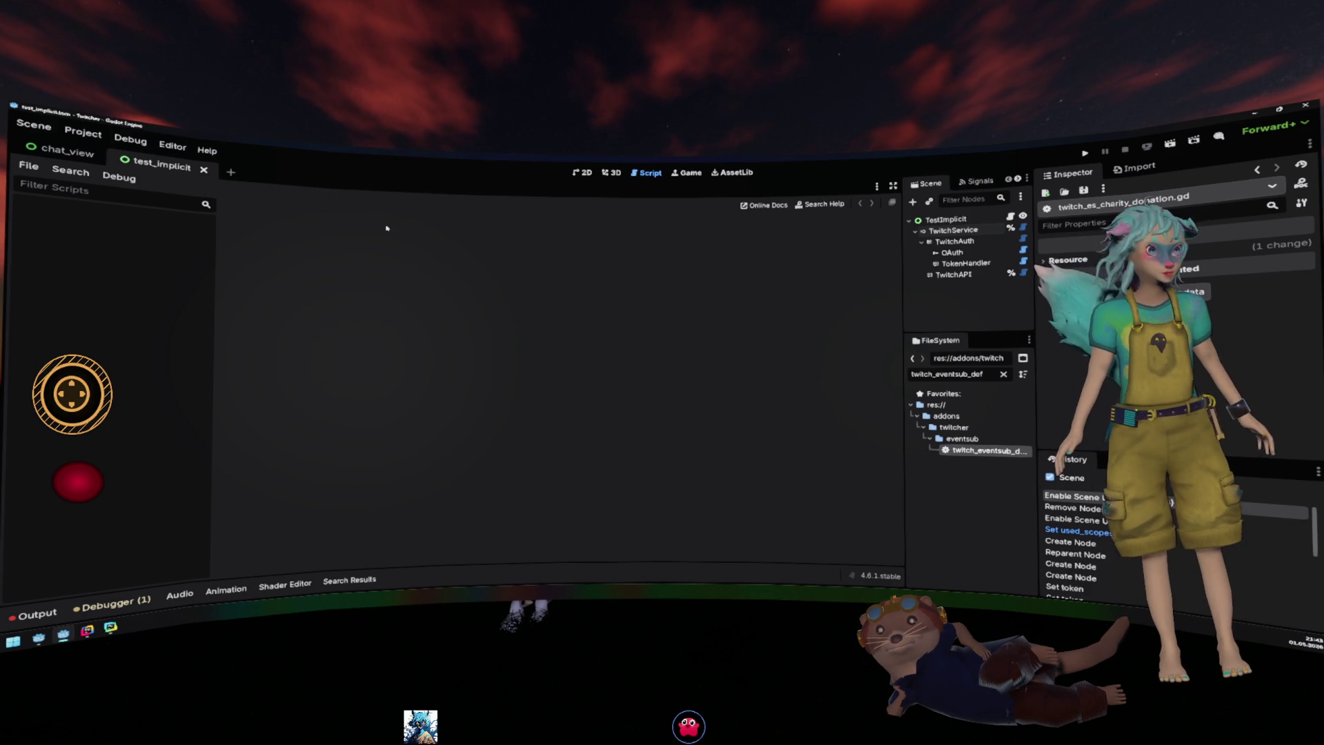
click(204, 170)
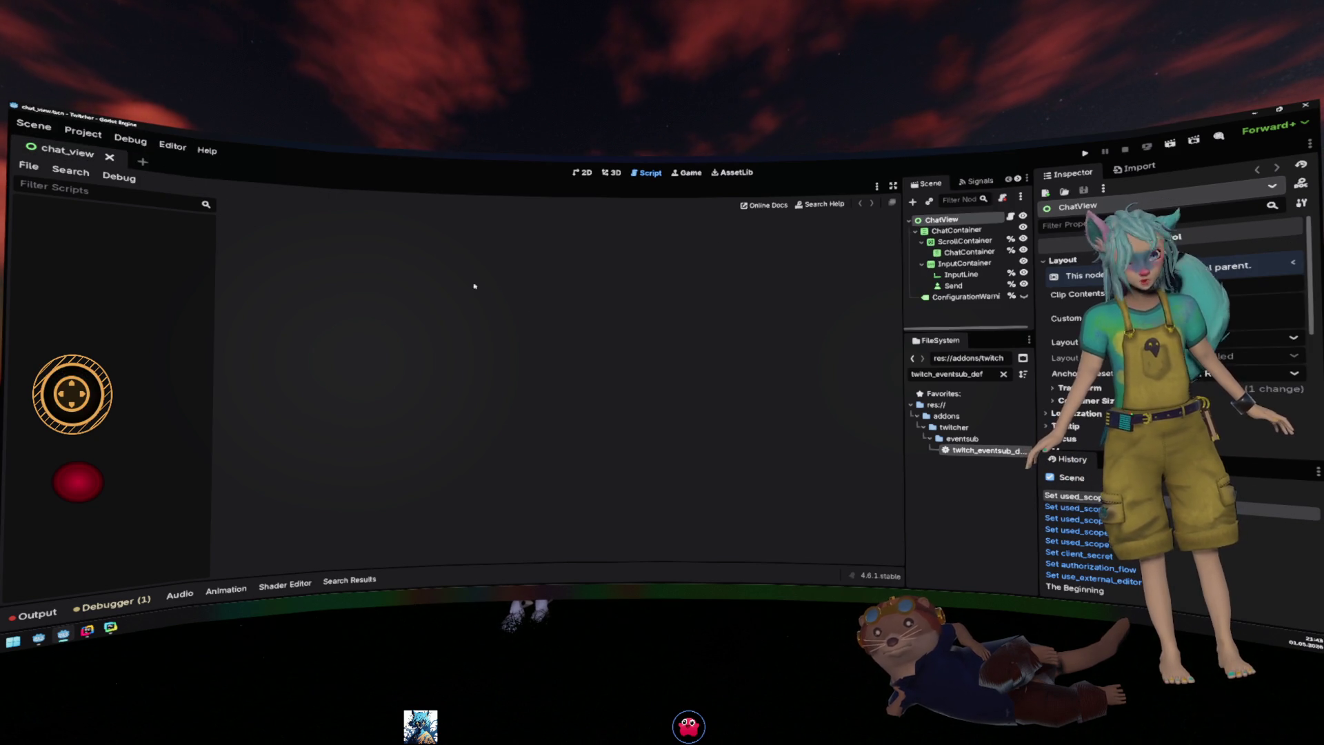
click(945, 324)
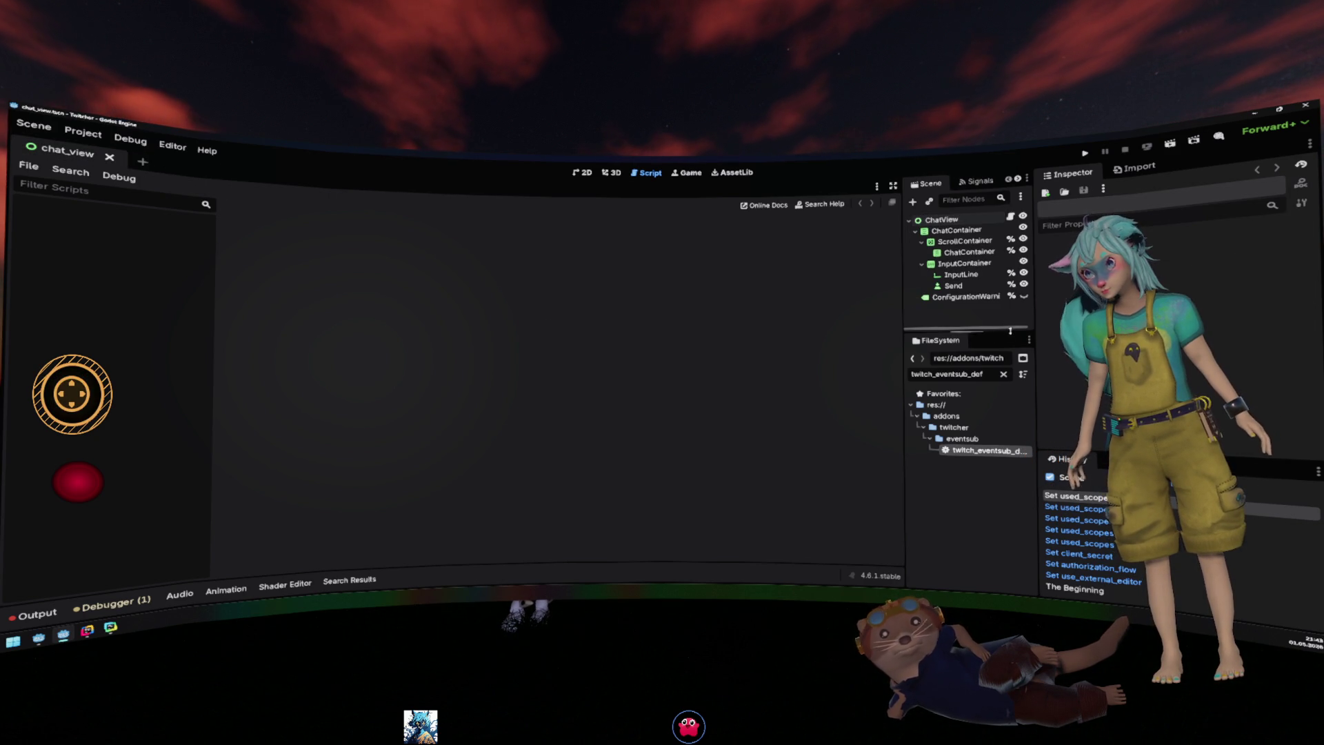
mouse_move(967, 327)
mouse_down()
mouse_move(972, 372)
mouse_move(1102, 388)
mouse_up()
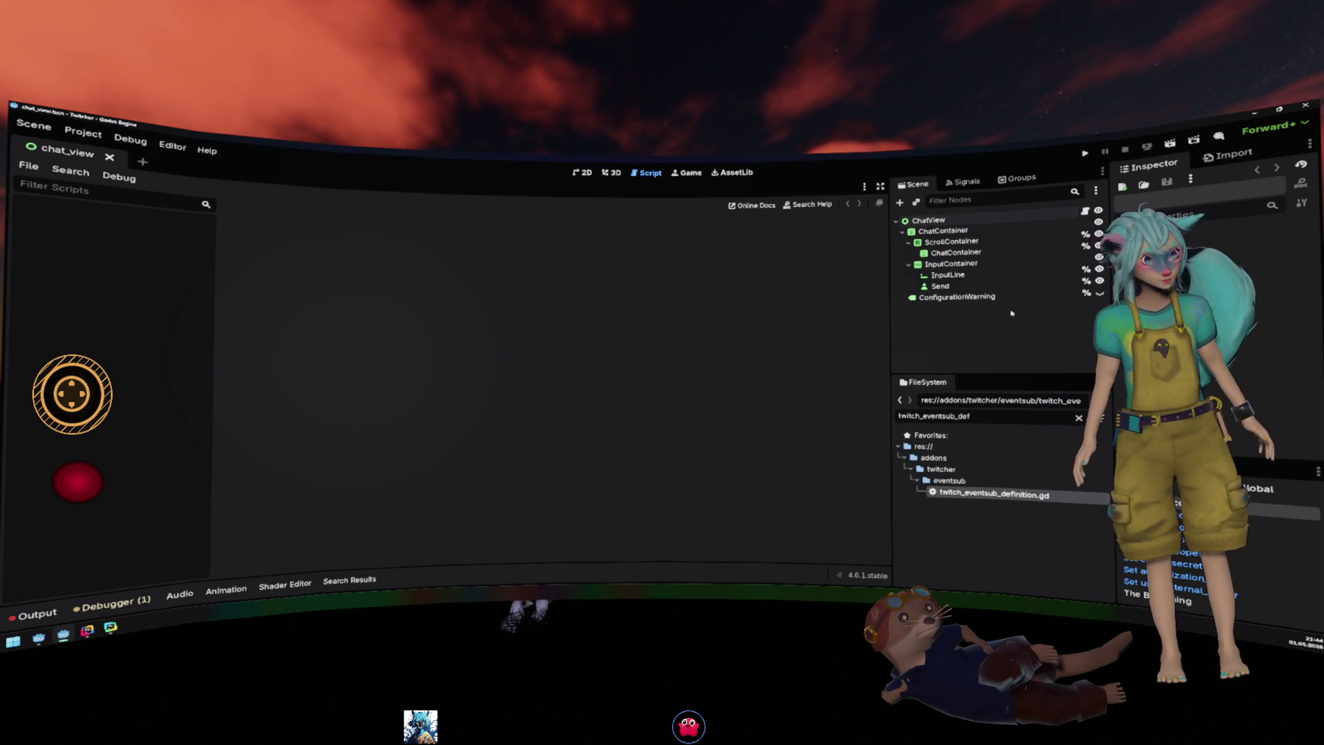
click(1080, 418)
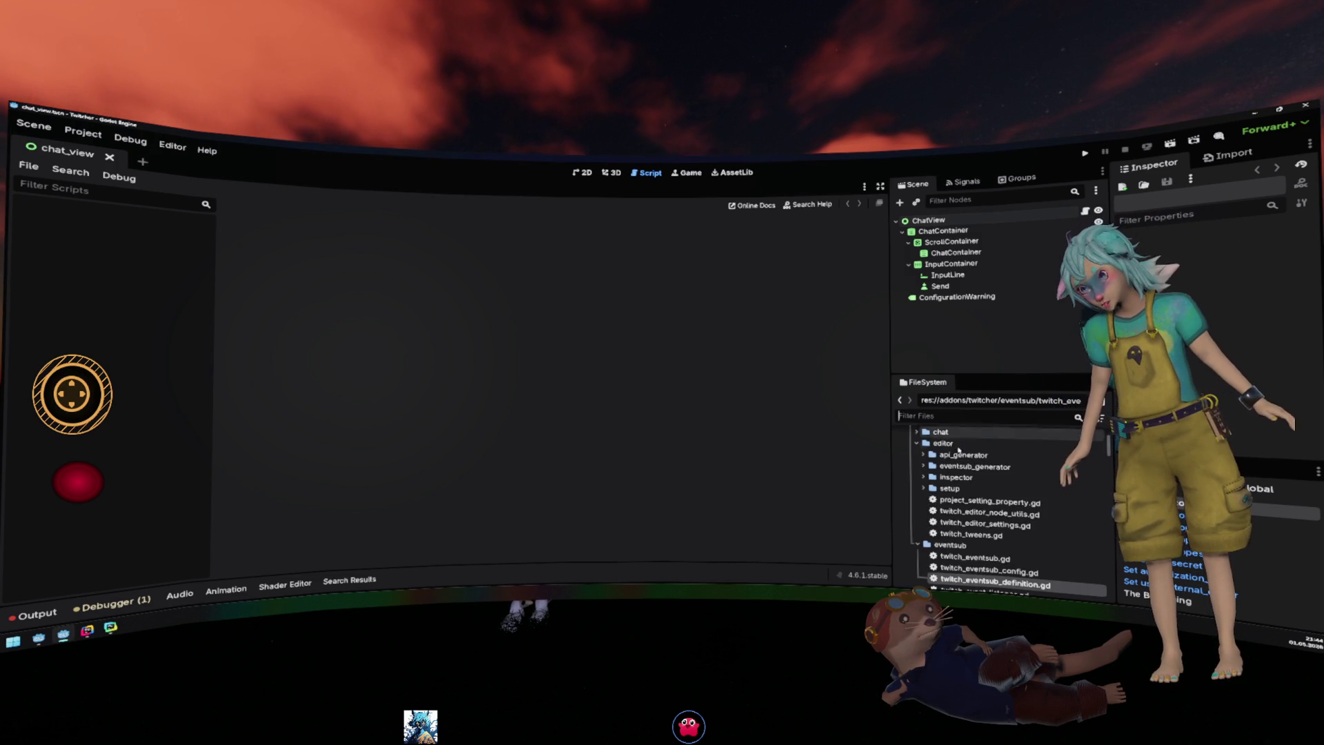
Step: Check the root folder's context menu, then show the lobby scene in 3D, zoomed out
right_click(970, 450)
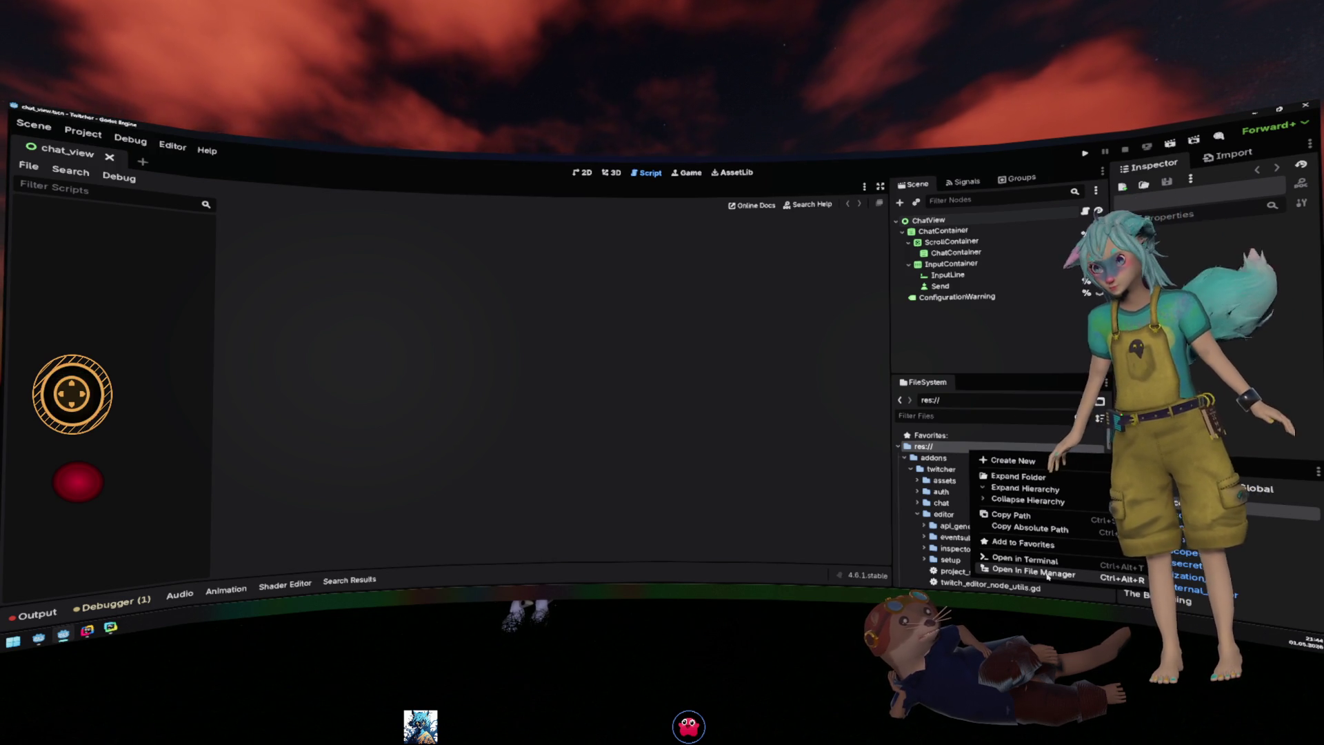
click(1047, 577)
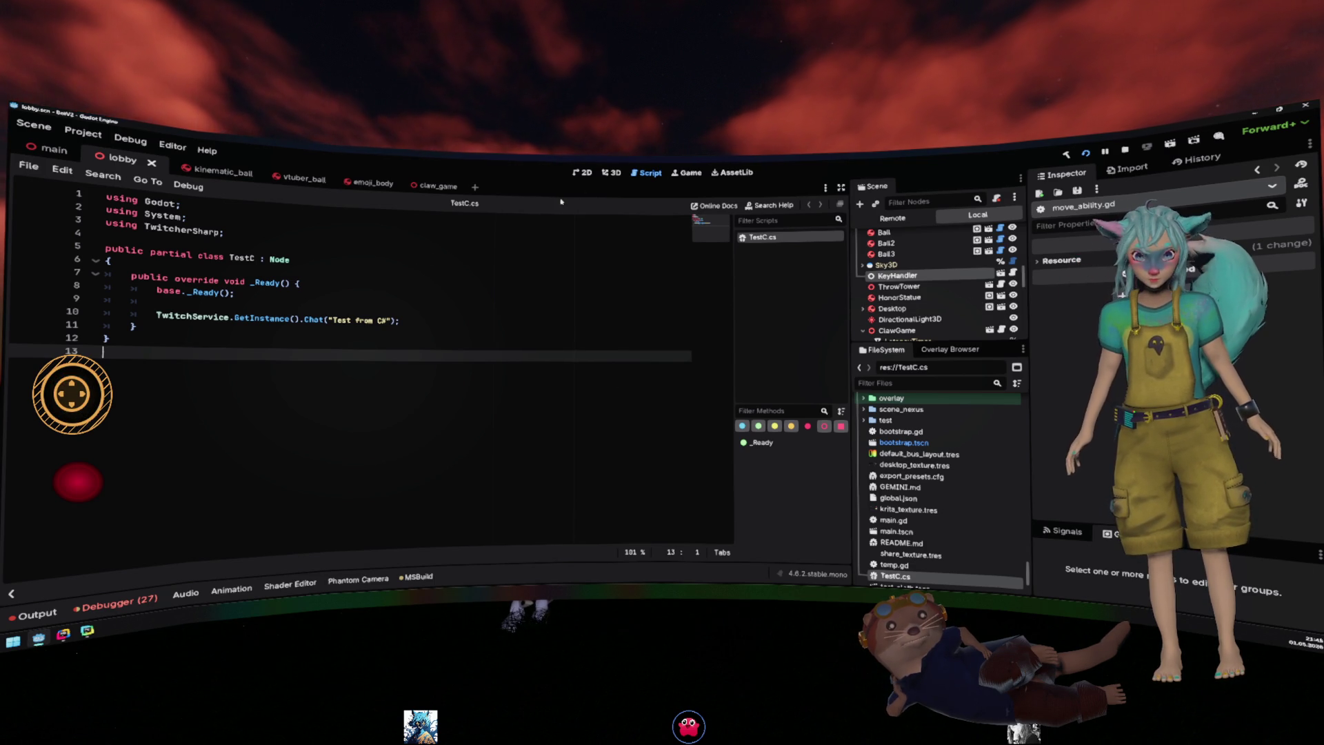
click(611, 172)
scroll(309, 276, down, 5)
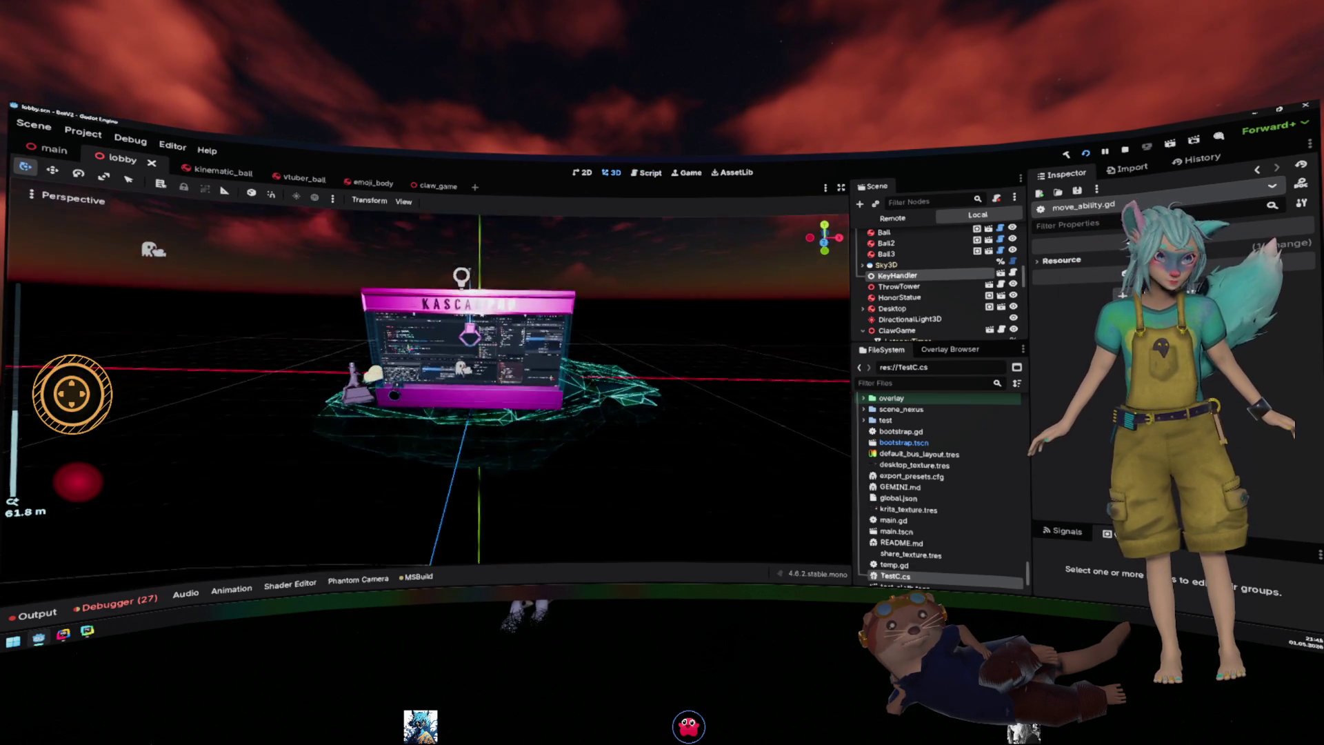
Step: Show the claw_game scene in the 2D editor, zoomed to about 235% around the joystick
click(582, 172)
scroll(346, 287, up, 8)
click(433, 367)
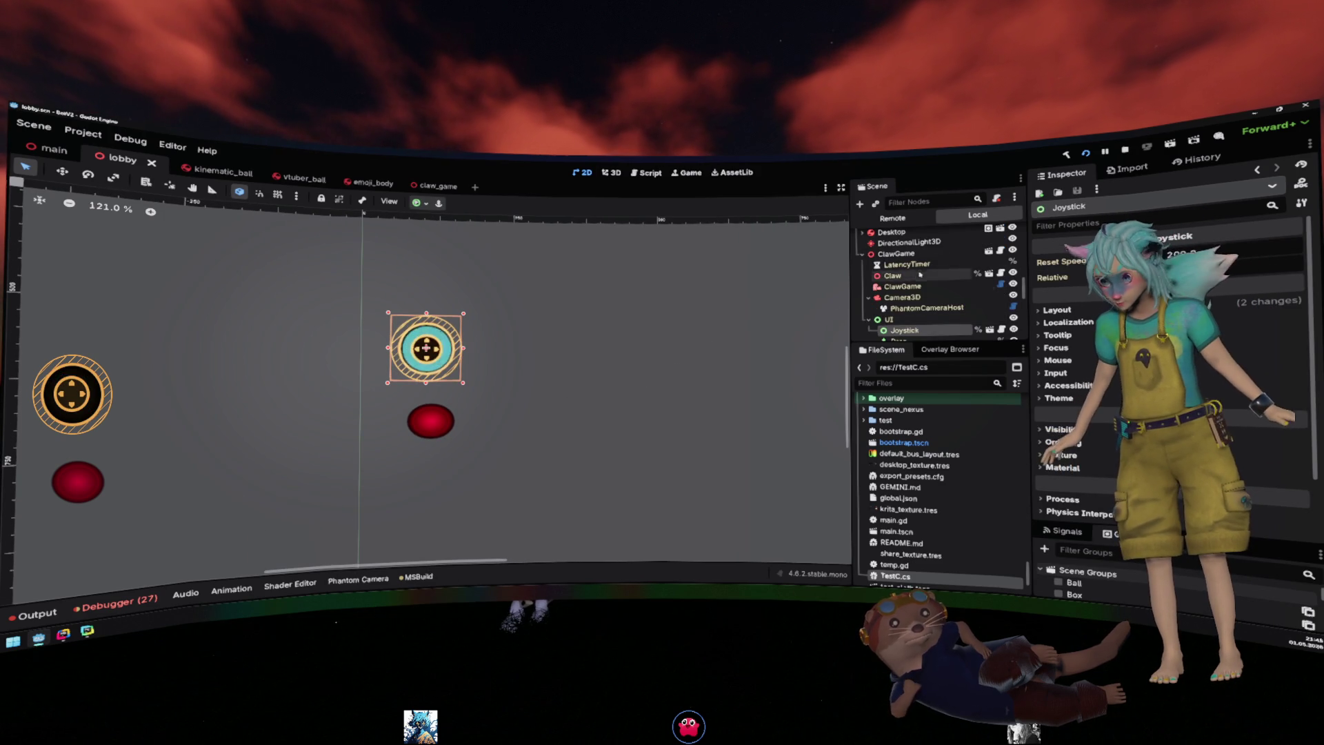
click(988, 251)
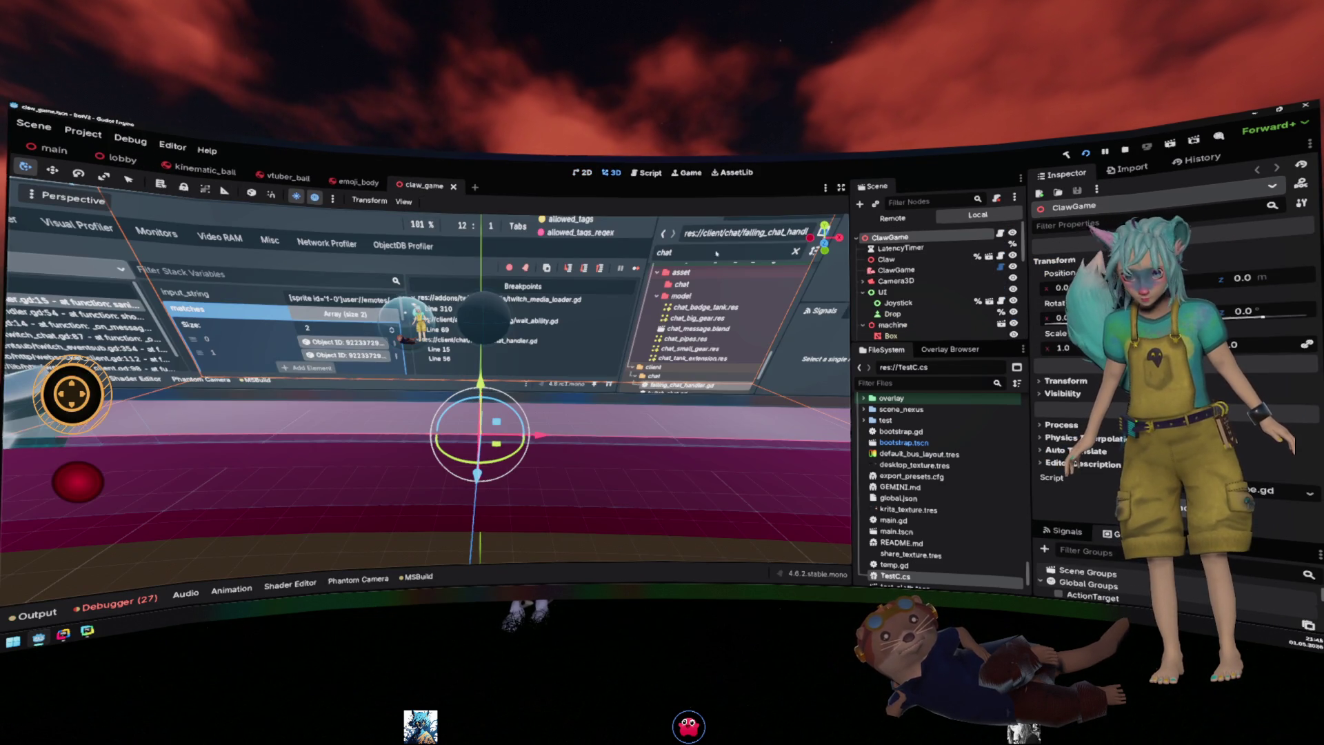
scroll(455, 276, down, 2)
scroll(468, 284, down, 10)
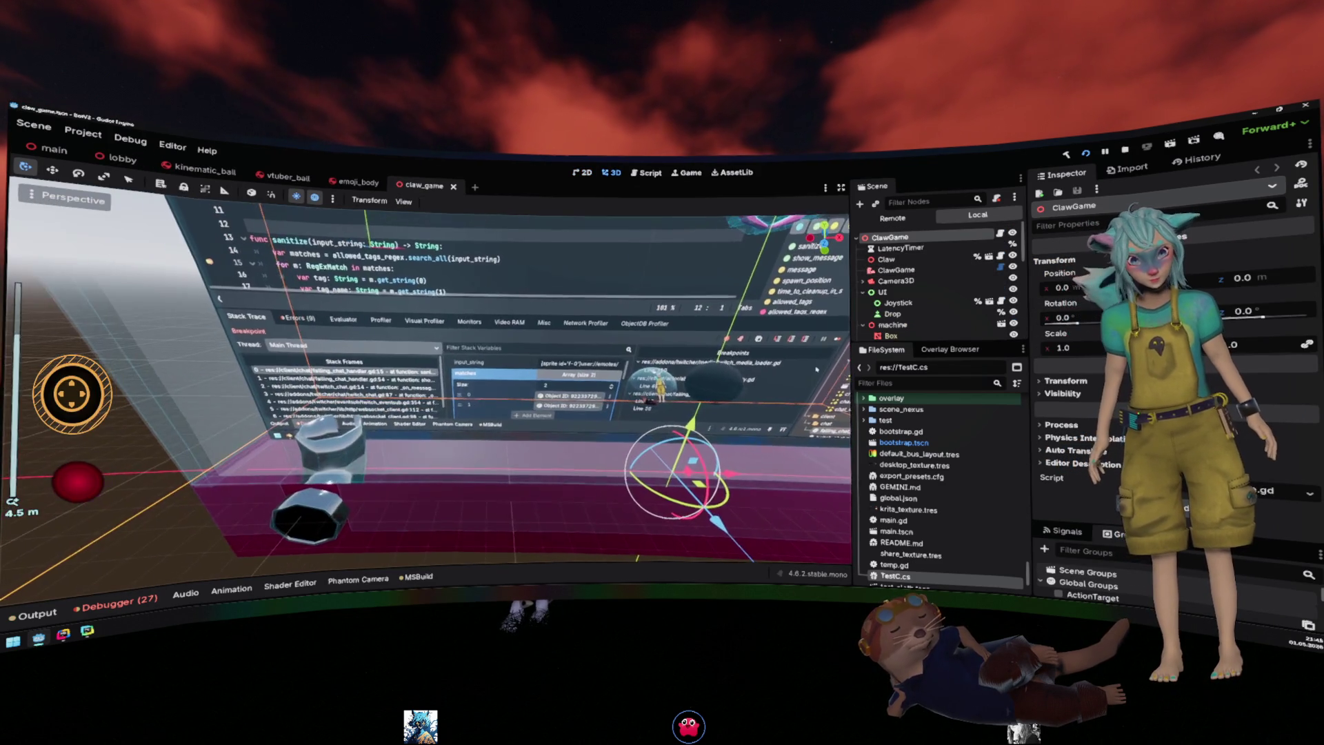
key(ctrl+F1)
scroll(662, 310, up, 5)
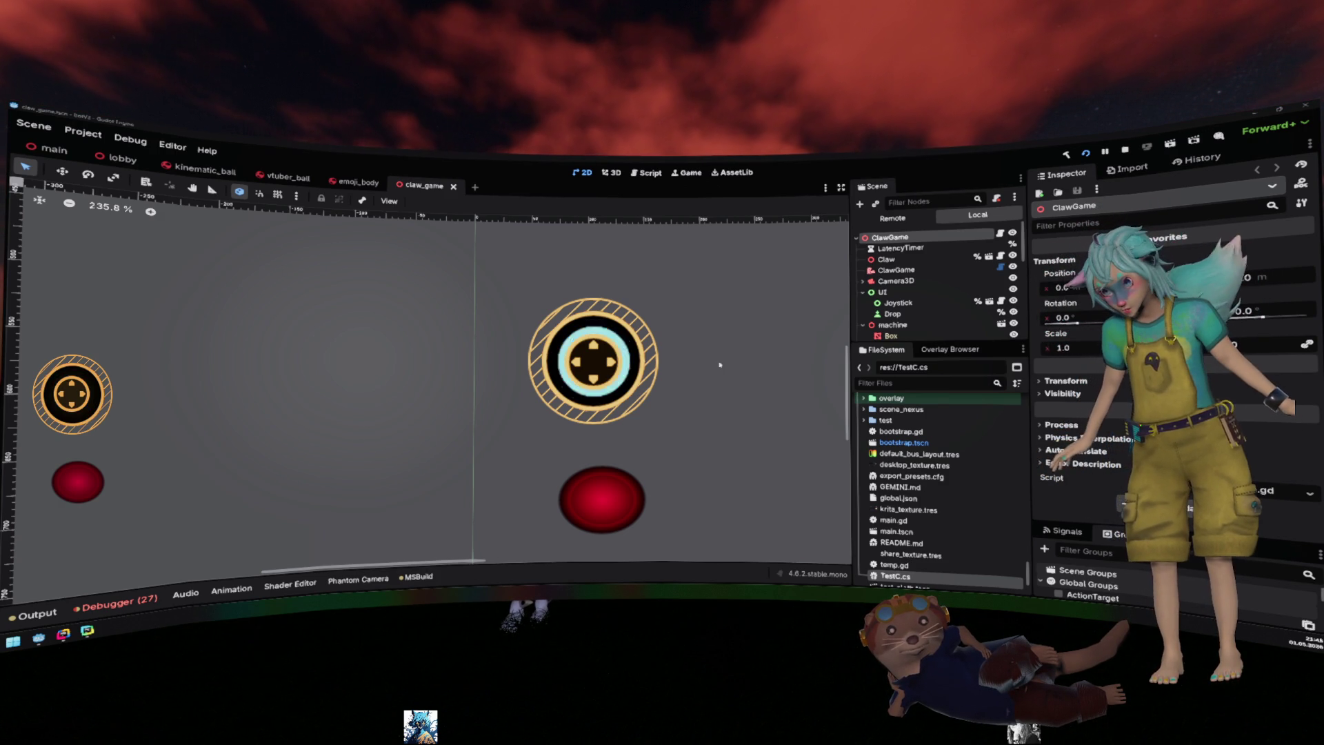
scroll(936, 432, down, 3)
Step: Filter files by 'joys', instance joystick_horizontal.tscn under UI, and move JoystickBase onto the old joystick
click(915, 382)
text(joys)
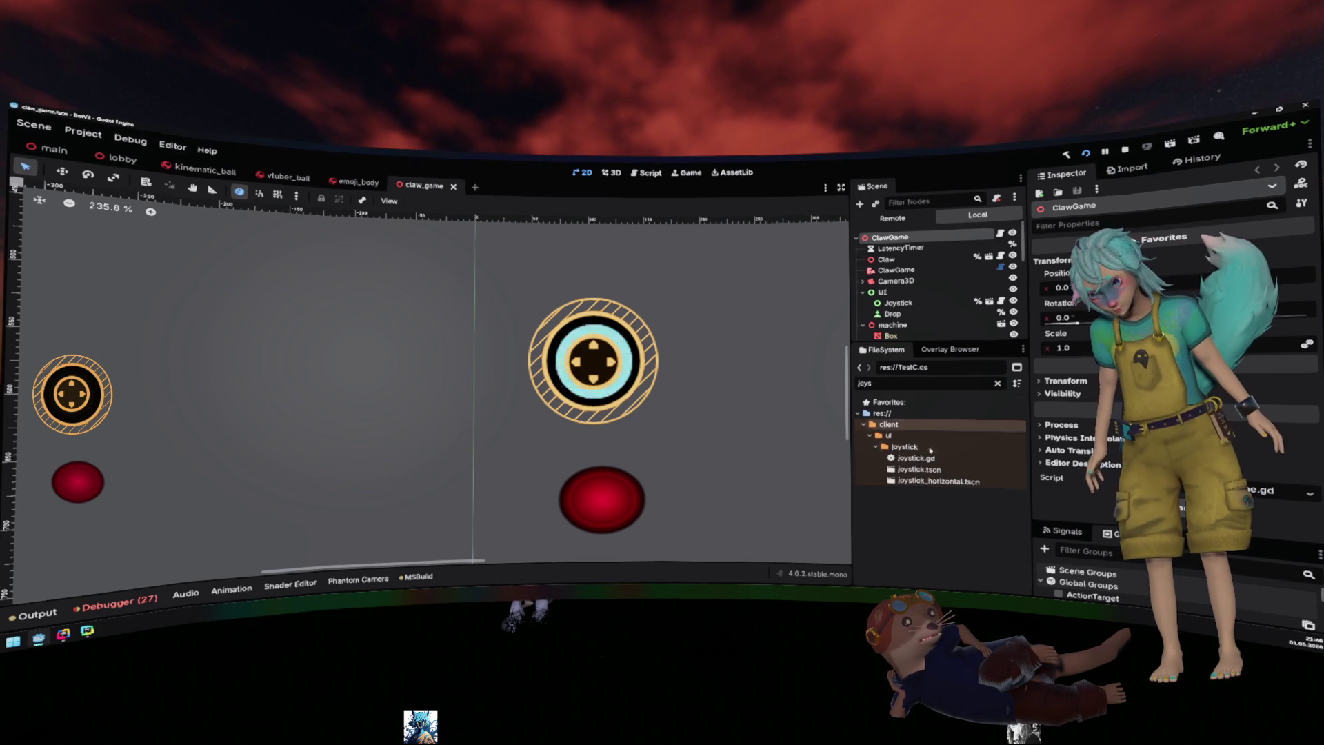
drag(938, 480, 909, 277)
scroll(779, 325, down, 8)
drag(813, 326, 643, 401)
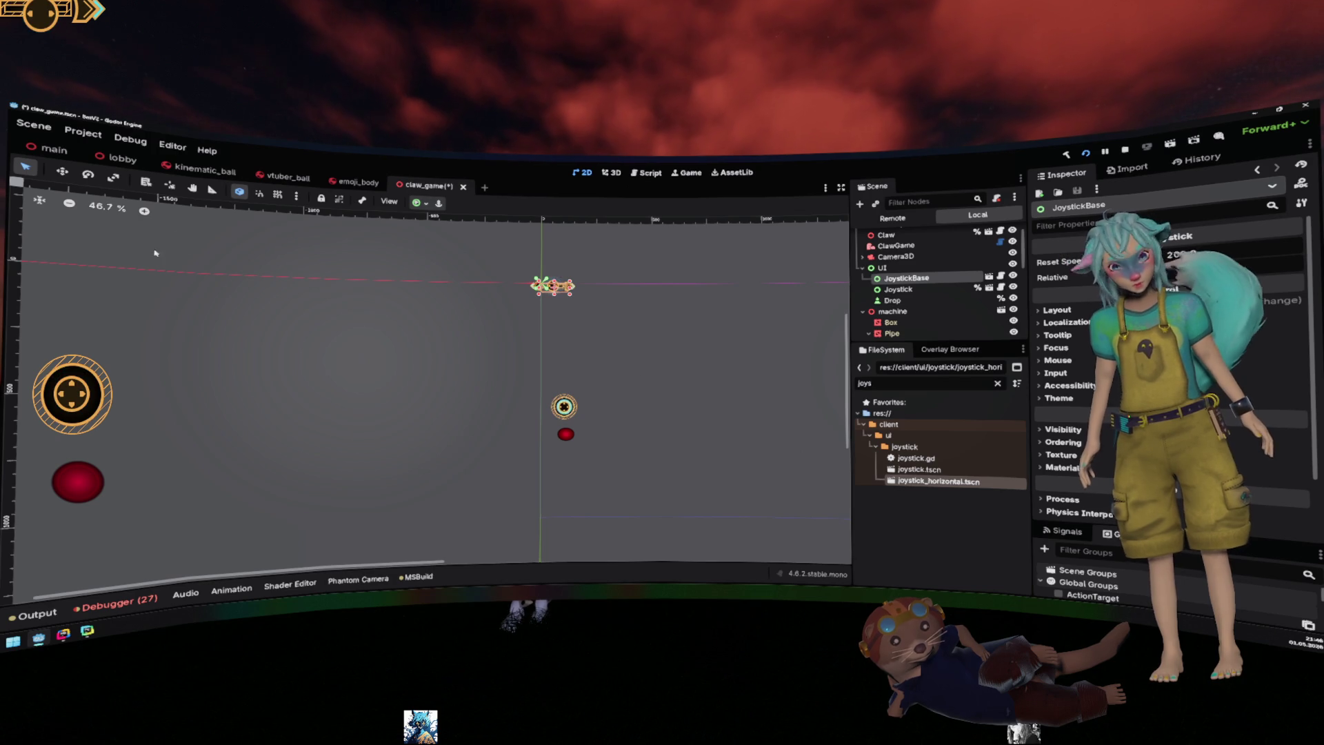
key(w)
mouse_move(557, 393)
mouse_down()
mouse_move(637, 489)
mouse_move(578, 502)
mouse_up()
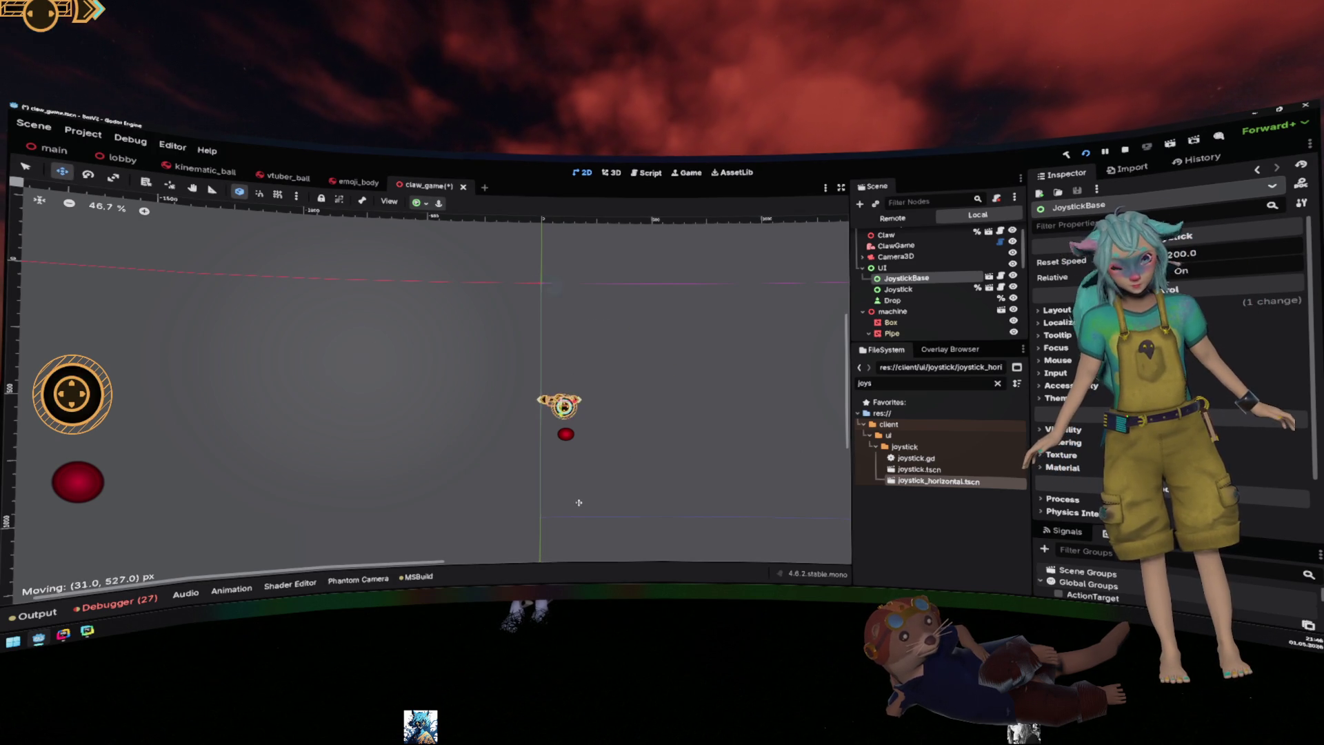
scroll(566, 420, up, 5)
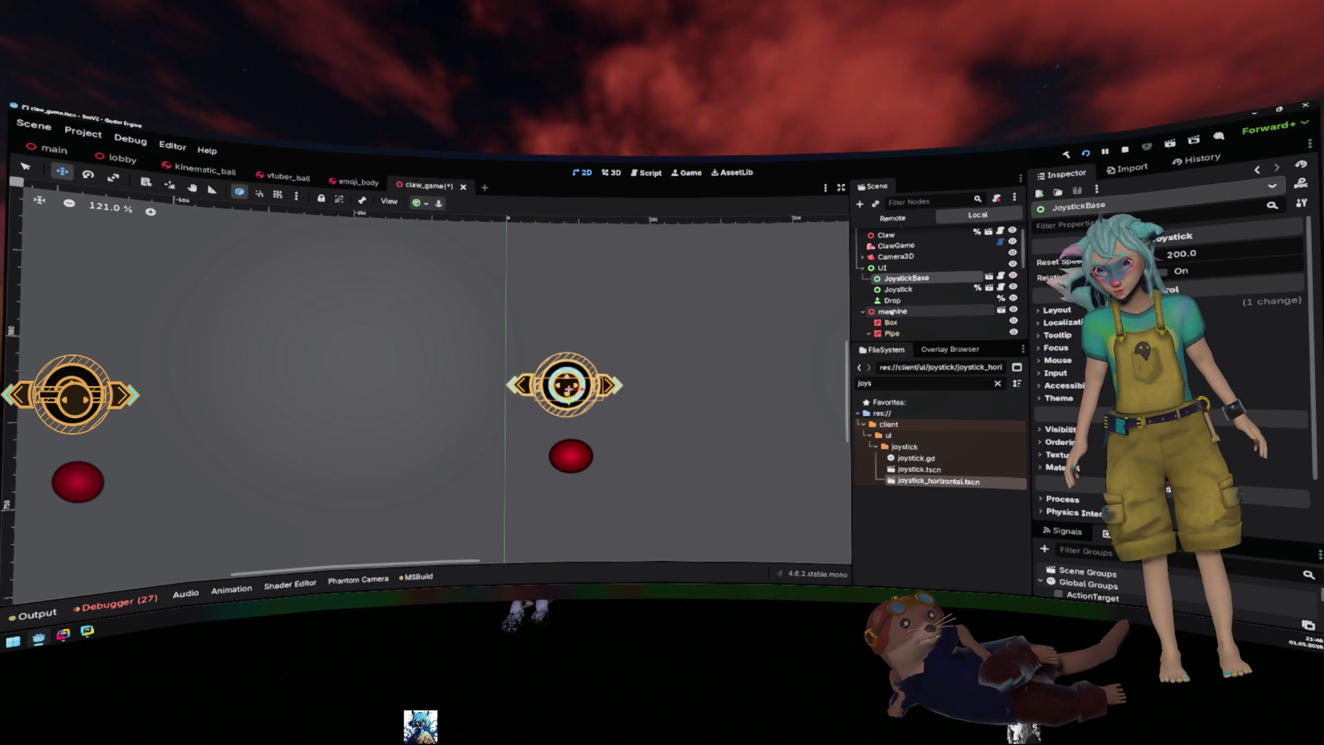
Step: Rename JoystickBase to Joystickd and make it accessible by unique name
click(959, 289)
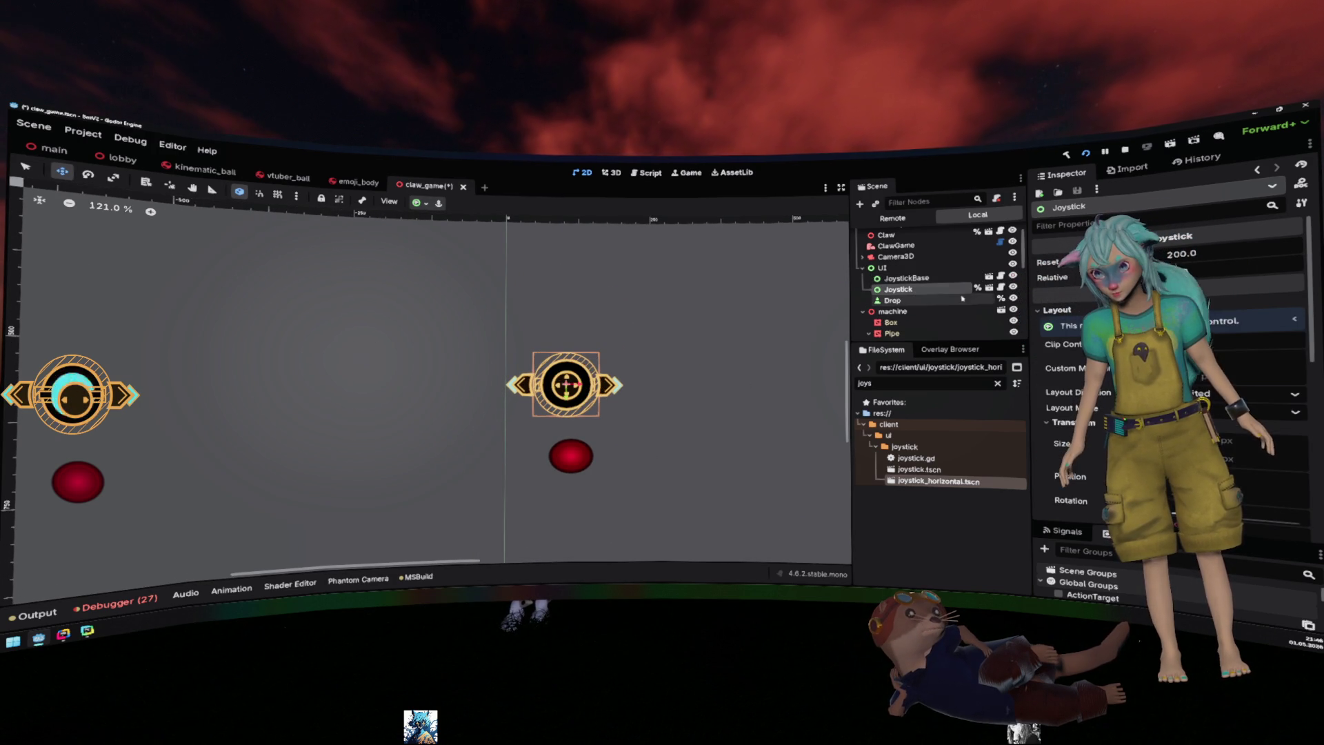
click(932, 280)
click(932, 279)
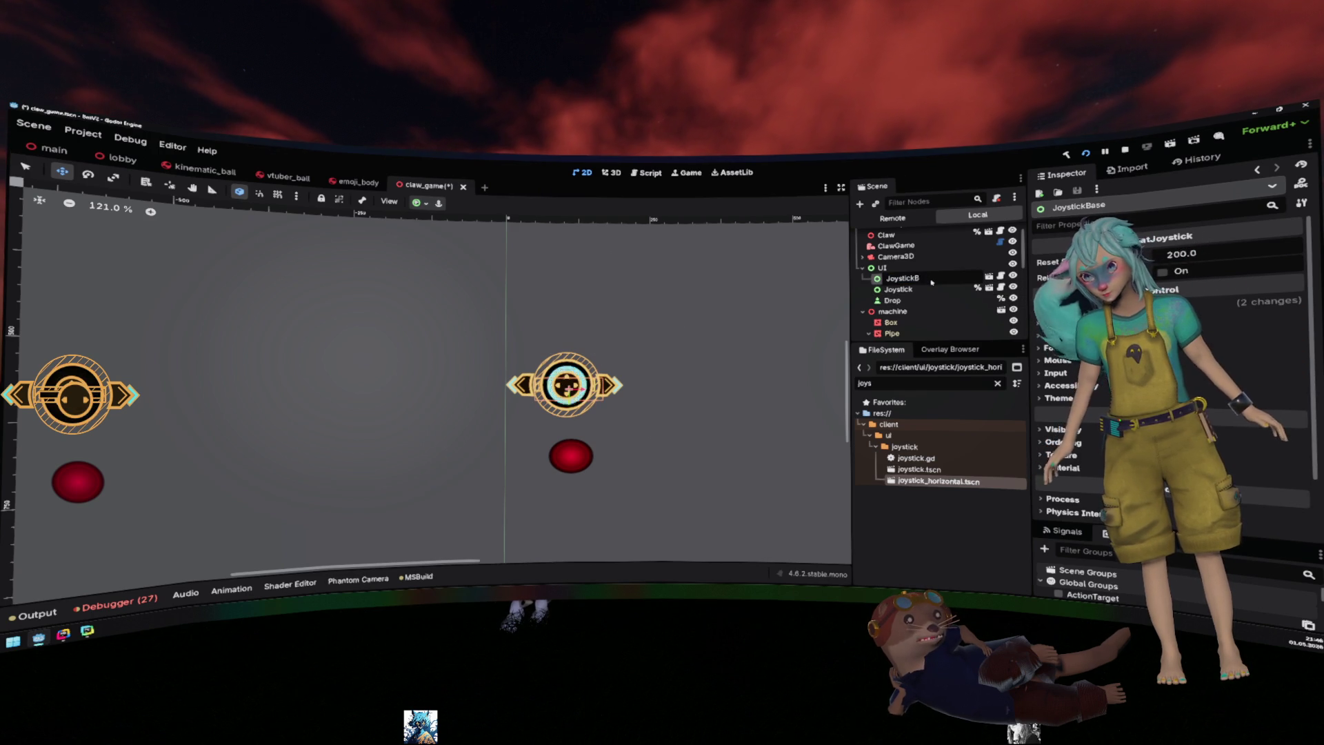
key(Return)
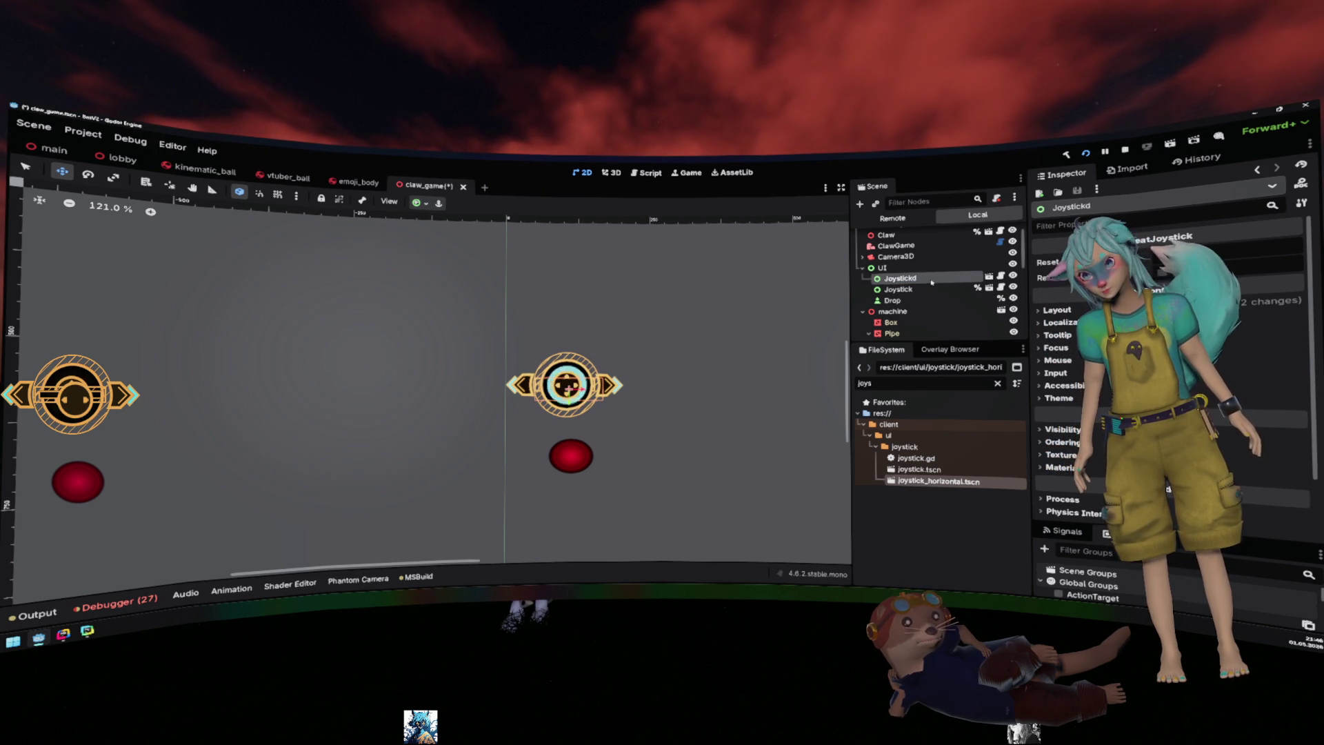
right_click(931, 281)
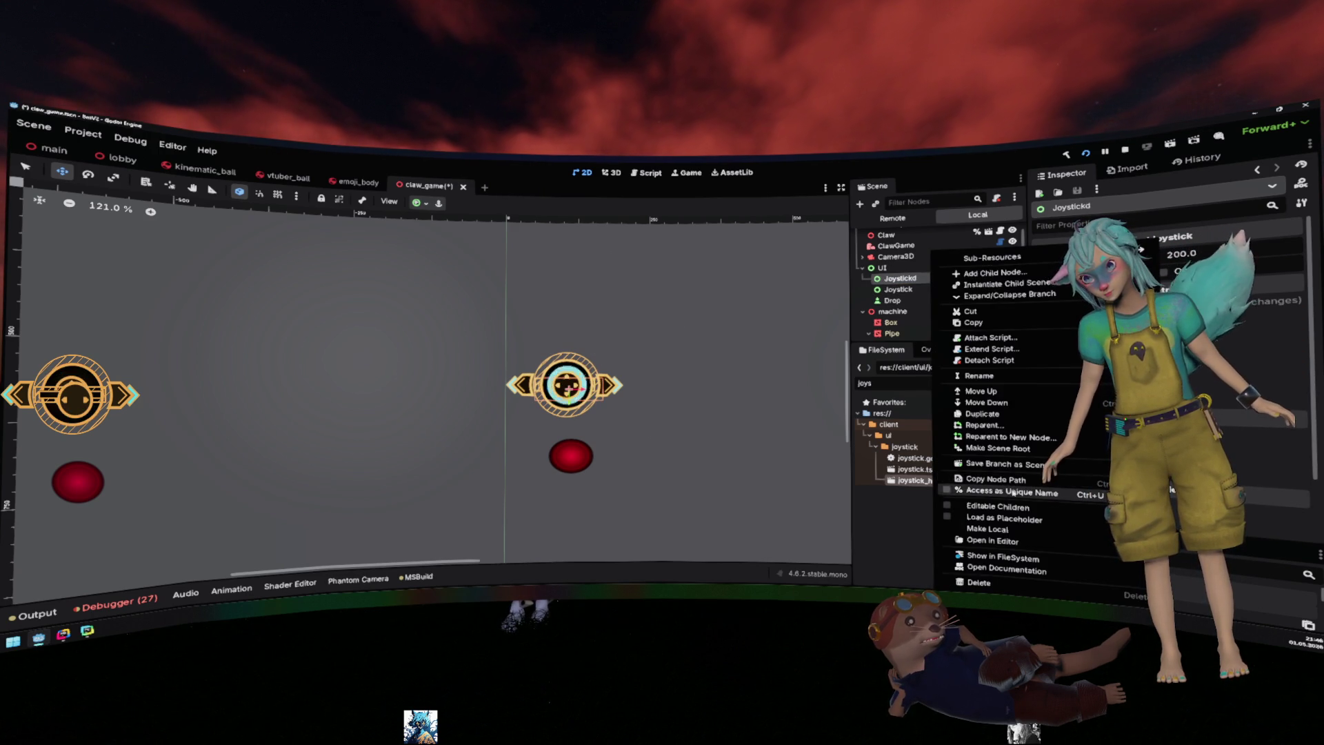
click(963, 325)
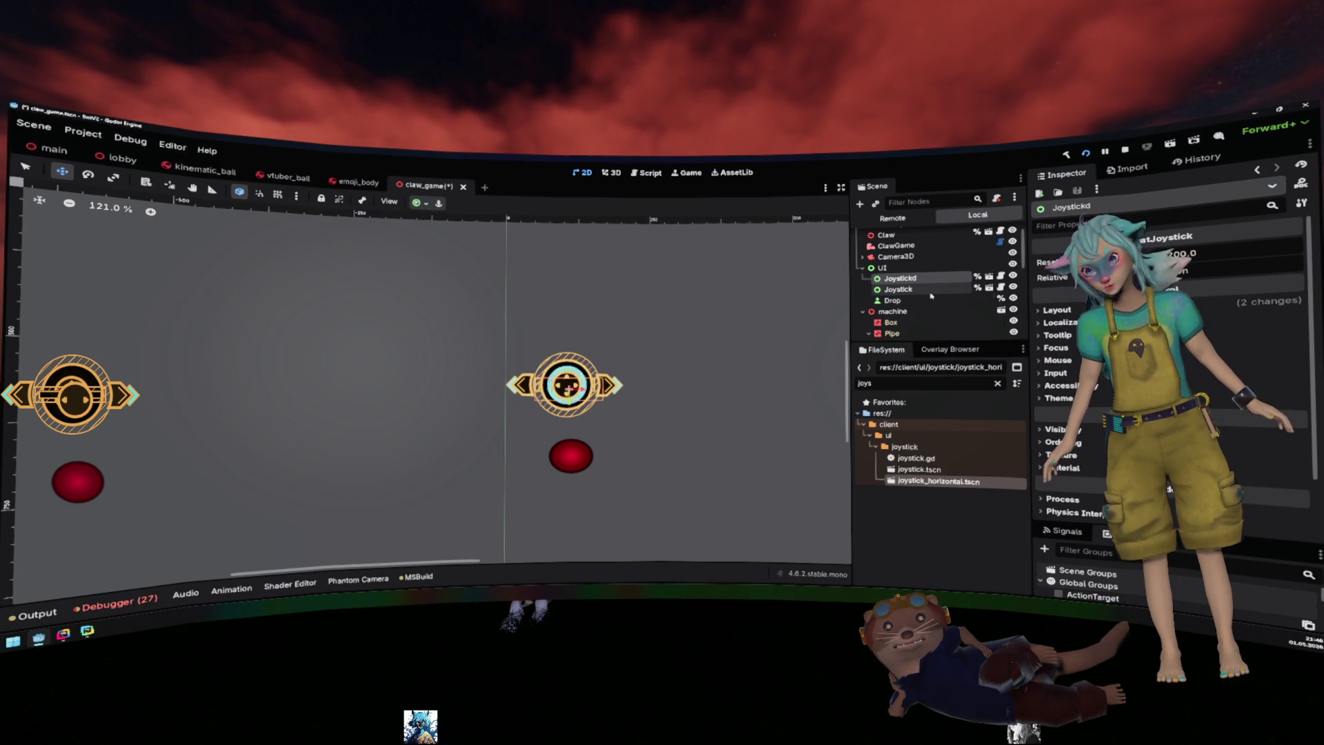
click(931, 291)
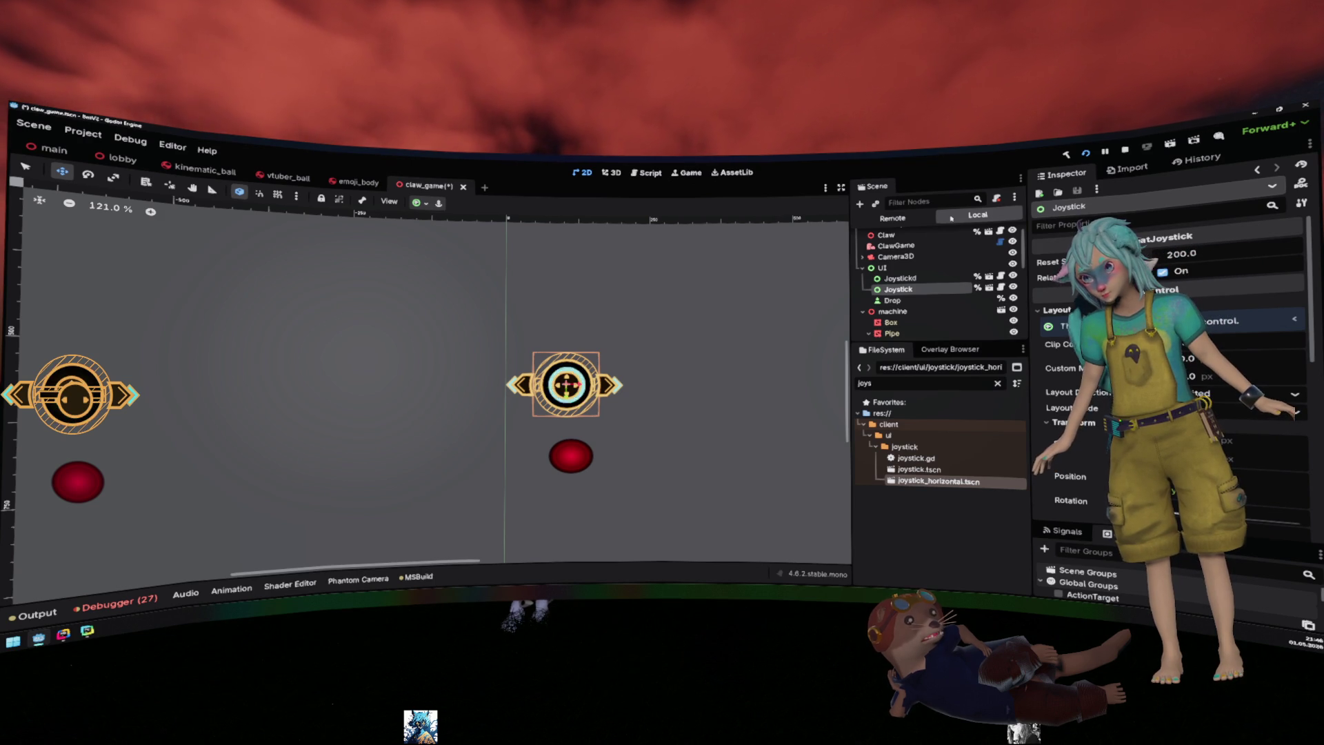
click(922, 279)
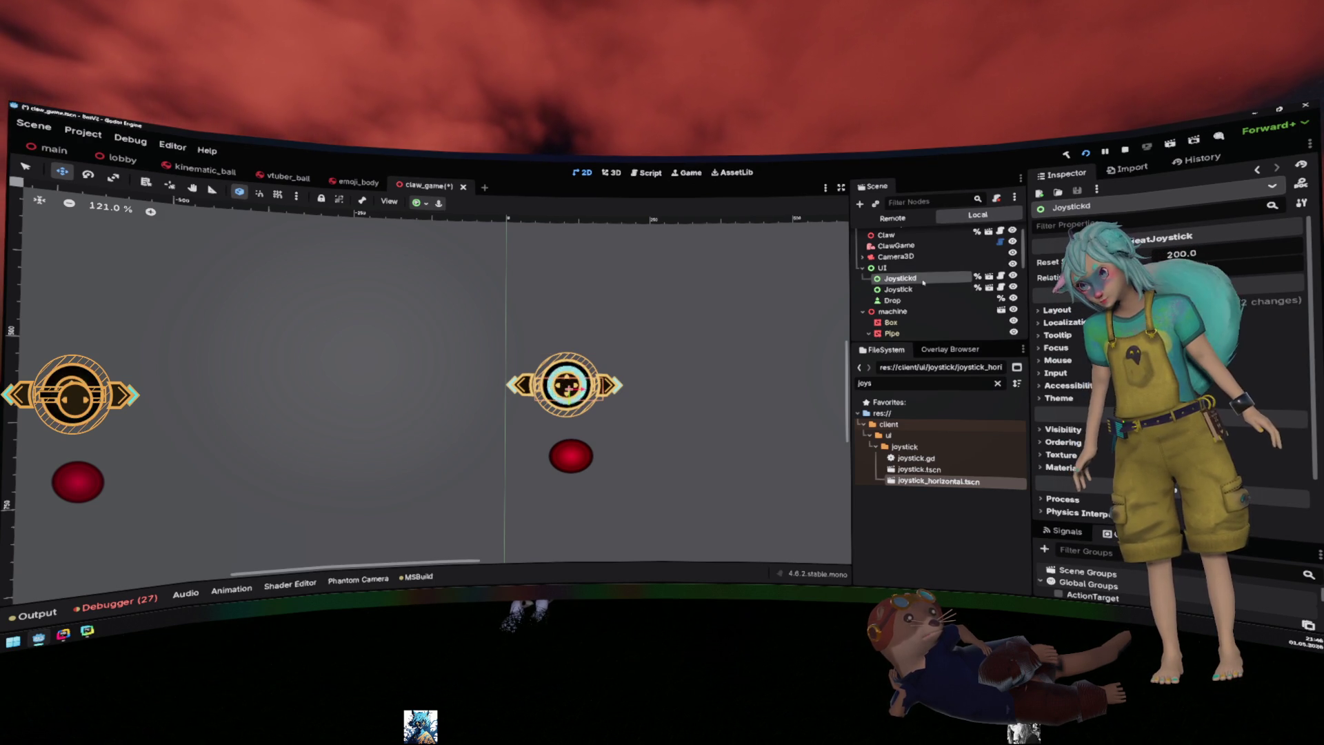
Step: Delete the old Joystick node, rename Joystickd to Joystick, and open its joystick.gd script
click(922, 290)
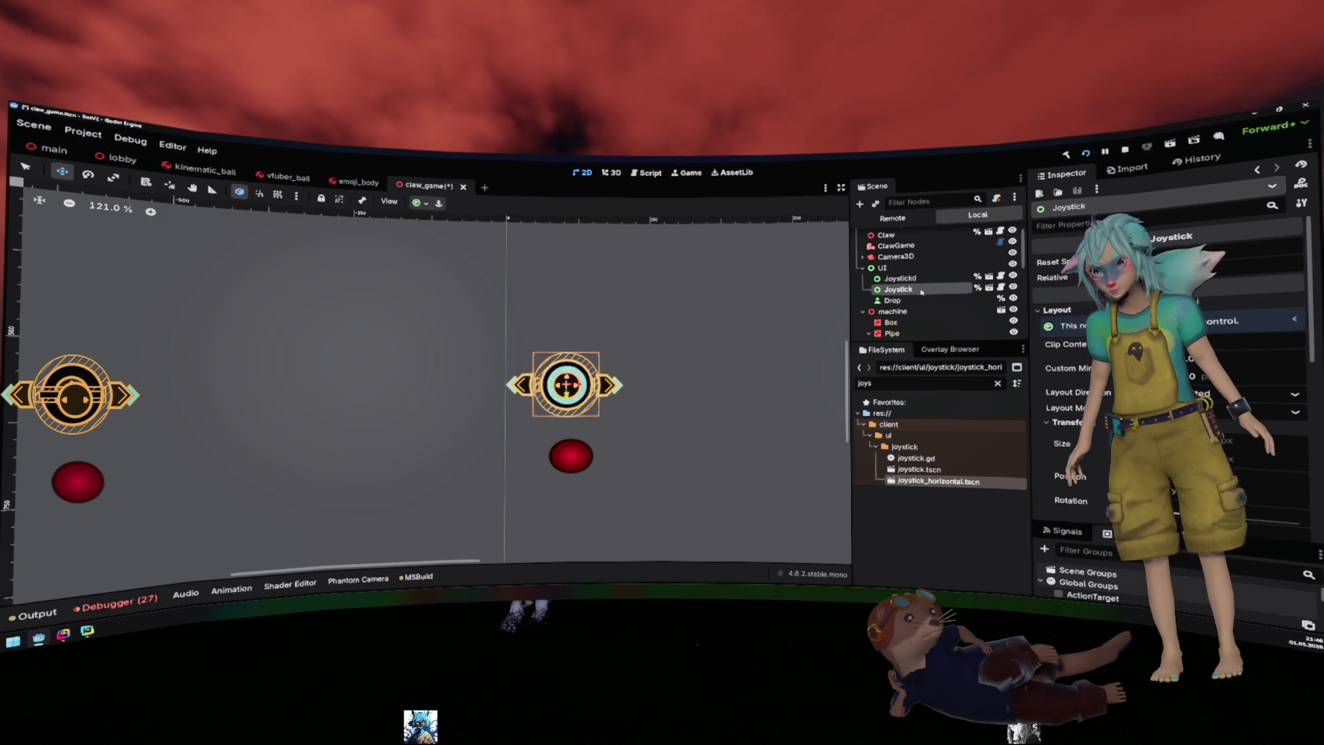
key(Delete)
key(Return)
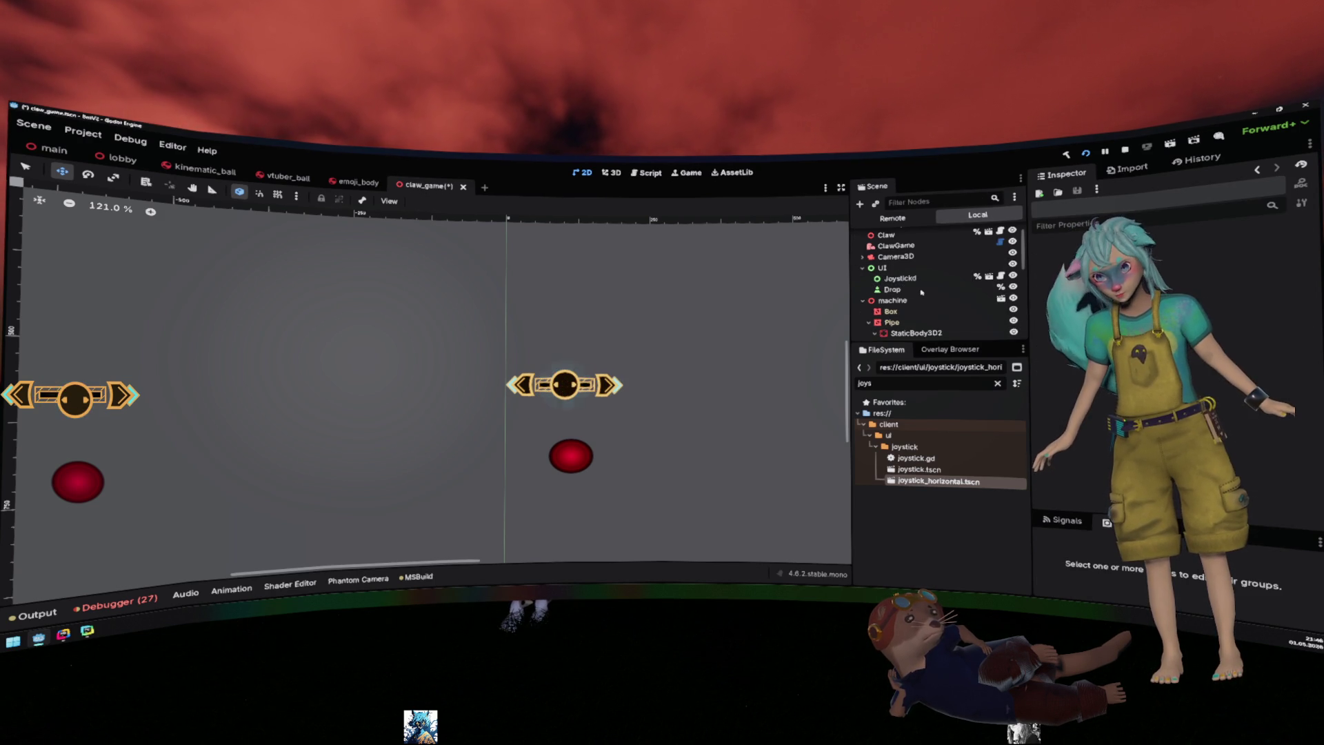
click(925, 280)
key(F2)
text(Joystick)
key(Return)
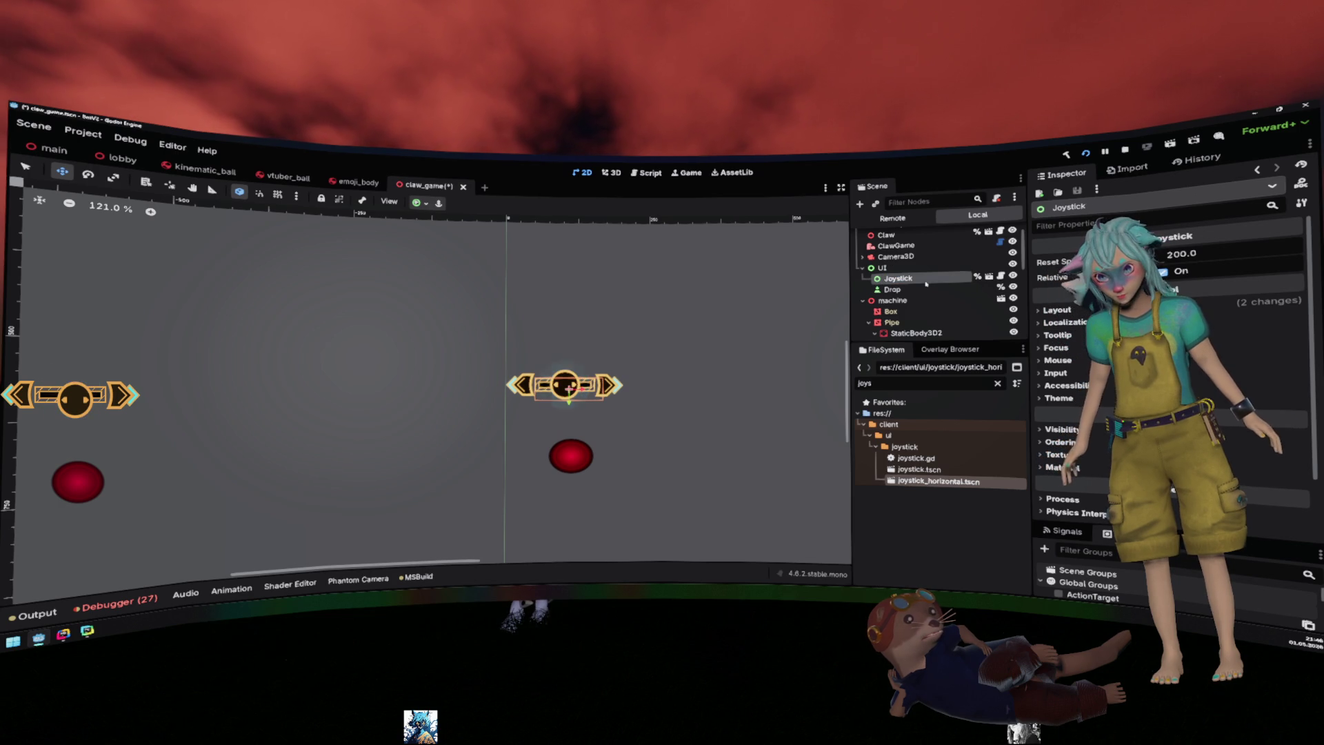
click(1001, 276)
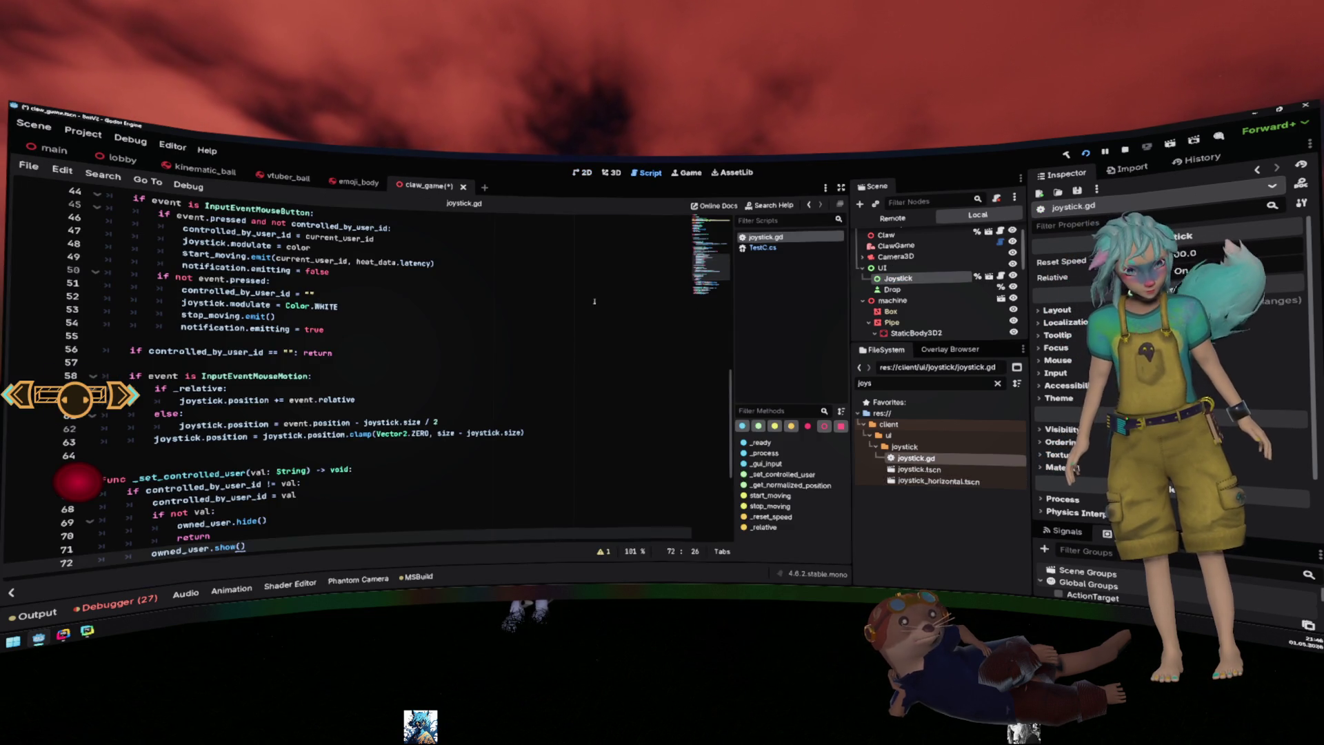
Step: Open the joystick_horizontal scene and select its JoystickBase root node
scroll(595, 301, up, 15)
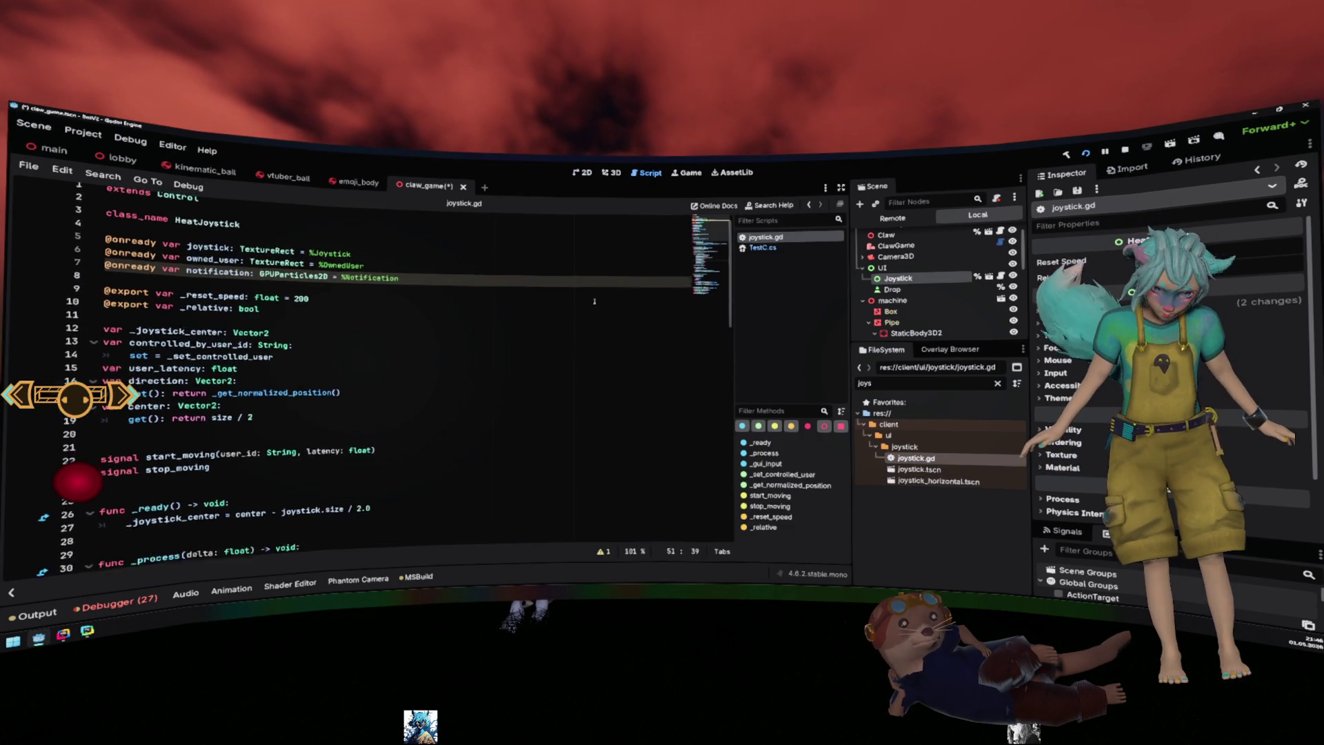
scroll(595, 302, down, 12)
scroll(595, 302, up, 4)
click(988, 278)
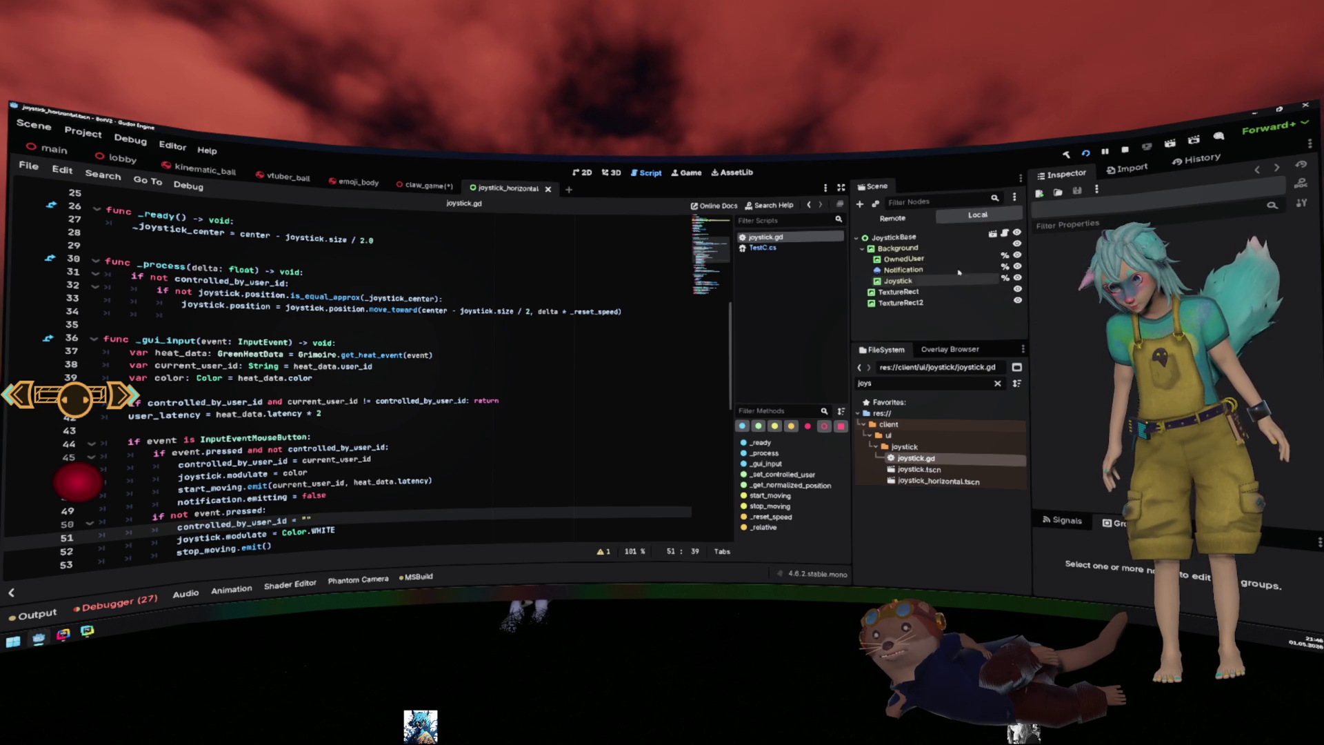
click(984, 235)
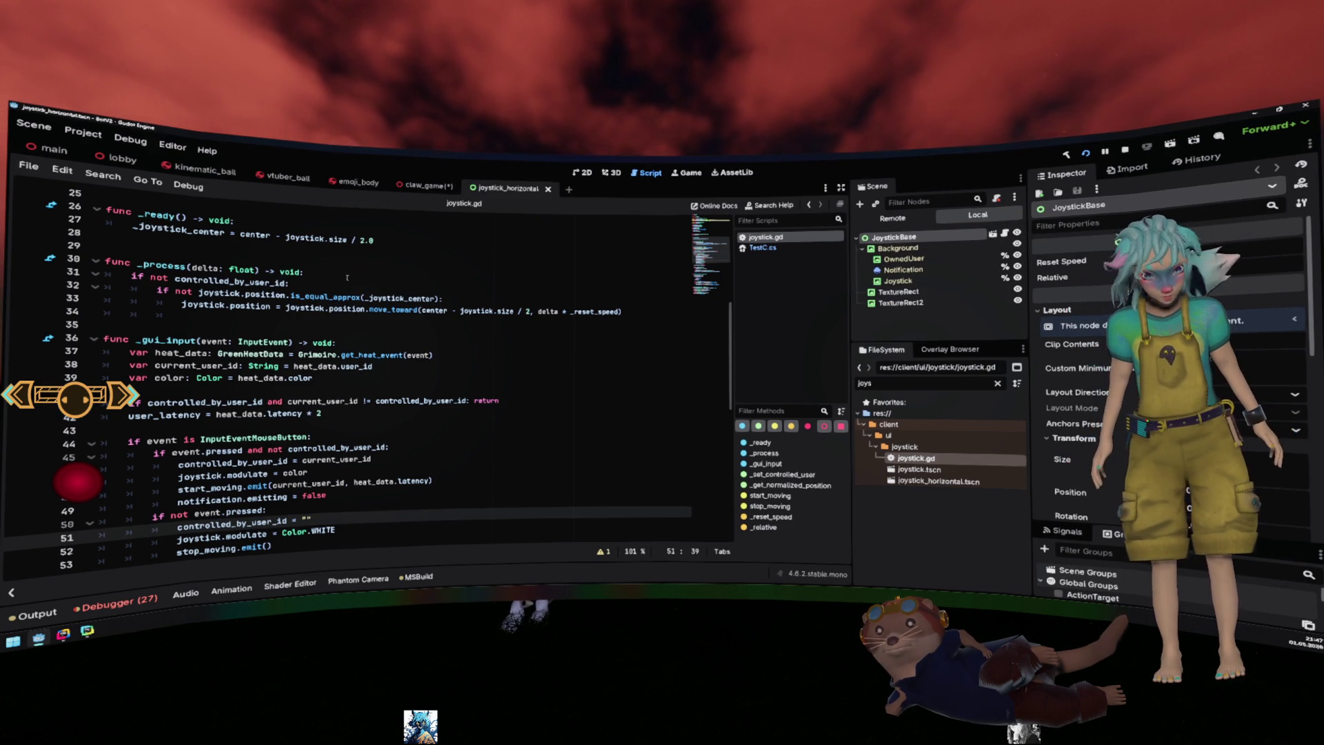
Step: Review the center getter on line 19 of joystick.gd, then return to the 2D layout
scroll(351, 274, up, 5)
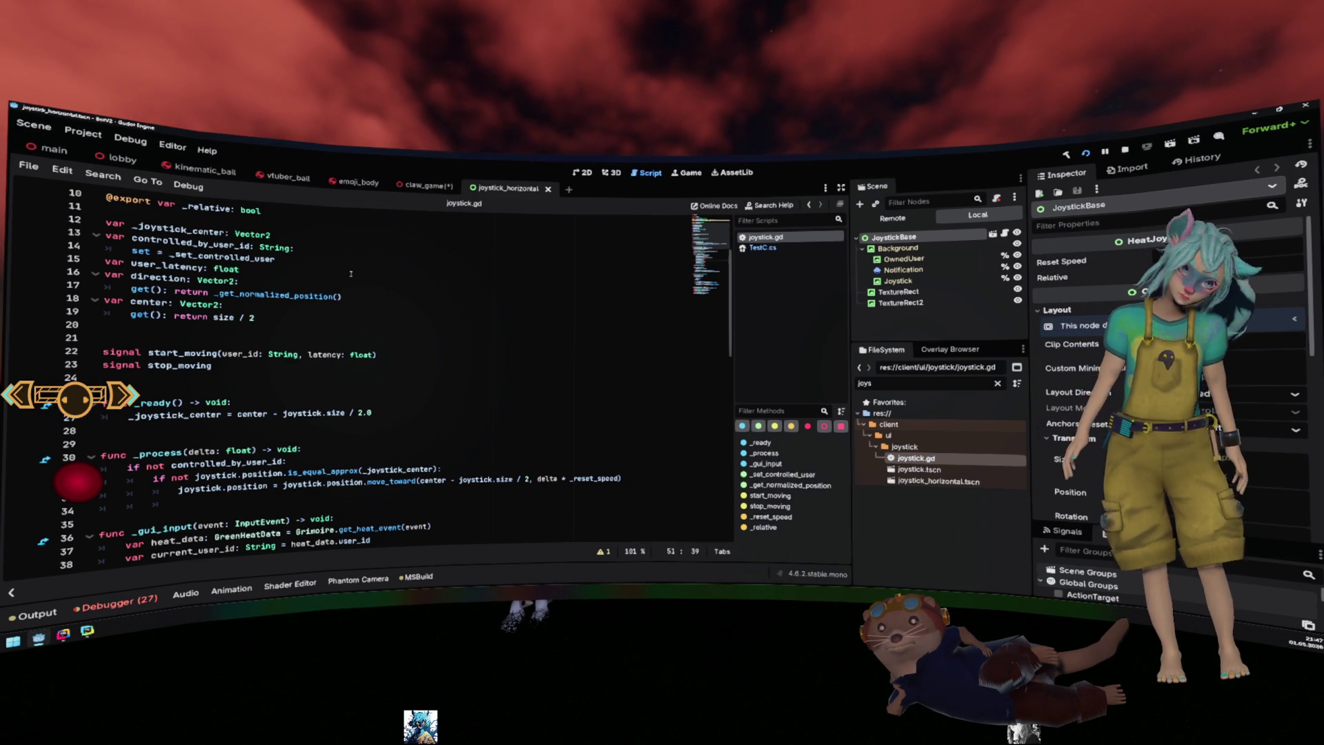
click(399, 330)
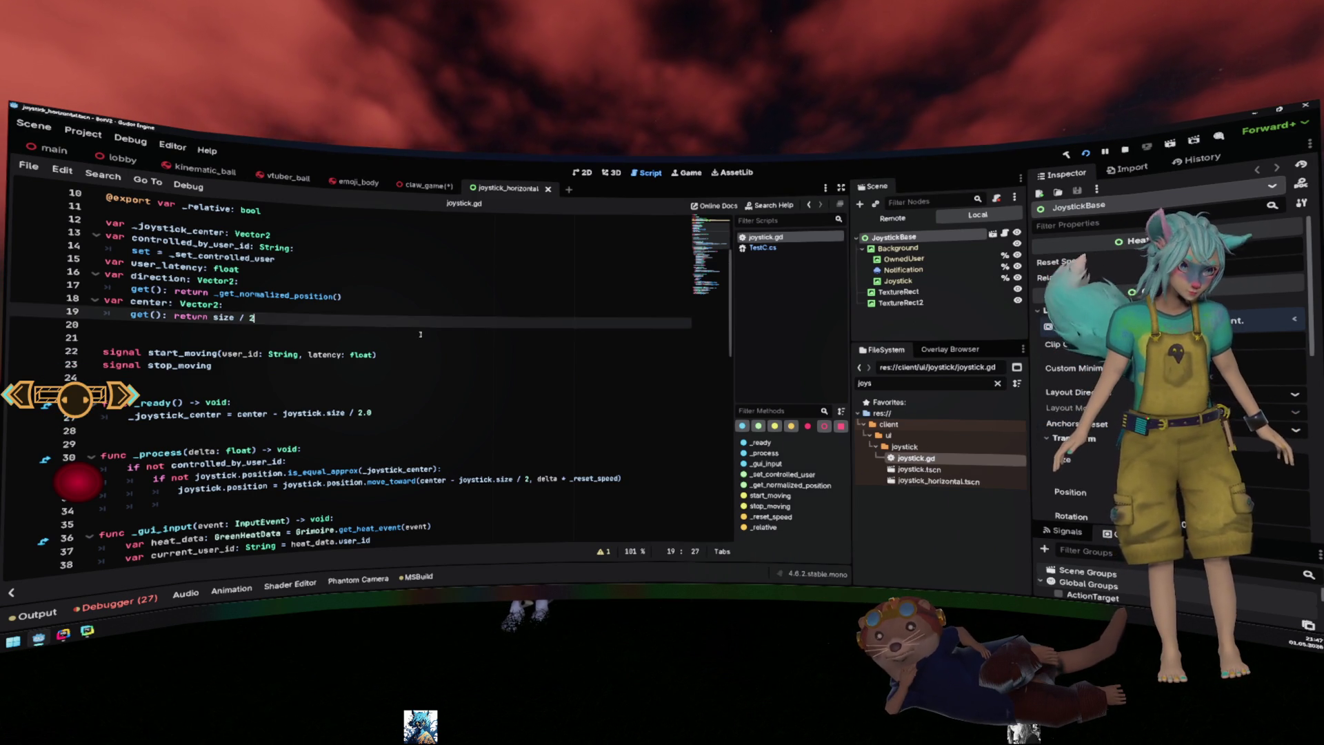
scroll(413, 331, up, 3)
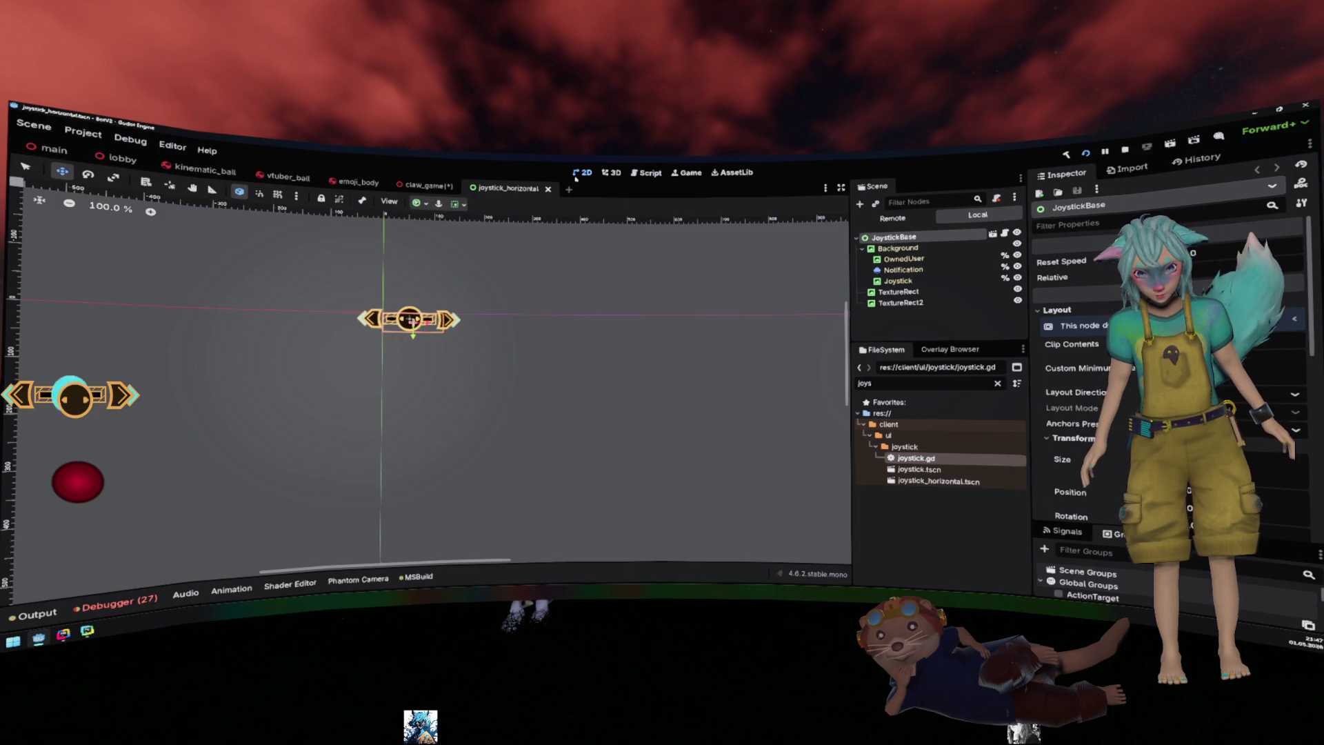
click(583, 173)
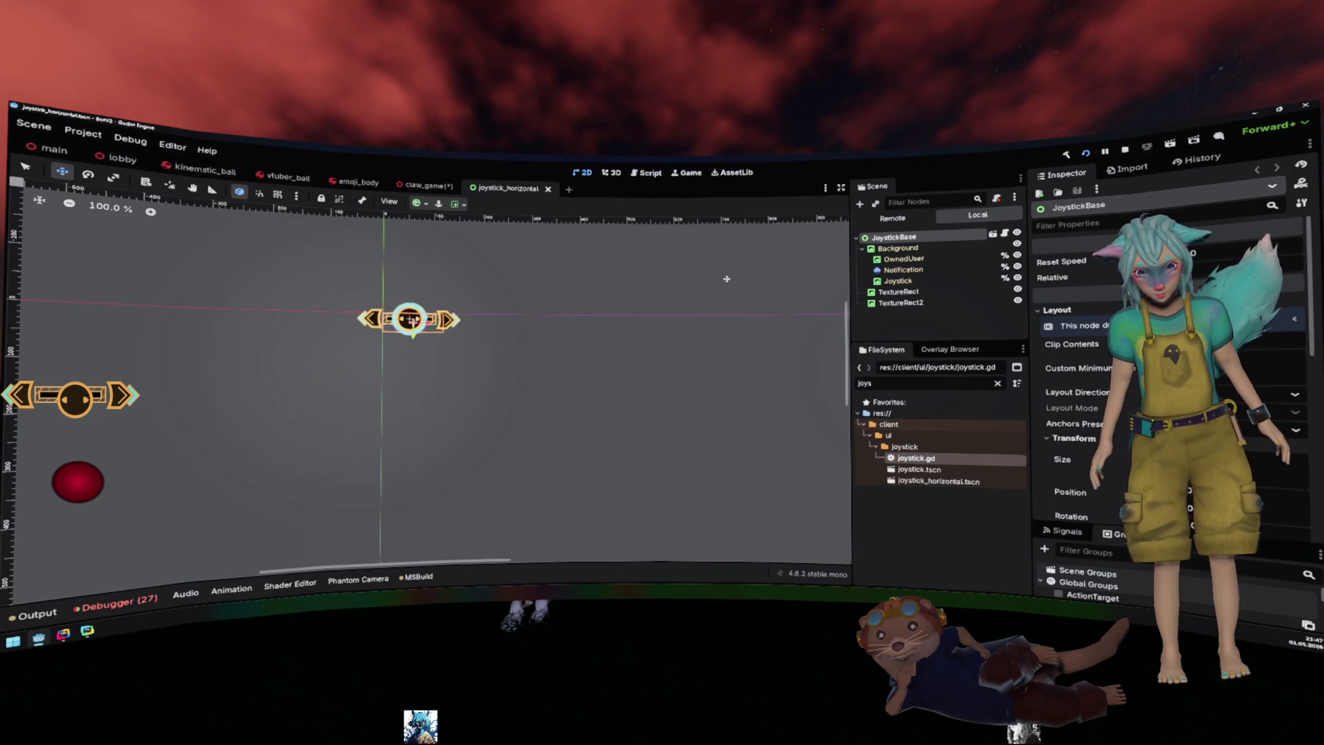
Step: Zoom in on the horizontal joystick, then use the Select tool to deselect it
scroll(375, 328, up, 7)
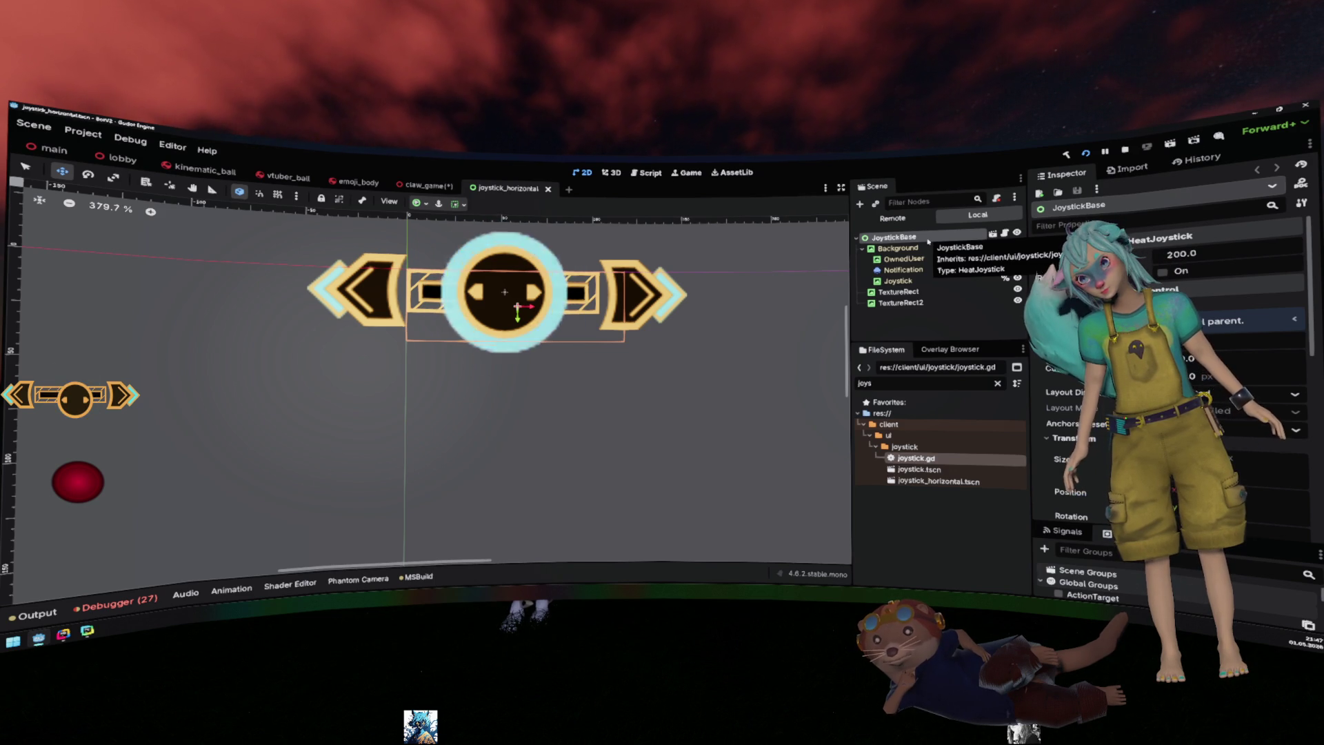
scroll(548, 345, down, 7)
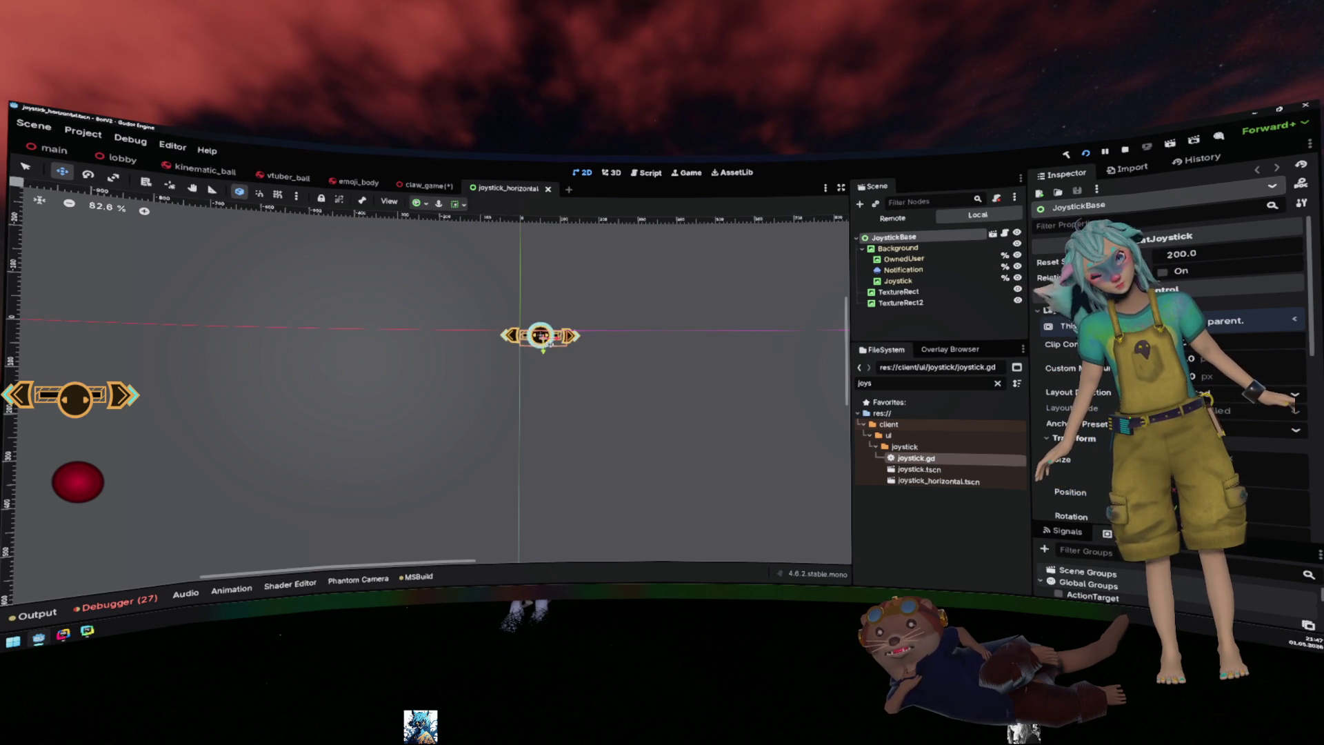
click(26, 166)
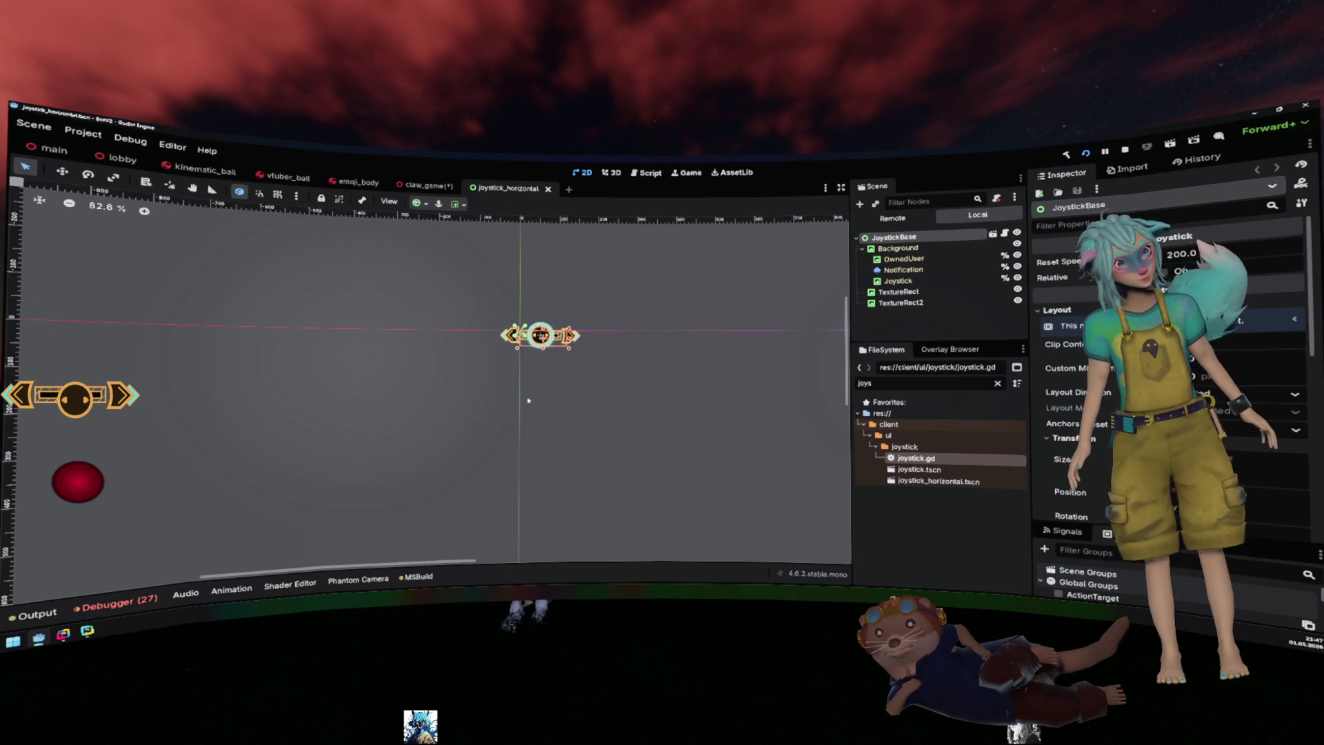
click(554, 410)
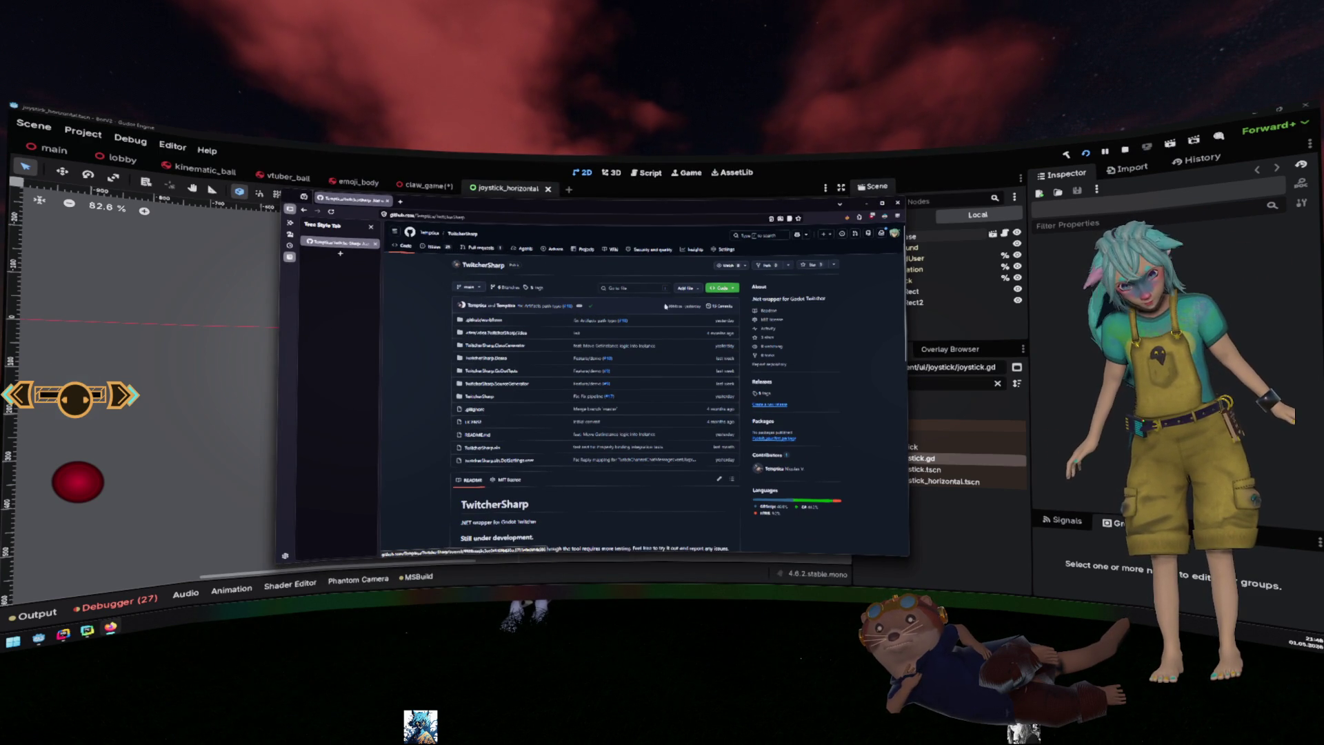
Step: Browse the TwitcherSharp commit history on the feature/42 branch, then close the browser overlay
click(730, 304)
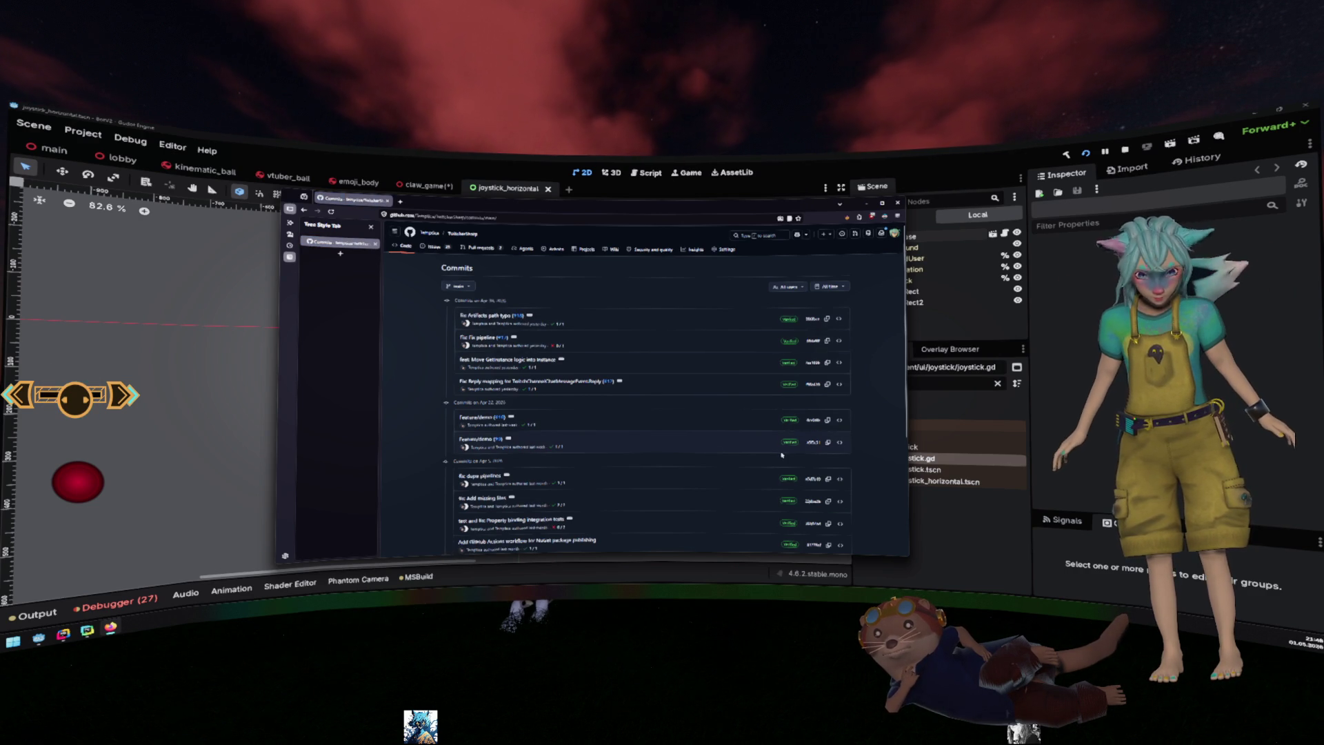
scroll(782, 454, down, 5)
scroll(735, 367, up, 3)
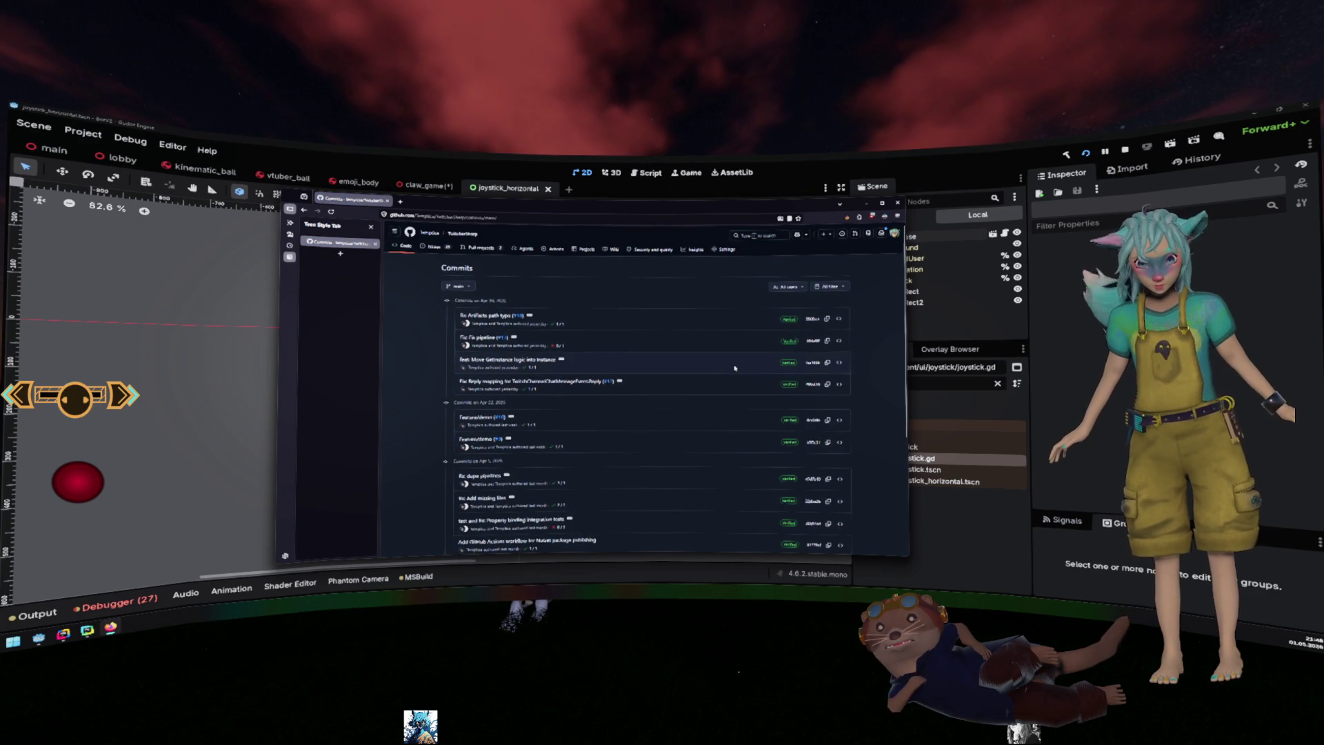
click(460, 285)
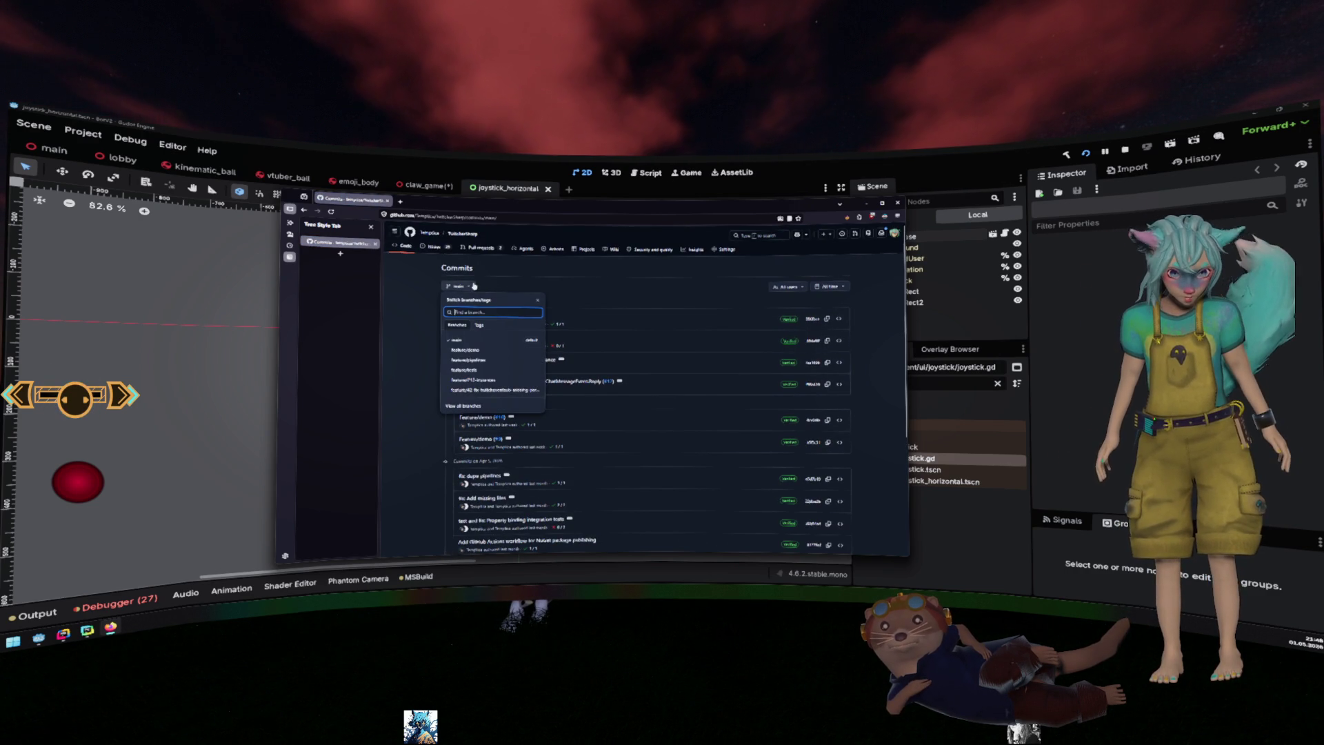
click(528, 390)
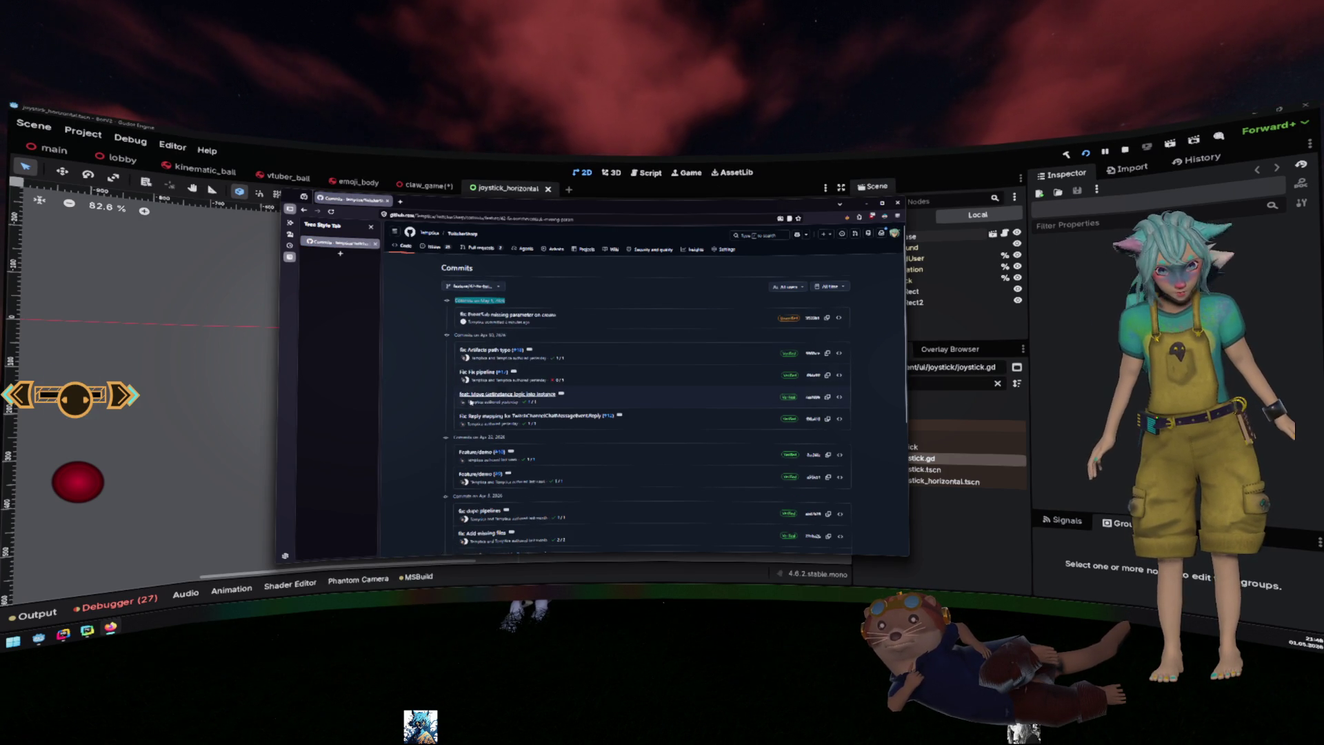
mouse_move(472, 406)
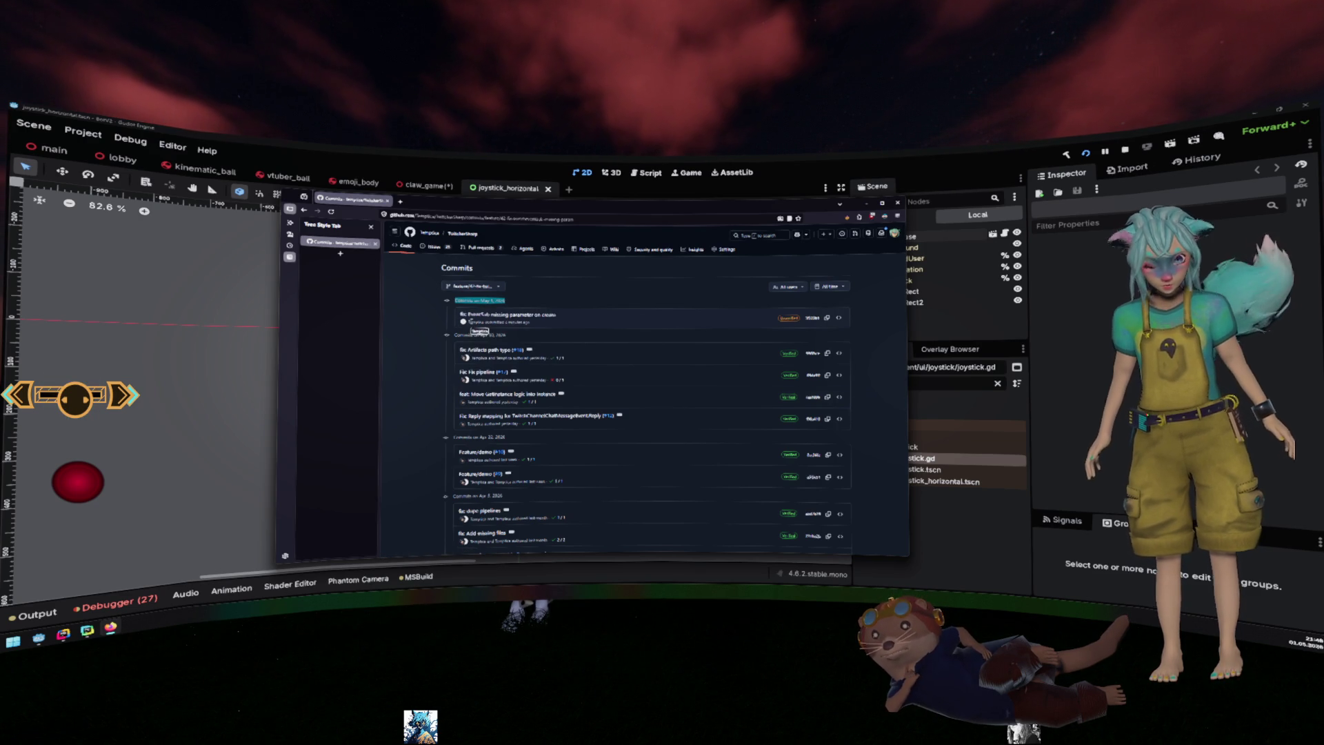
double_click(476, 322)
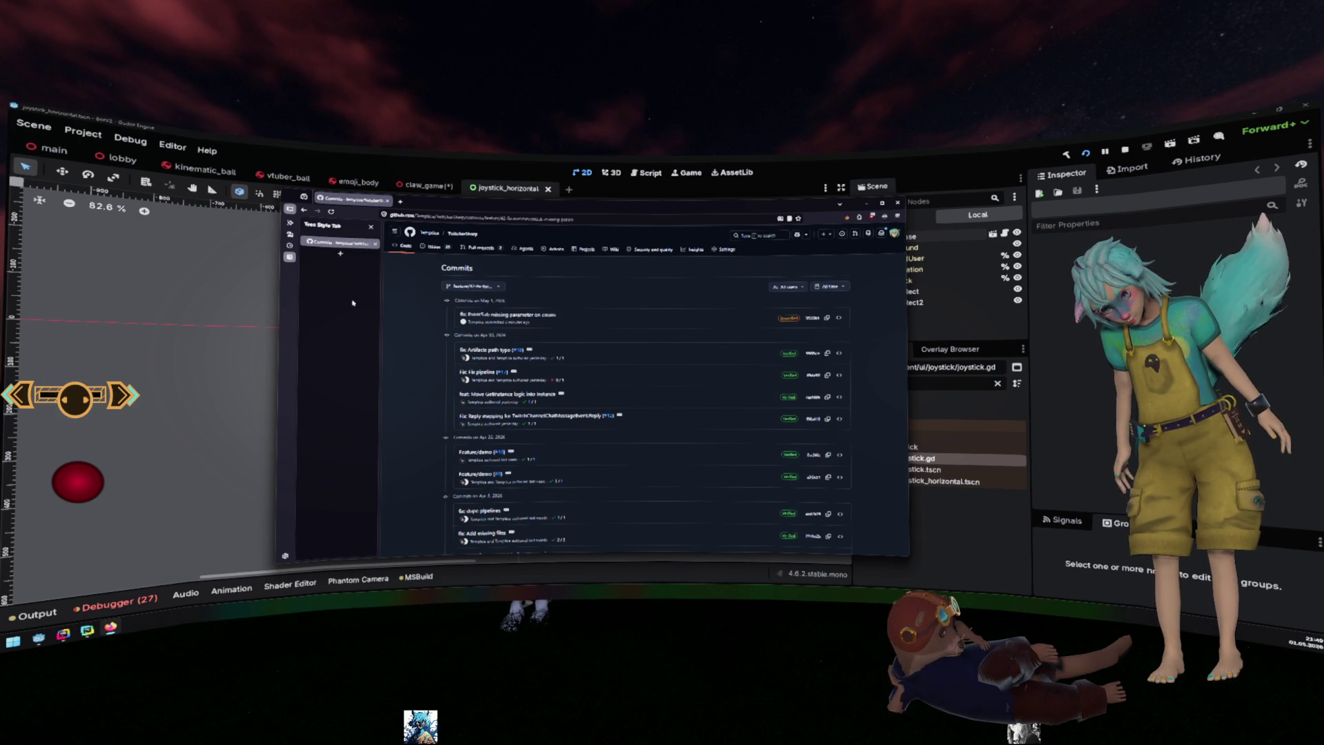
key(Escape)
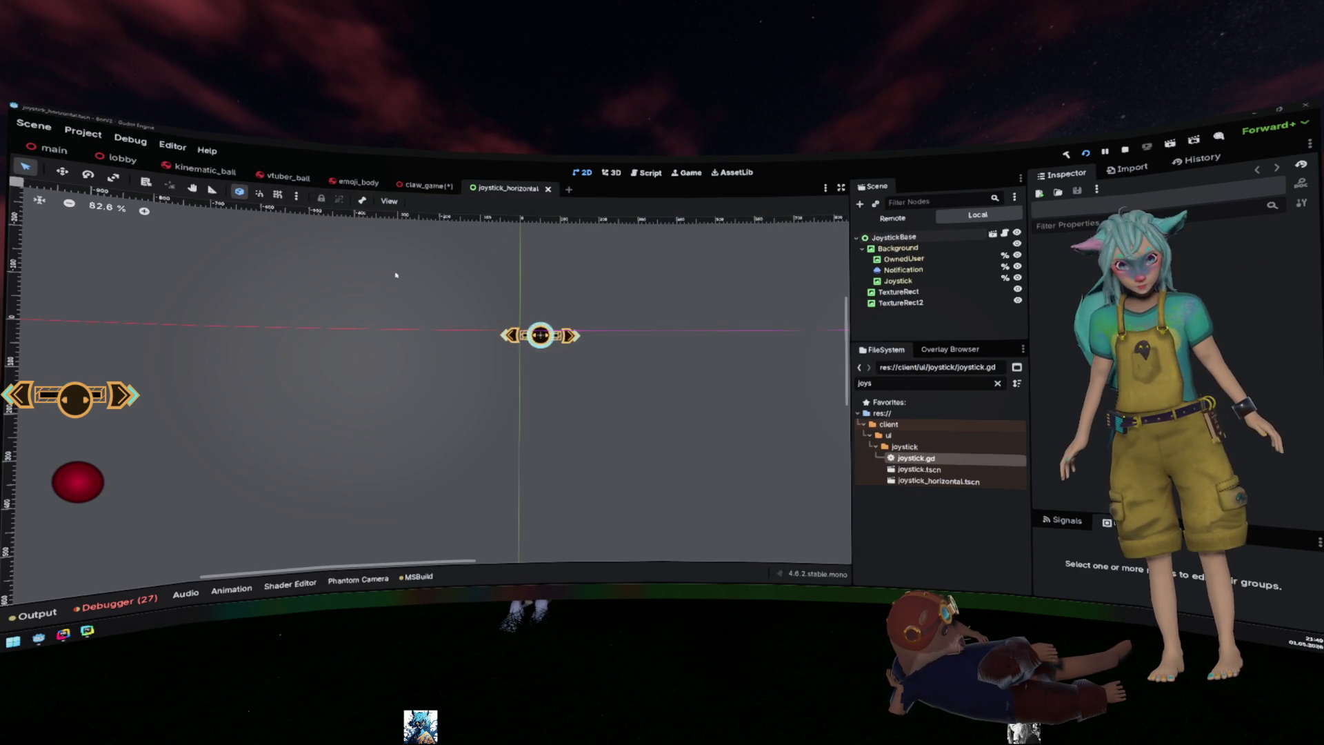
Step: Open JoystickBase's joystick.gd script, then open joystick.tscn in its own scene tab
scroll(582, 336, up, 4)
scroll(581, 335, up, 7)
scroll(541, 362, down, 10)
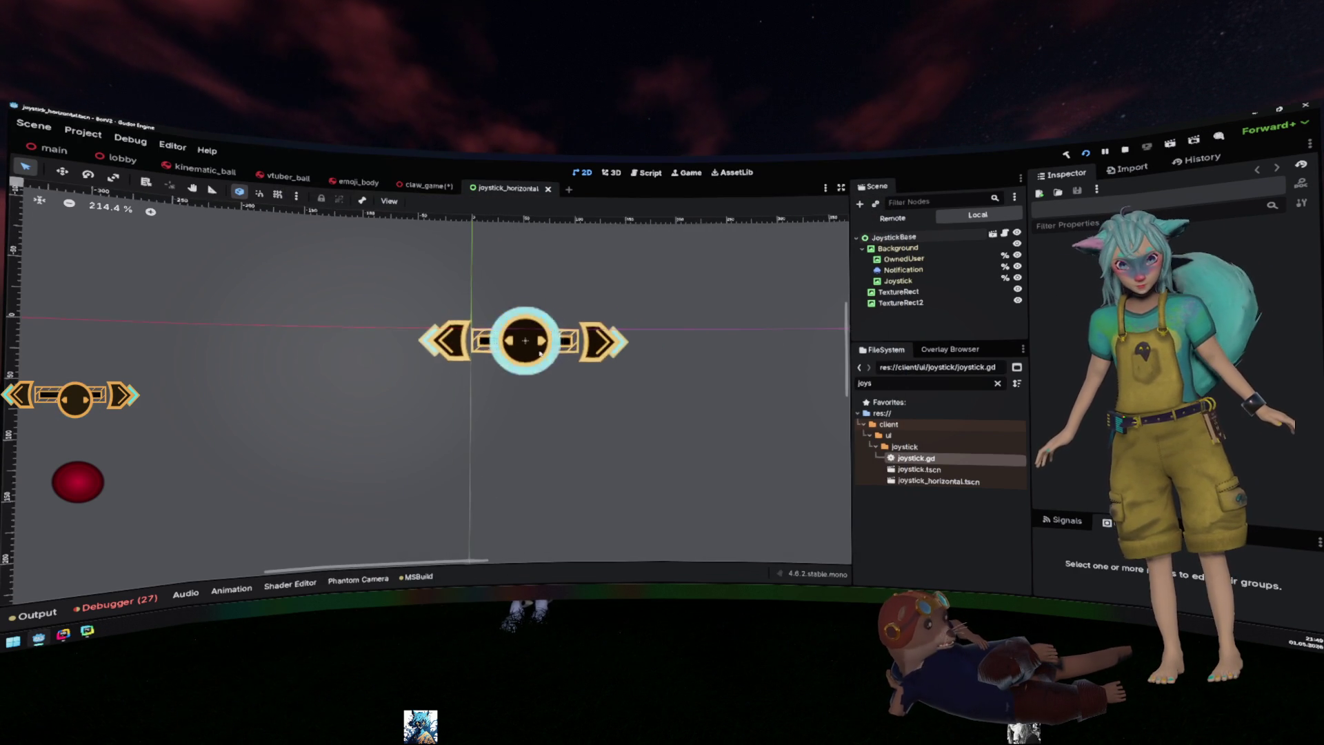
scroll(589, 401, down, 4)
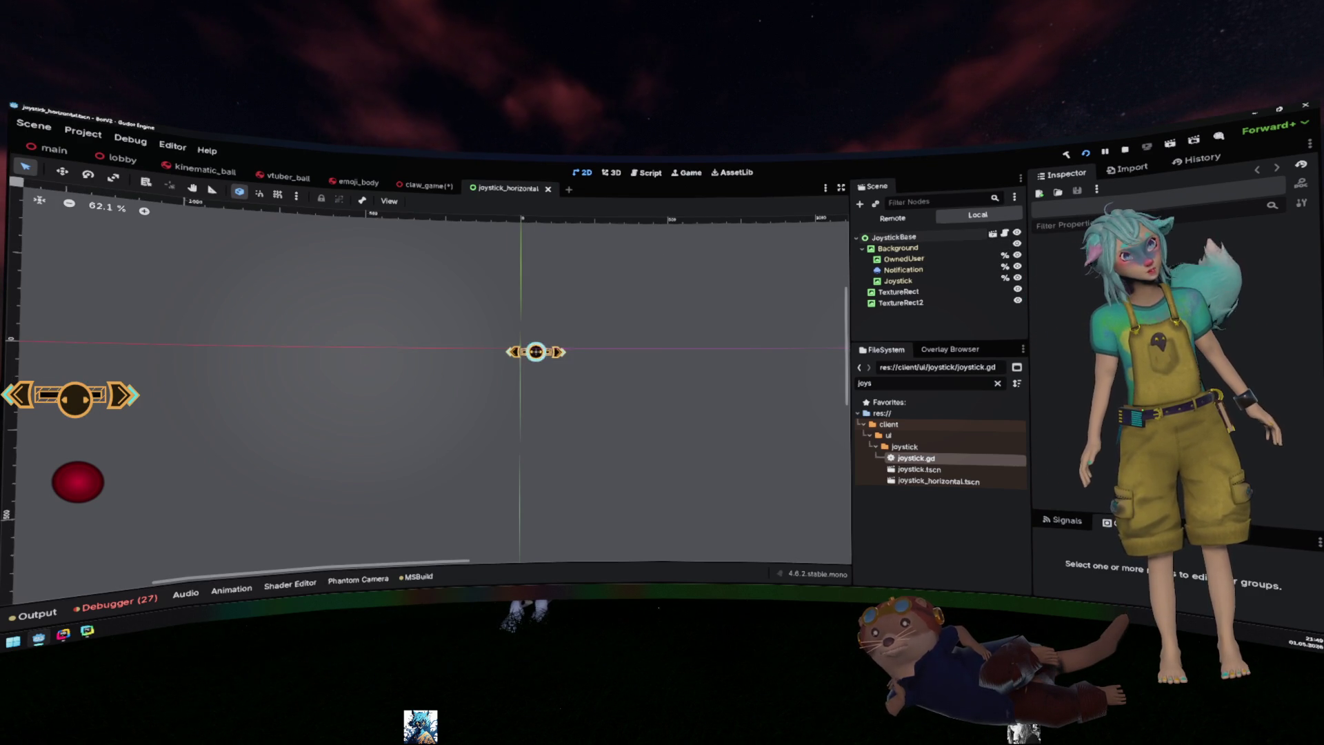
click(959, 237)
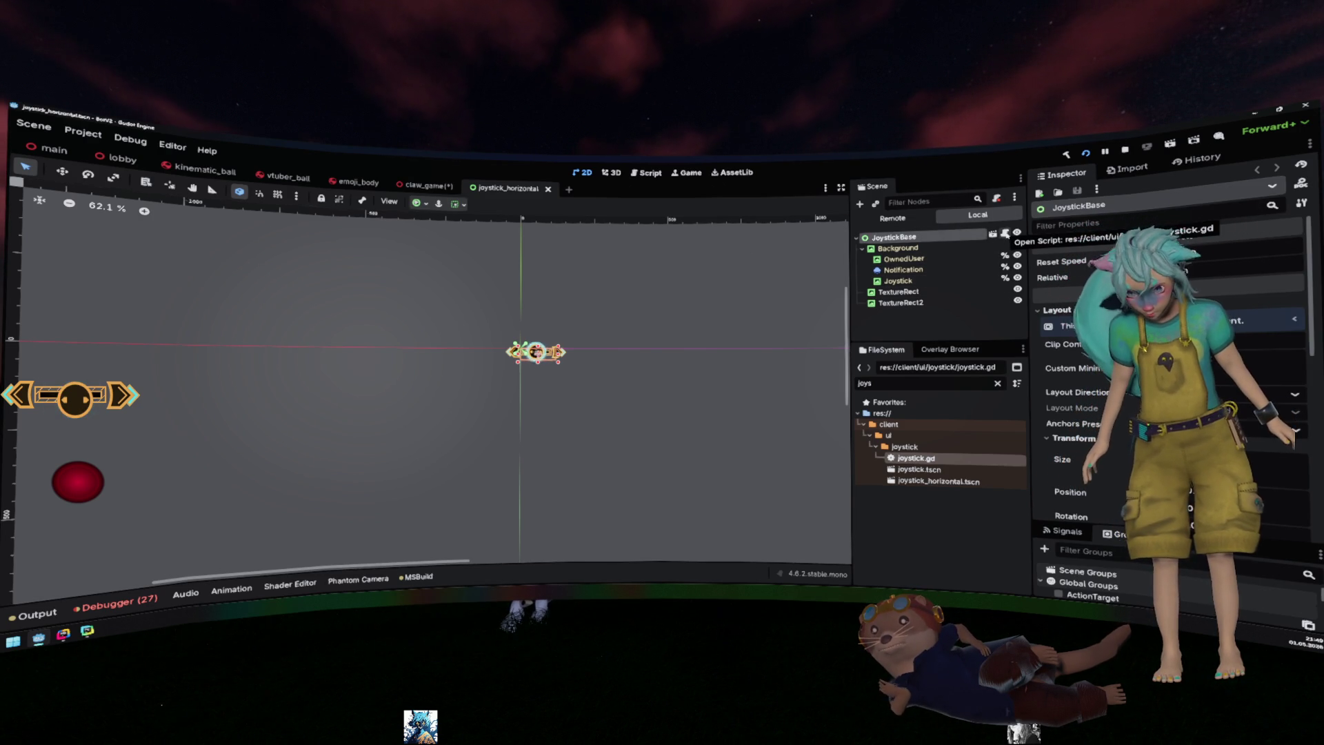
click(1005, 234)
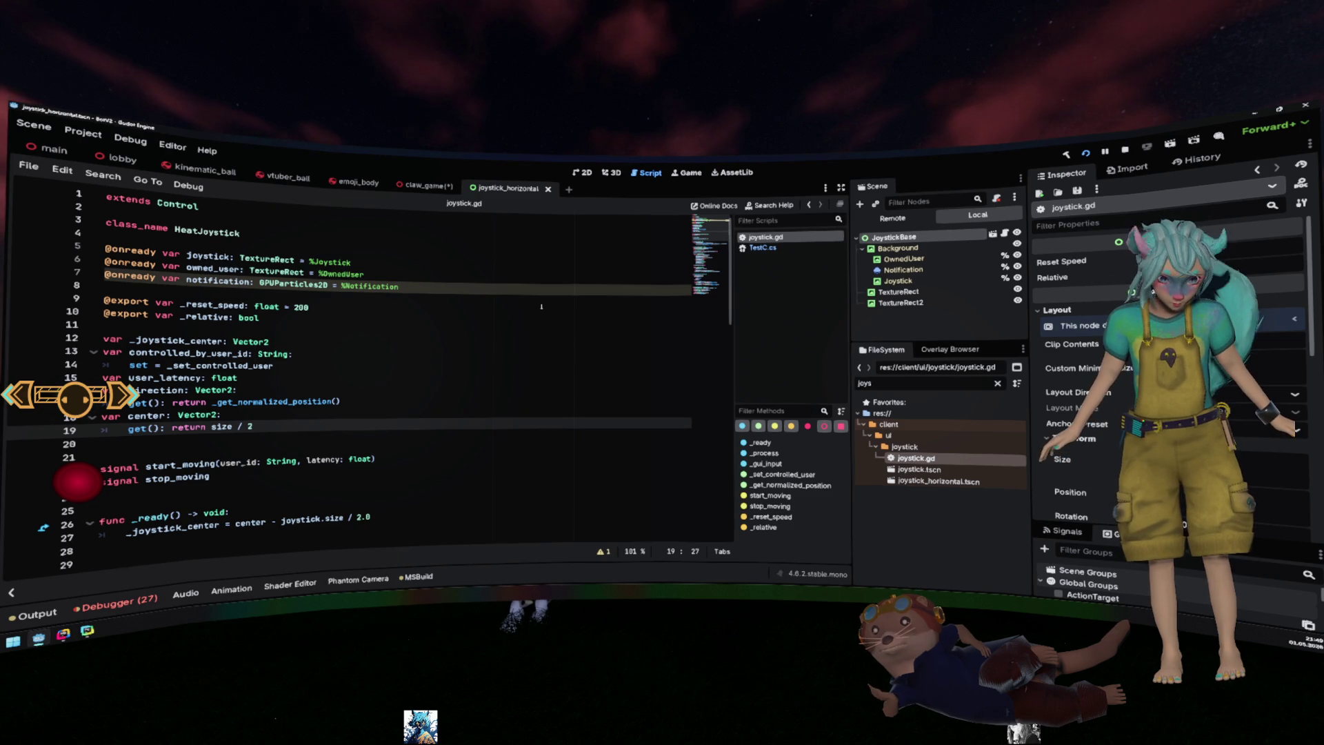
scroll(276, 439, down, 2)
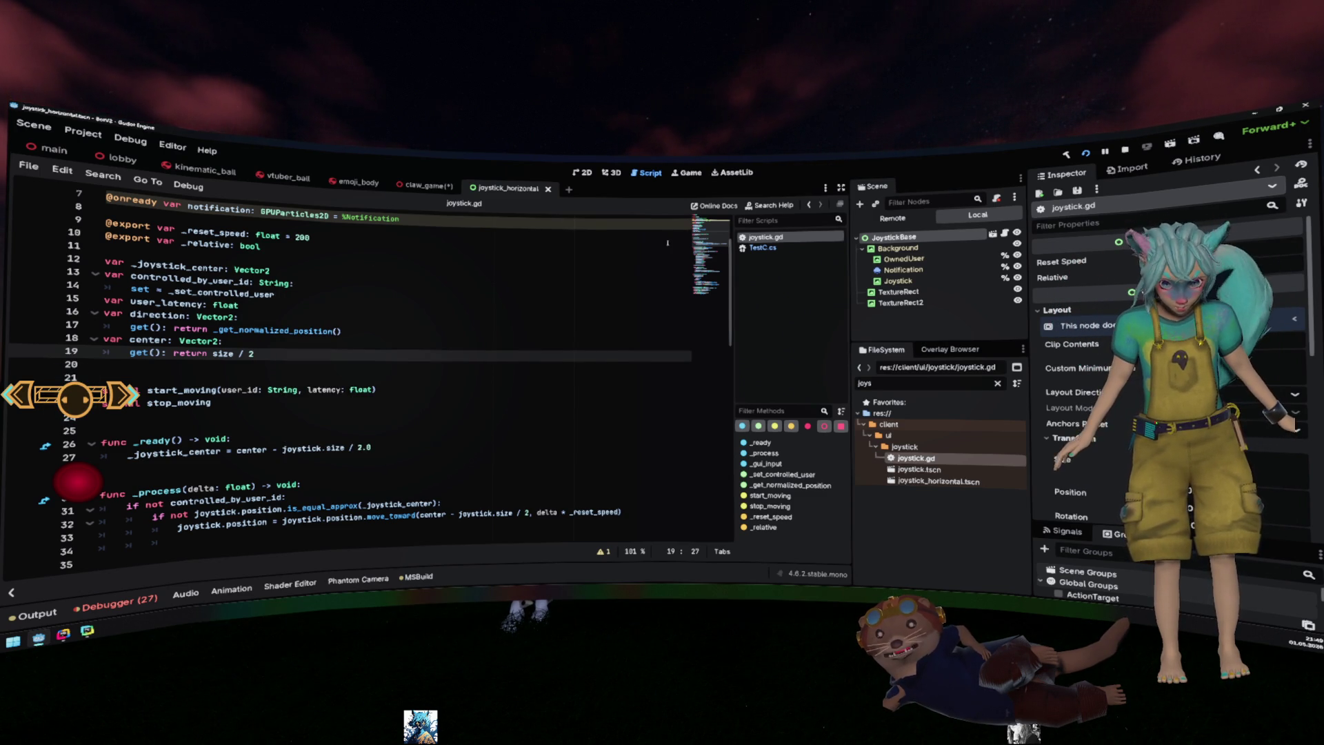
click(993, 234)
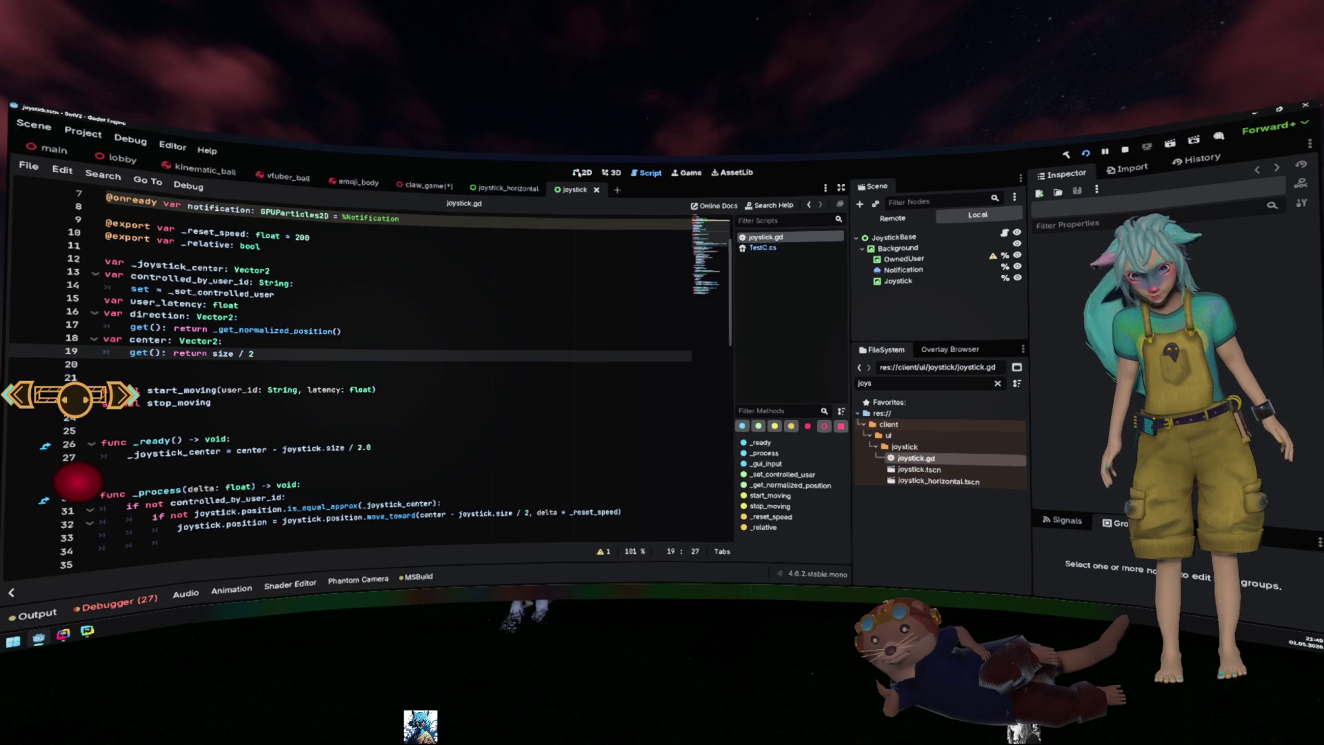
Step: Anchor the joystick scene's Background node at its centre and save the scene
key(ctrl+F1)
key(ctrl+F2)
key(ctrl+F1)
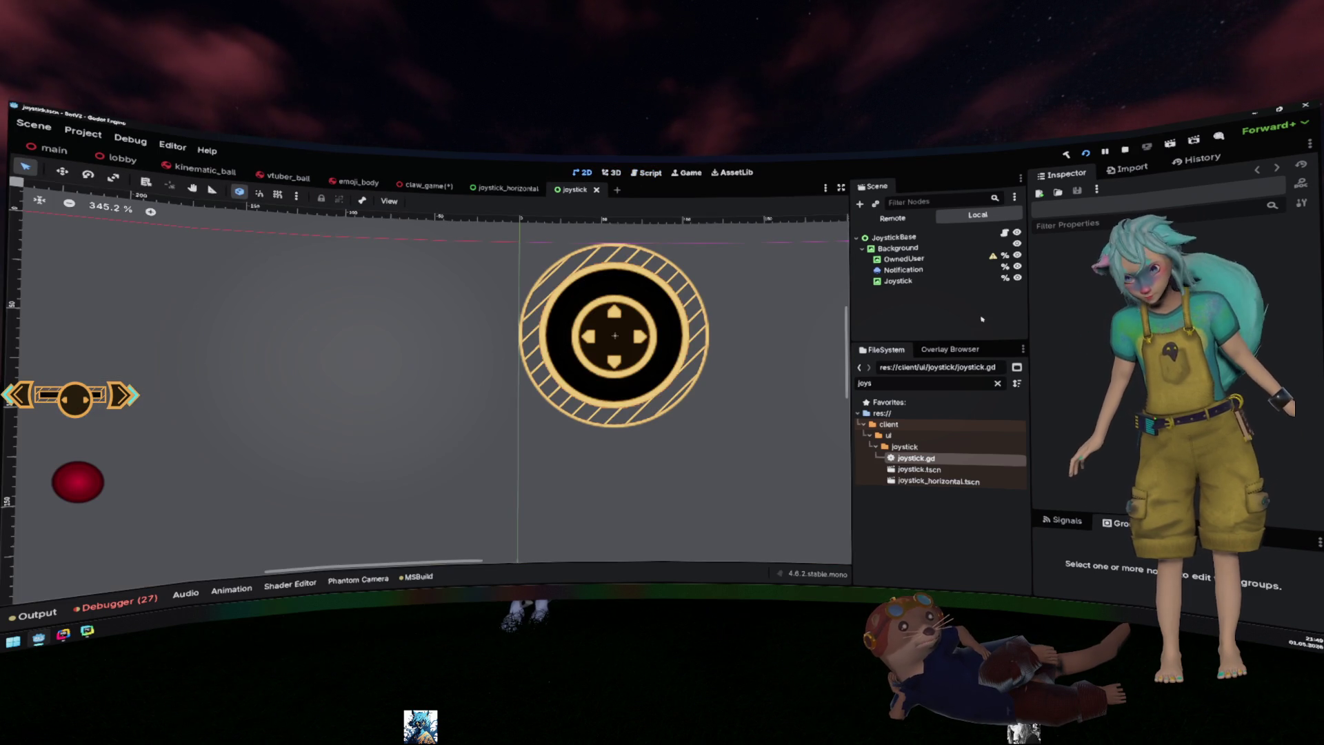
click(894, 237)
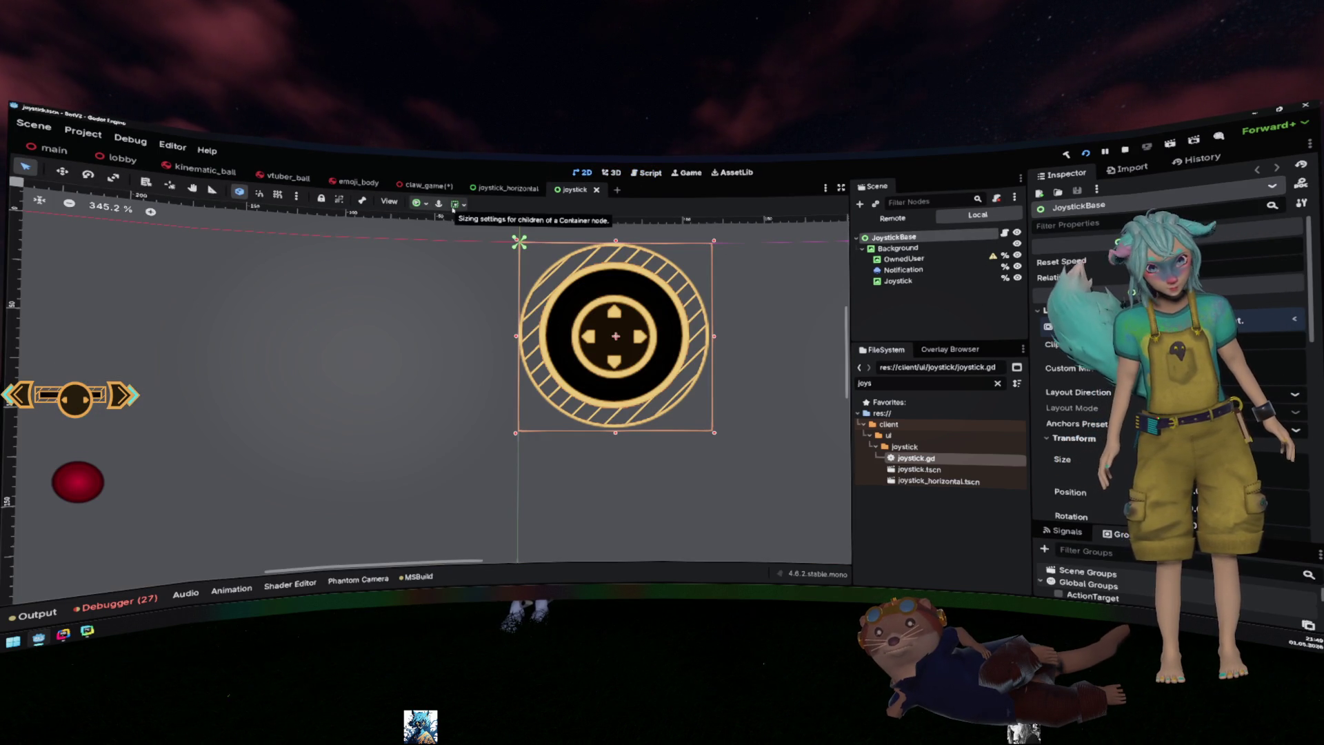
click(893, 248)
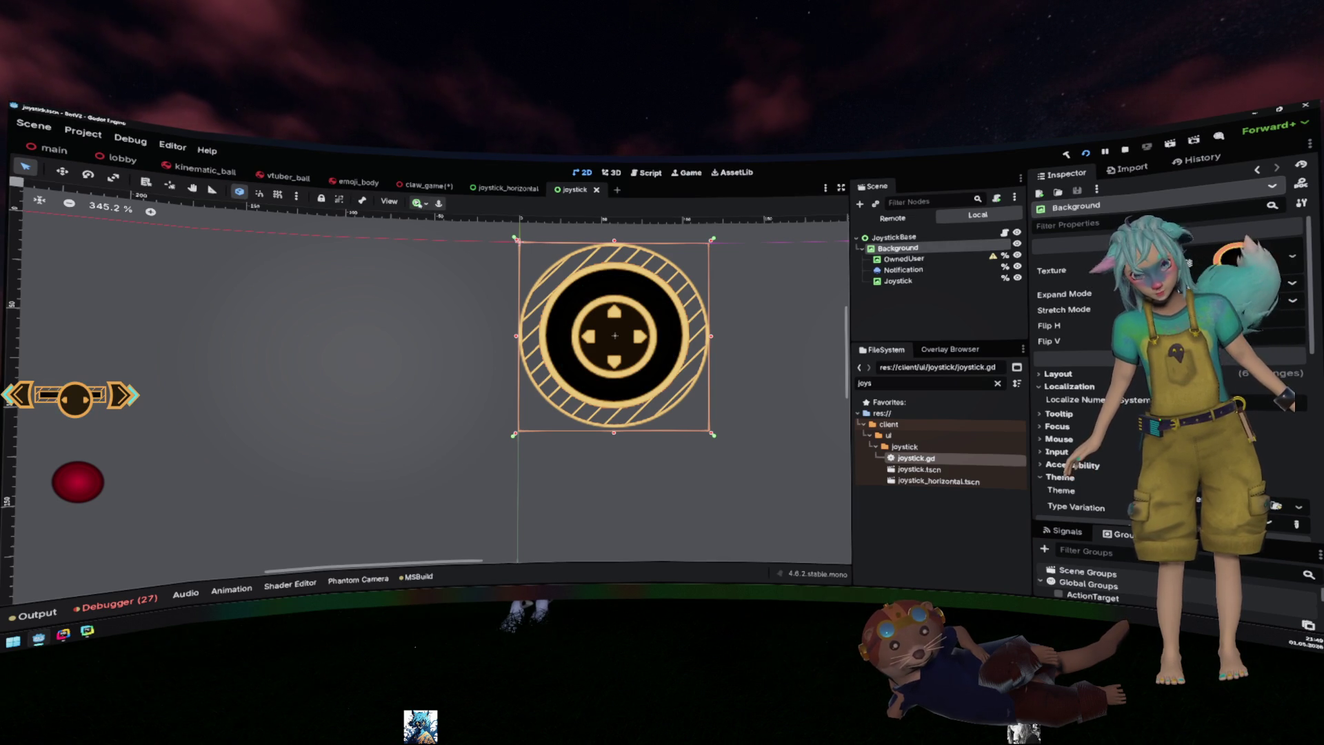
click(417, 203)
click(445, 252)
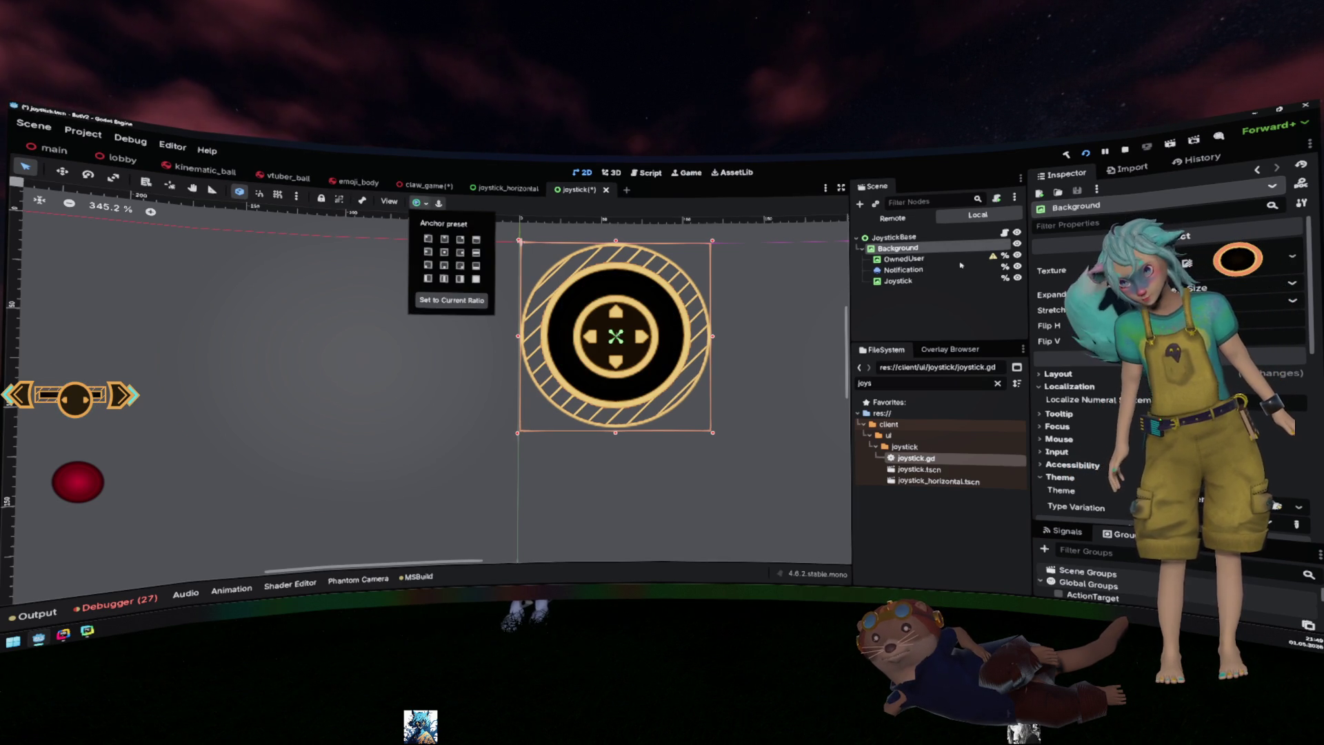
click(514, 231)
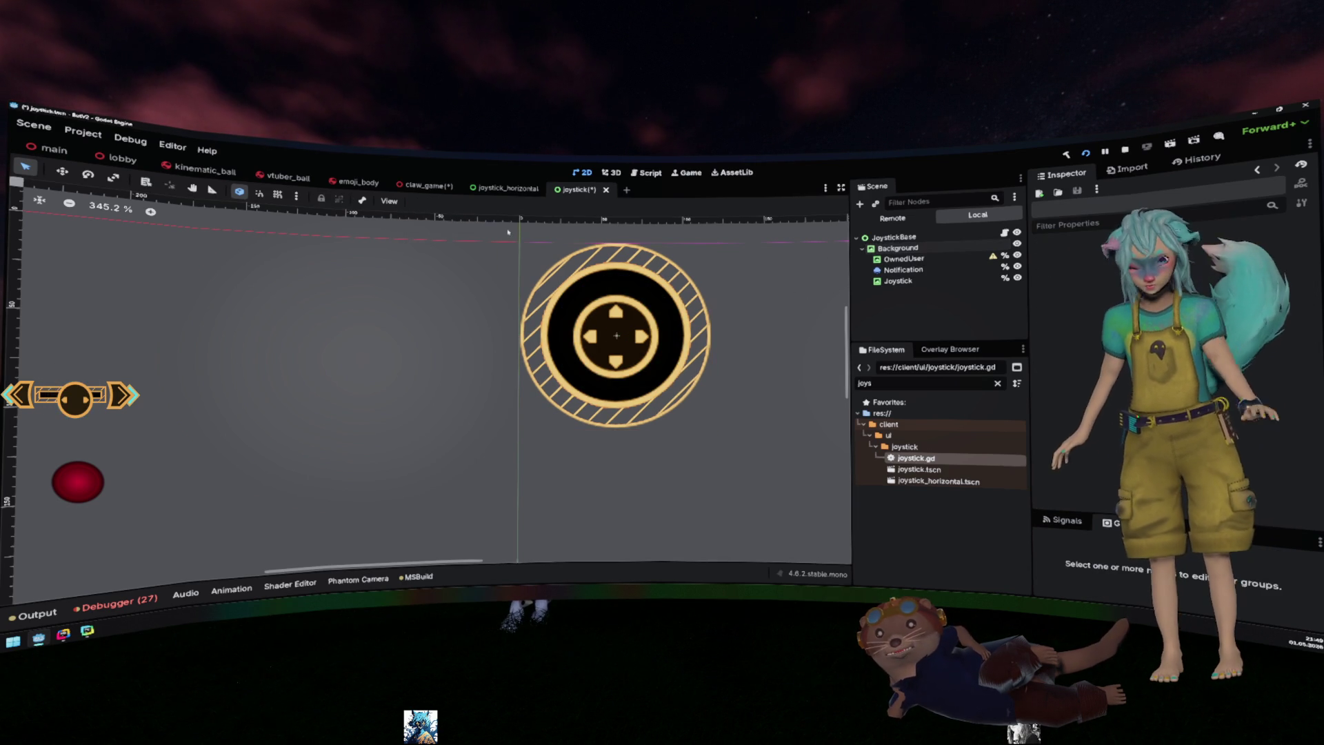
key(ctrl+s)
Step: In joystick_horizontal, enlarge the JoystickBase layout box
click(508, 188)
scroll(538, 381, up, 3)
mouse_move(577, 342)
mouse_down()
mouse_move(638, 404)
mouse_move(607, 359)
mouse_move(636, 383)
mouse_up()
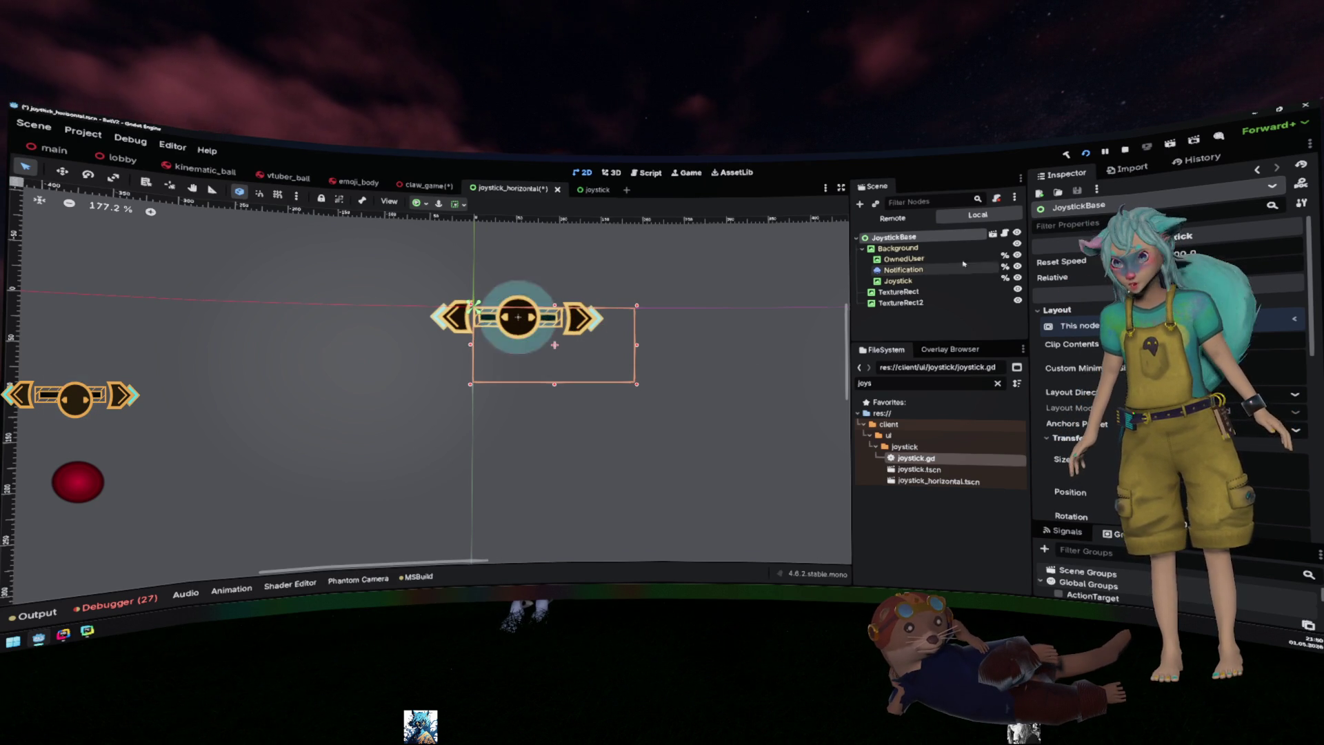
Step: Apply a wide anchor preset to Background, TextureRect and TextureRect2 together
click(898, 247)
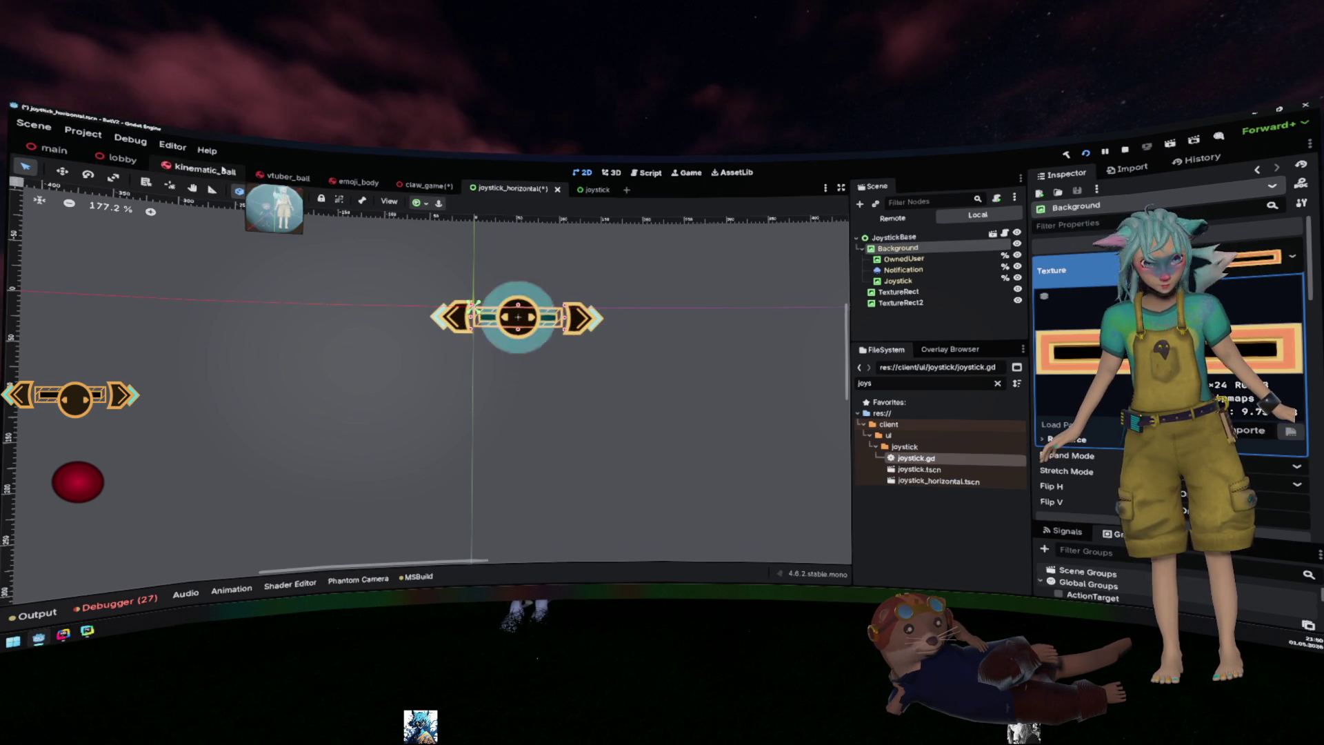
click(552, 352)
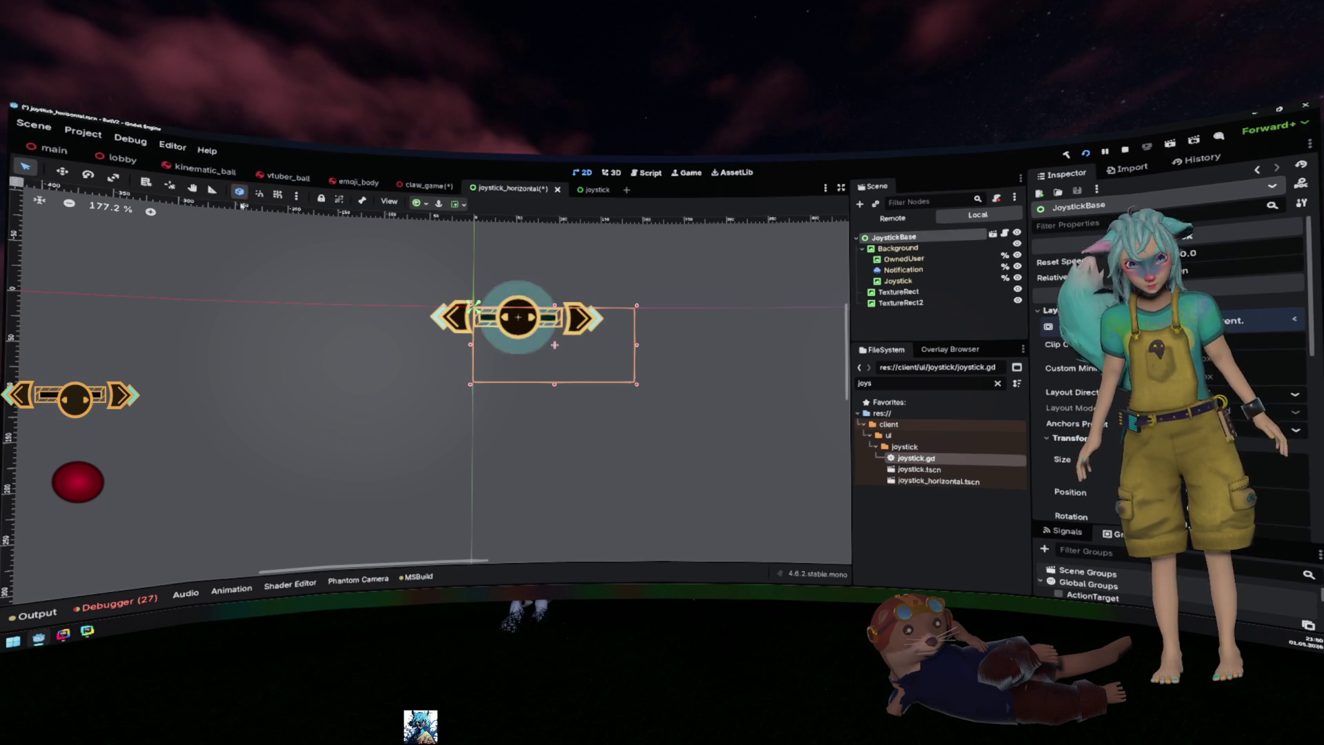
click(898, 247)
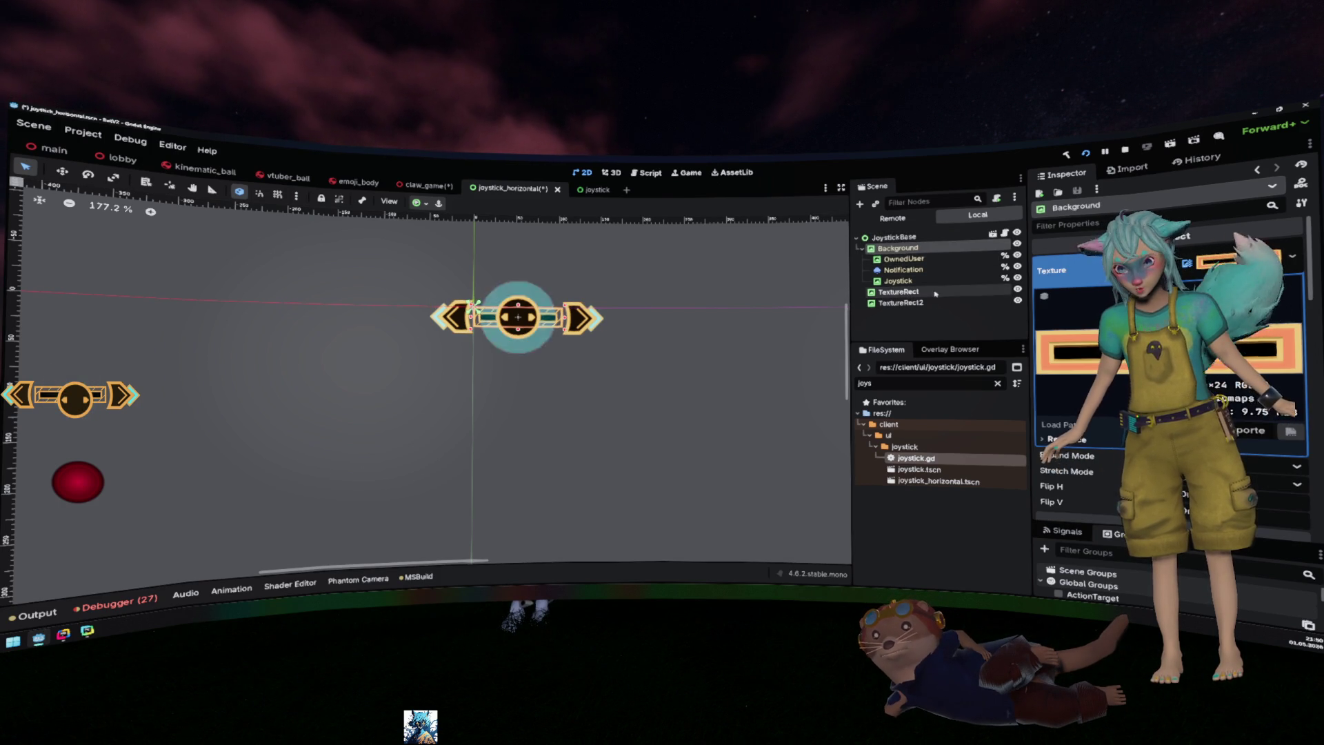
ctrl+click(898, 292)
ctrl+click(901, 302)
click(416, 203)
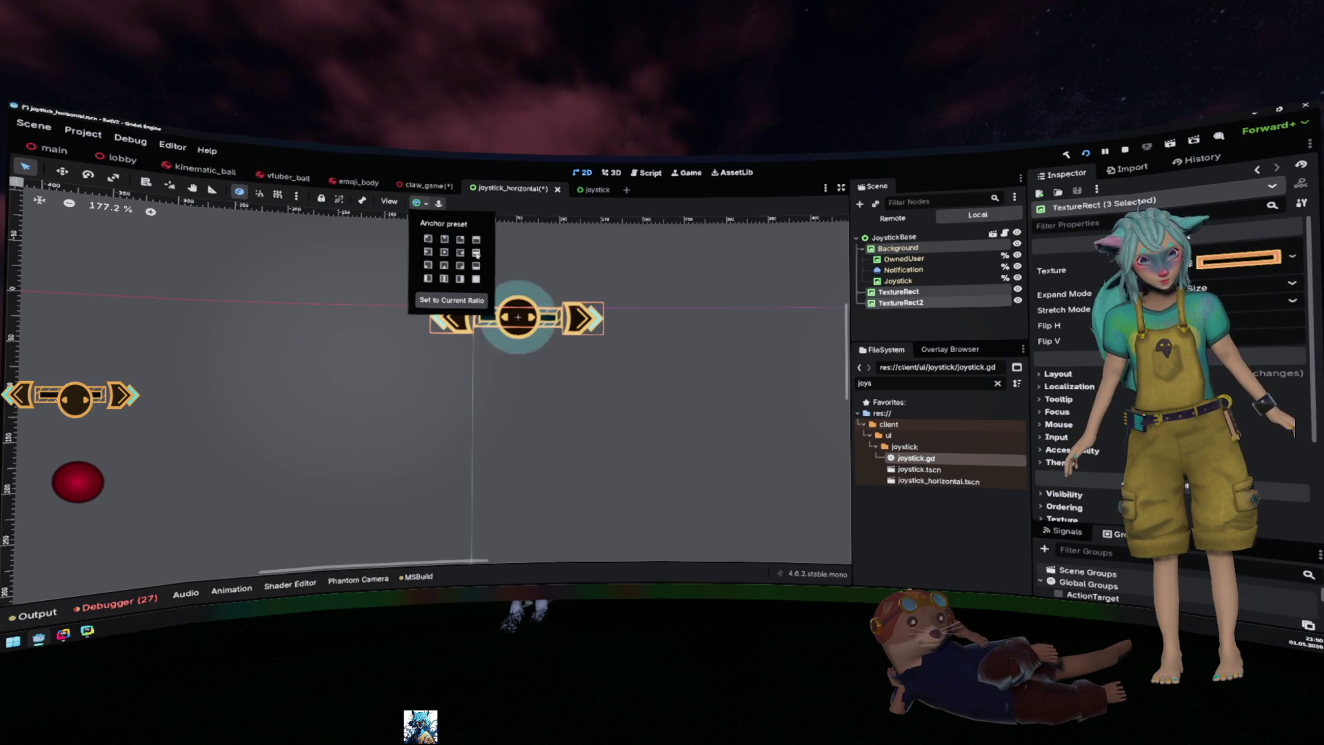
click(477, 253)
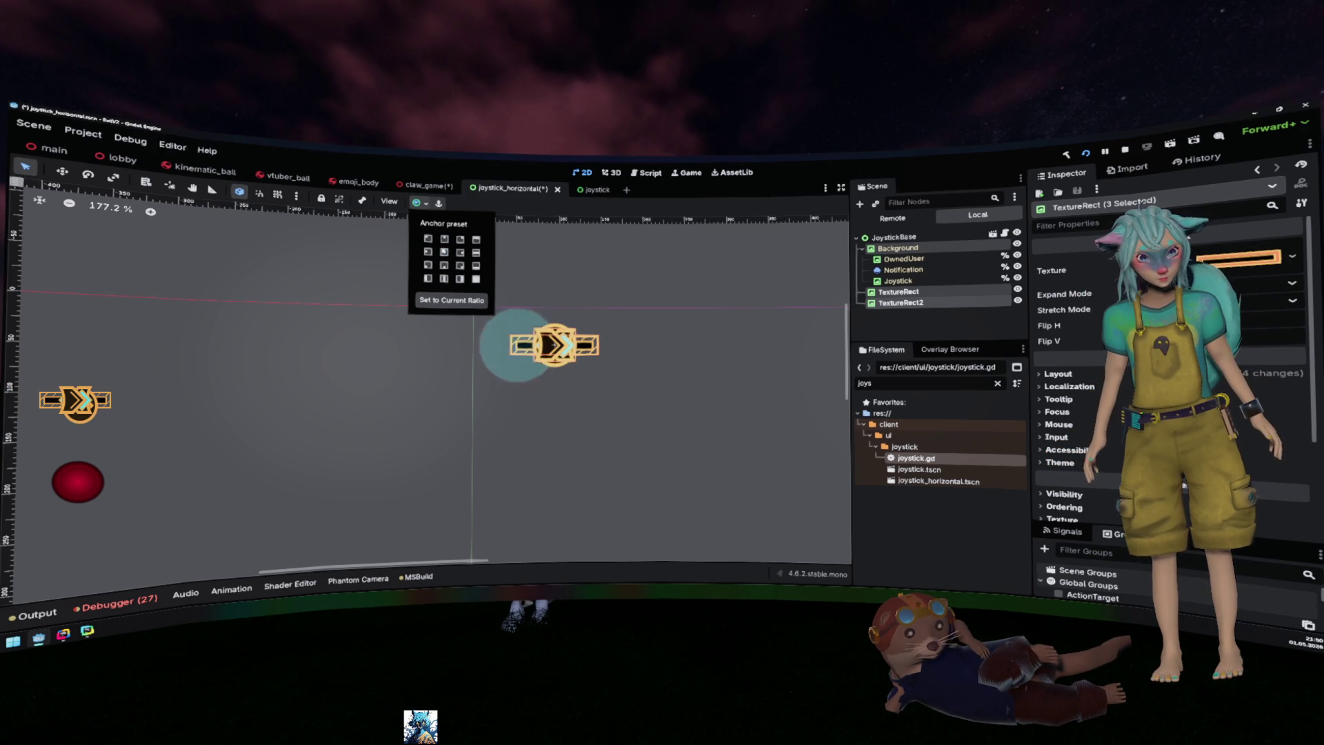
click(581, 338)
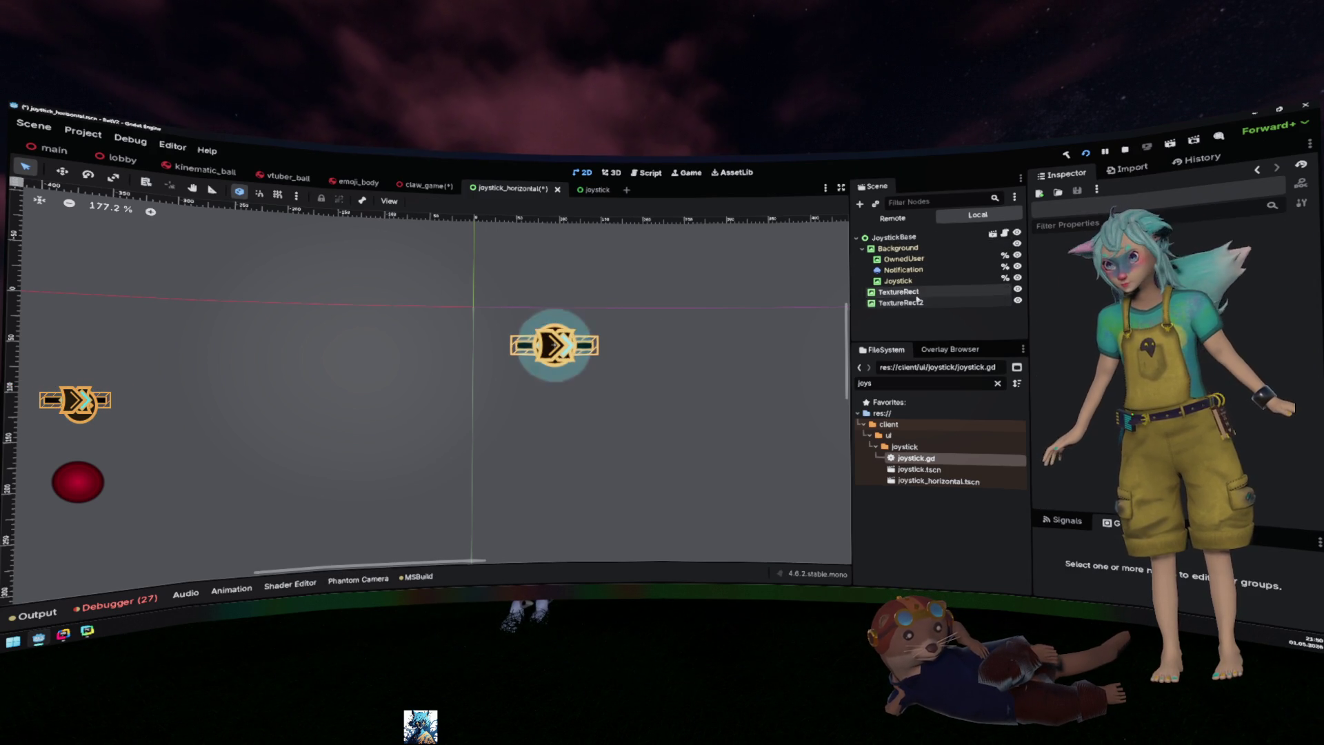
Step: Drag the right and left arrow textures onto either side of the knob
click(899, 292)
drag(556, 345, 619, 347)
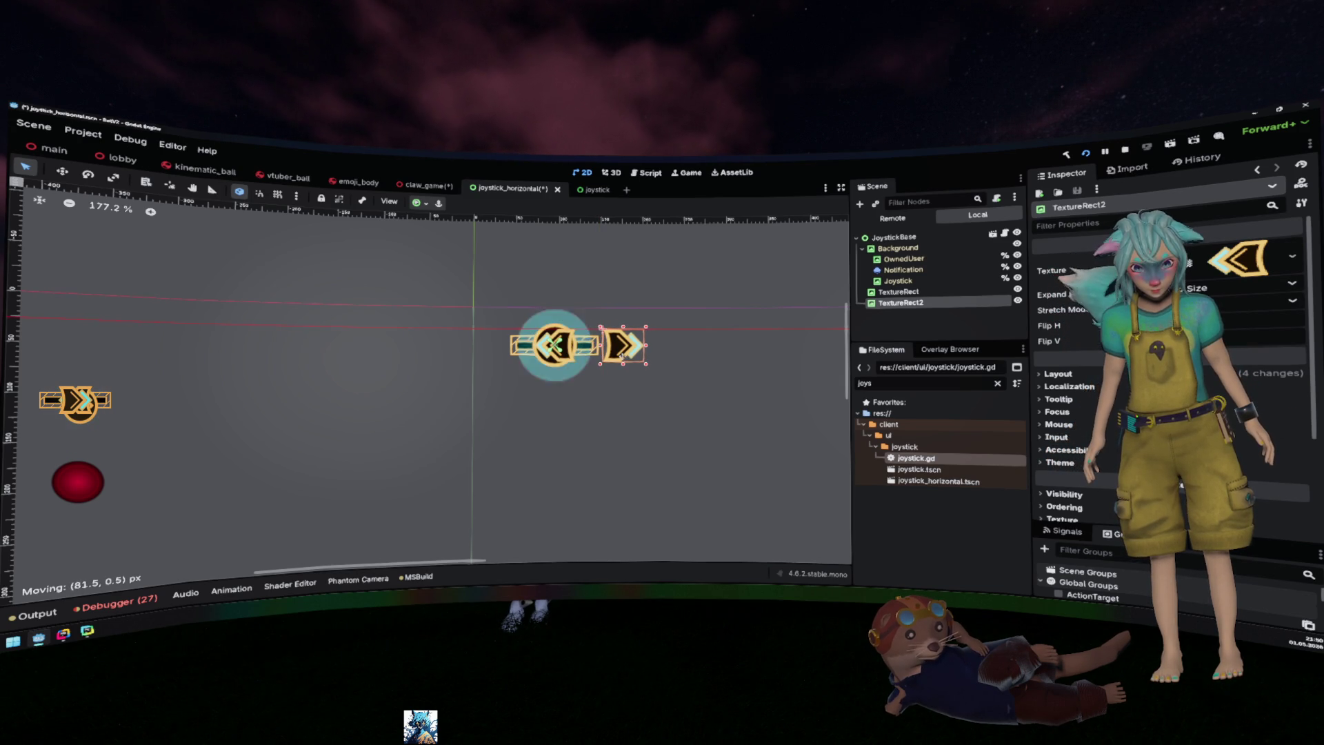
drag(619, 352, 531, 355)
click(898, 292)
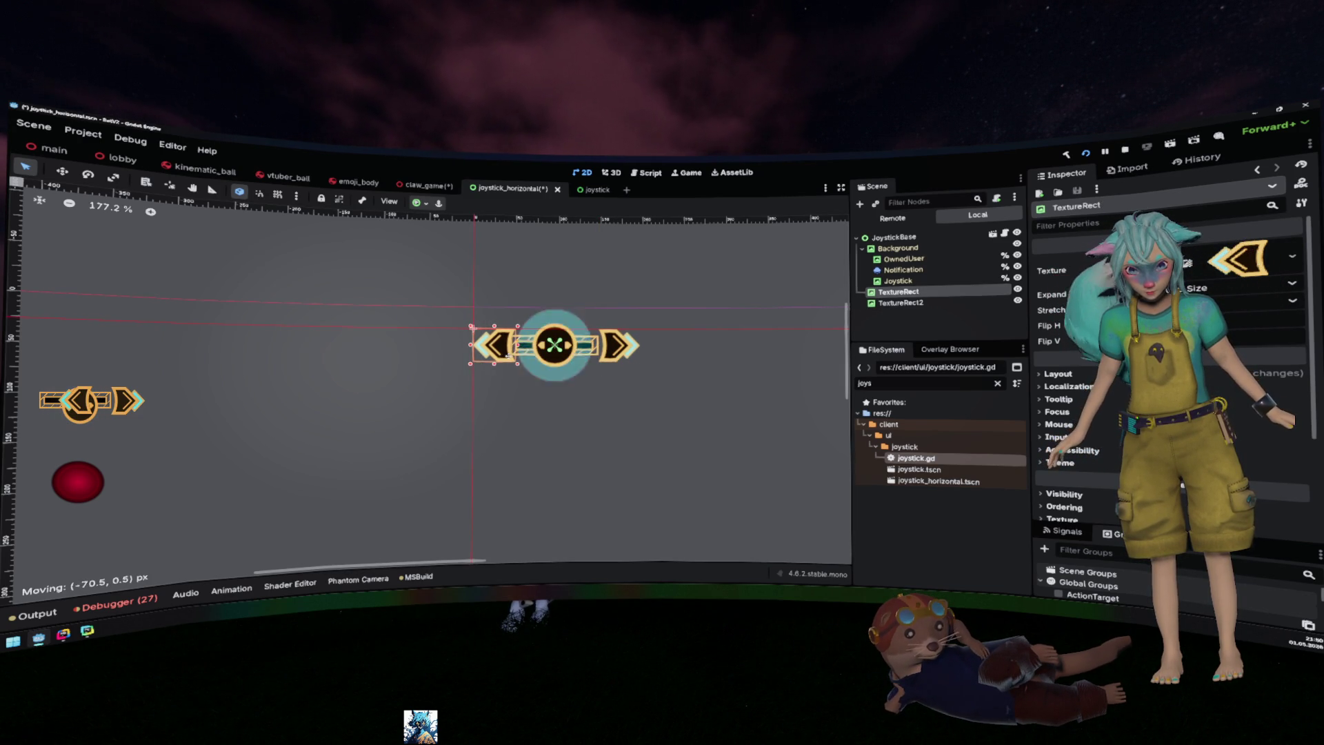
drag(486, 356, 608, 353)
Step: Nudge the Background slightly right with the Move tool, then check the arrows and JoystickBase
click(897, 248)
click(897, 247)
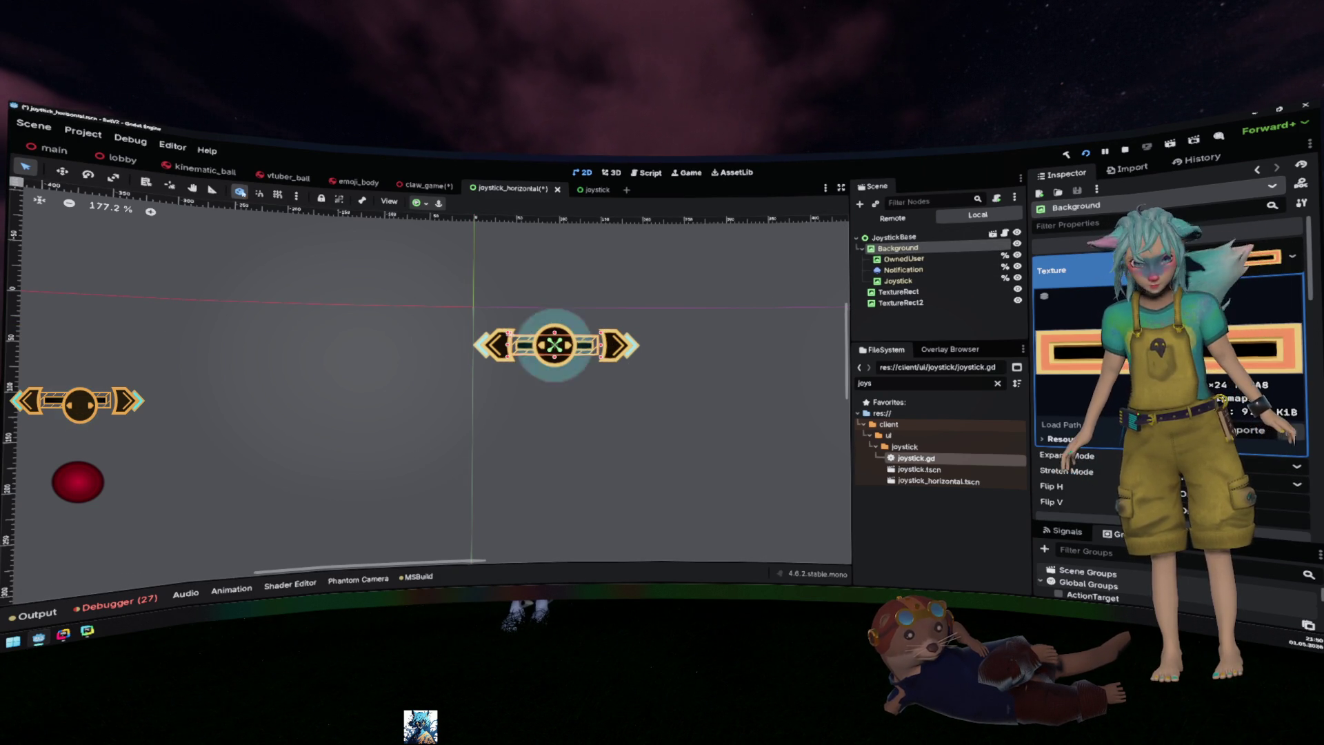
click(62, 171)
drag(533, 416, 553, 415)
click(897, 304)
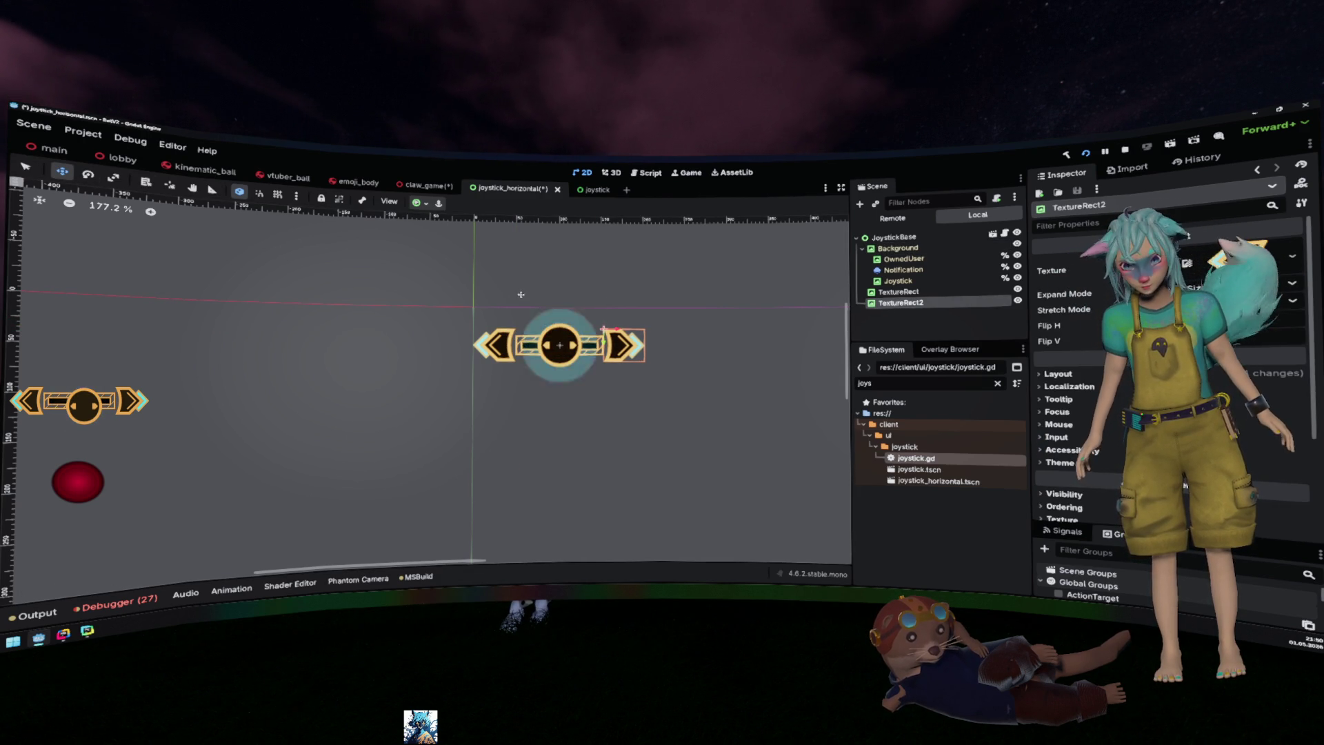
click(898, 237)
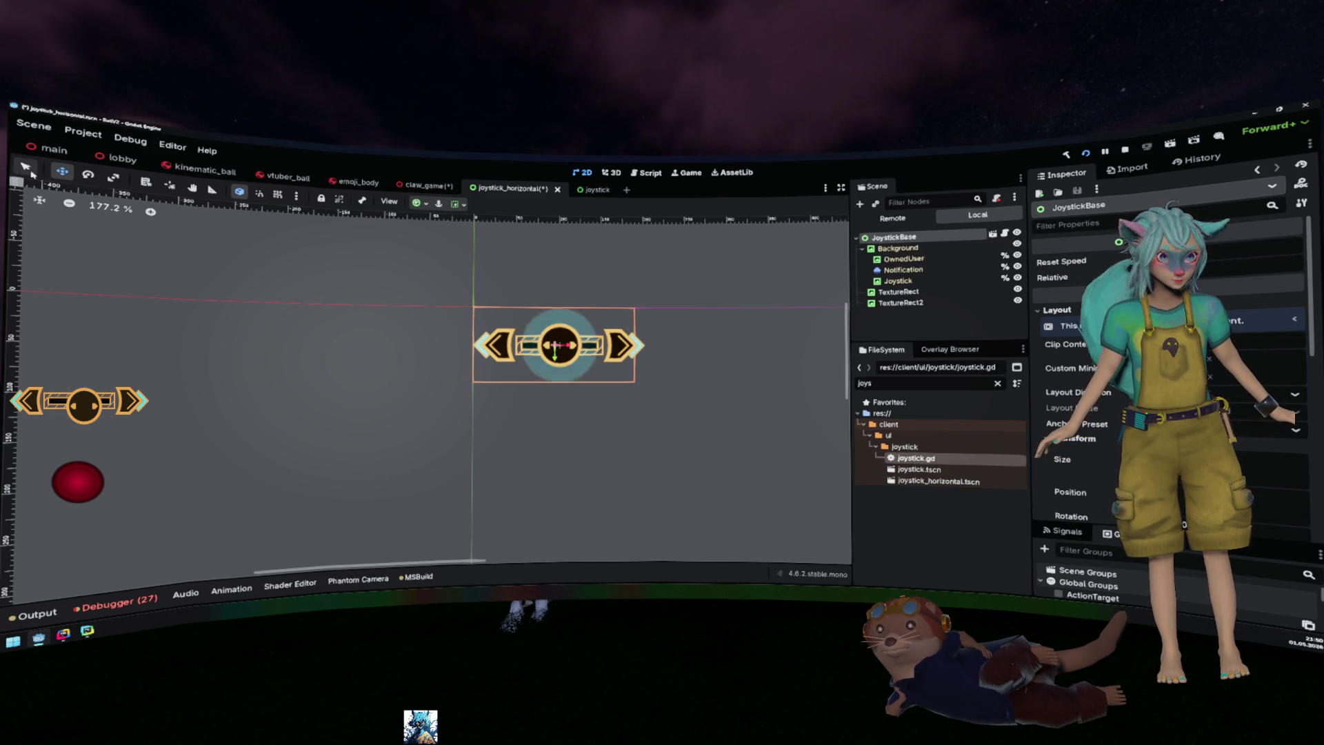
Step: Shift the left arrow left and the right arrow about 7 px left so both frame the knob evenly
click(28, 169)
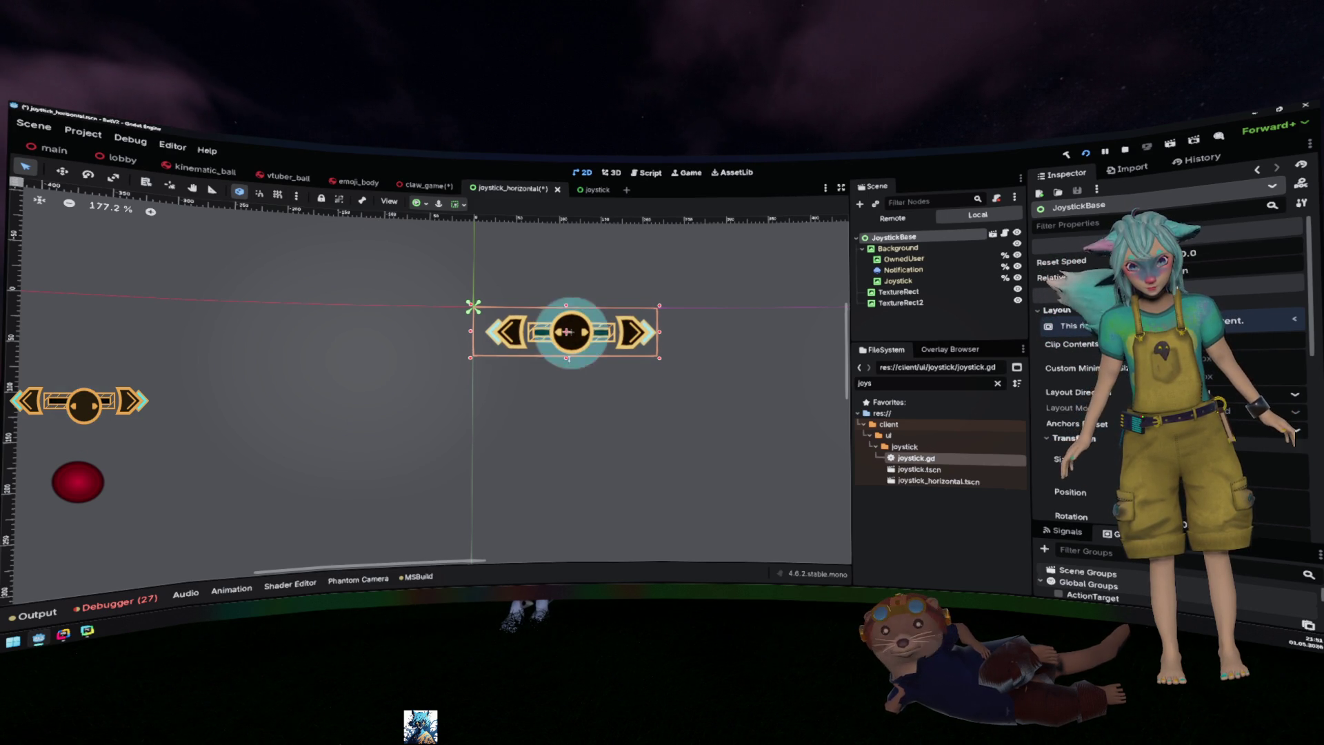
click(897, 248)
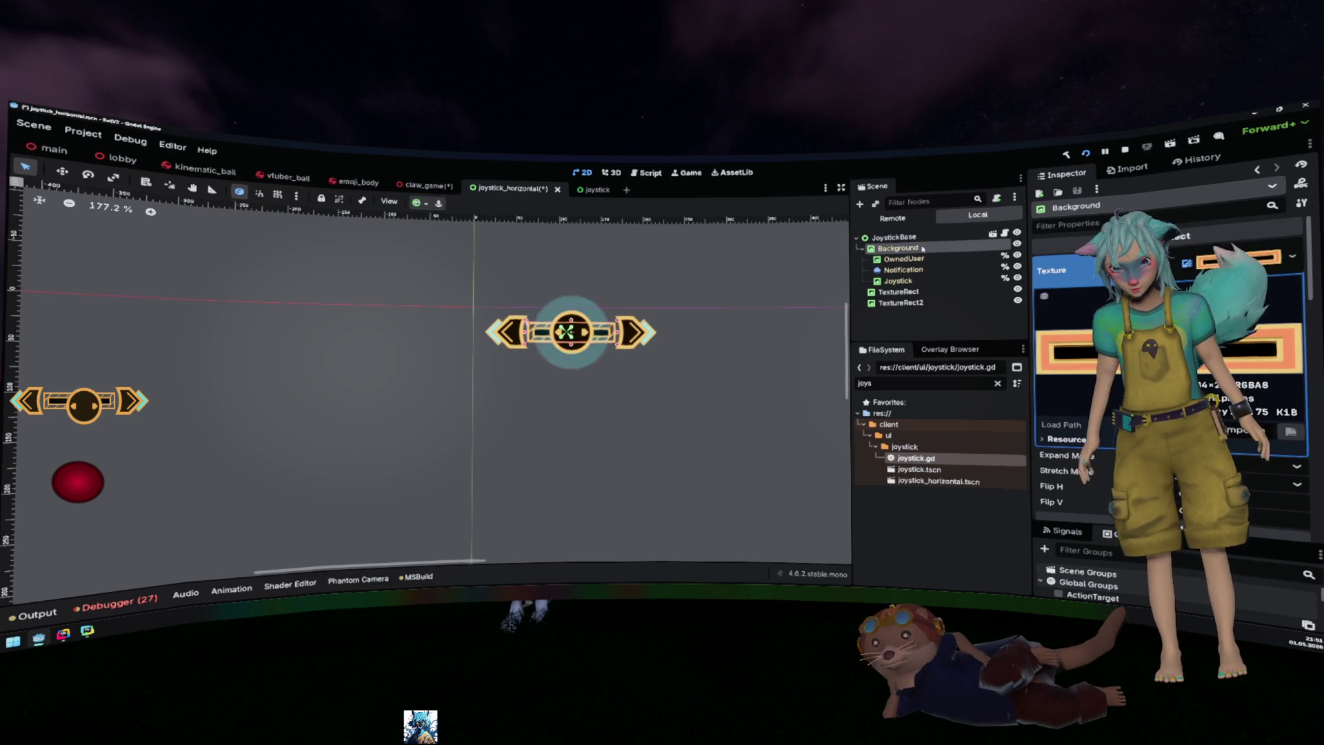
click(418, 203)
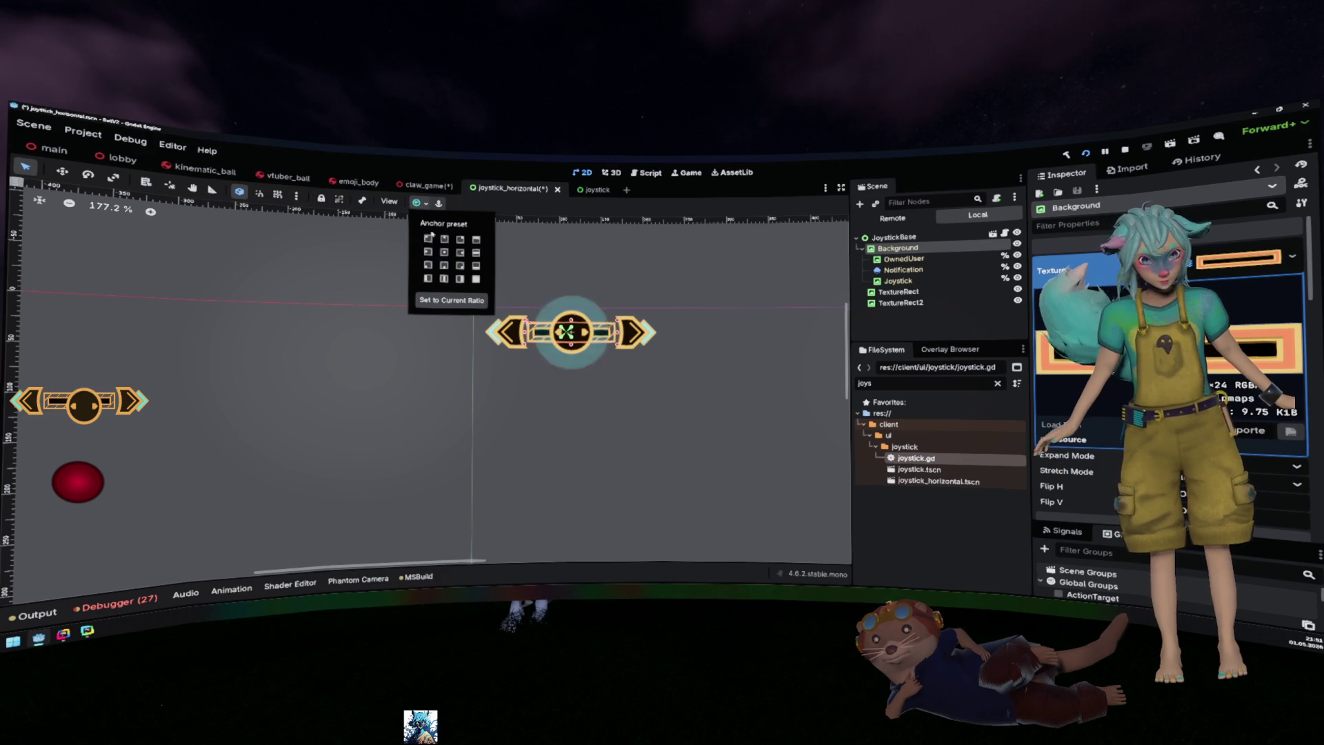
click(898, 291)
drag(519, 338, 501, 340)
click(634, 332)
drag(635, 333, 630, 333)
click(498, 332)
drag(498, 332, 508, 342)
Step: Save the joystick_horizontal scene
click(620, 406)
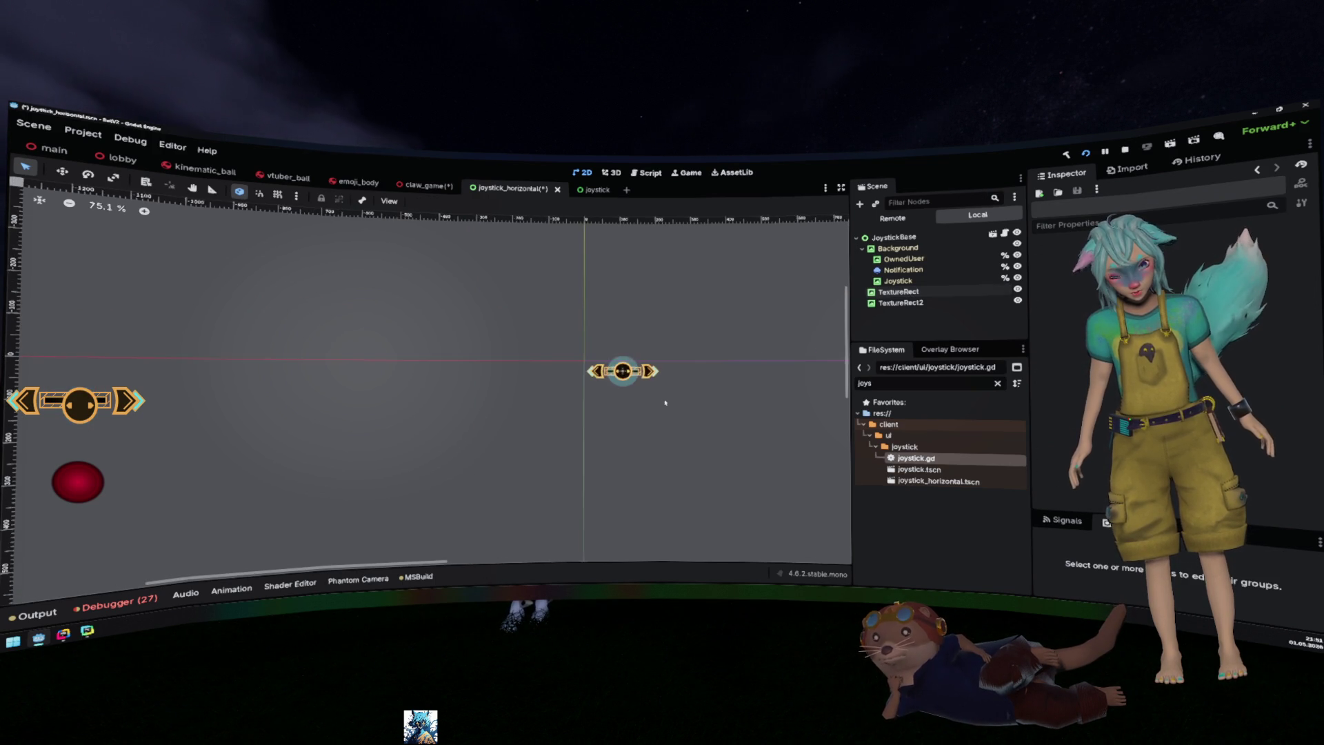
scroll(659, 359, up, 5)
key(ctrl+s)
scroll(625, 367, down, 15)
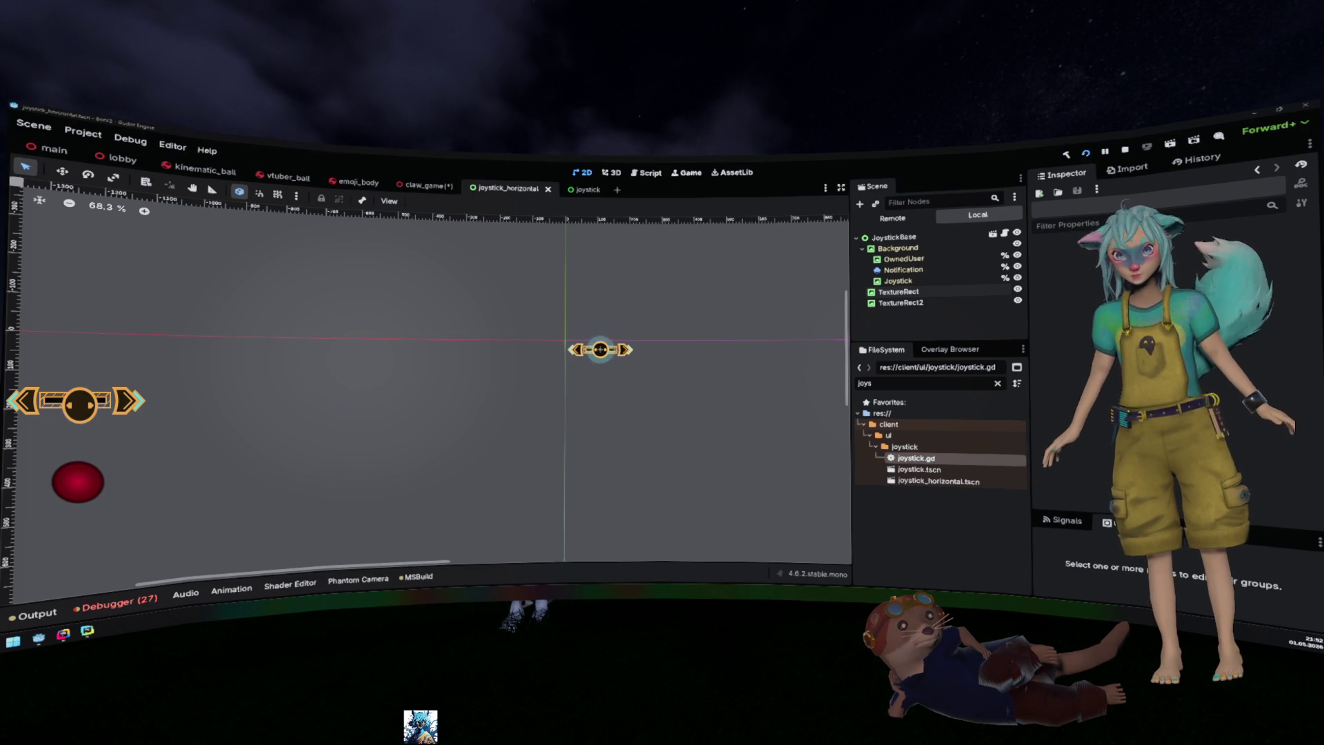
scroll(621, 373, up, 4)
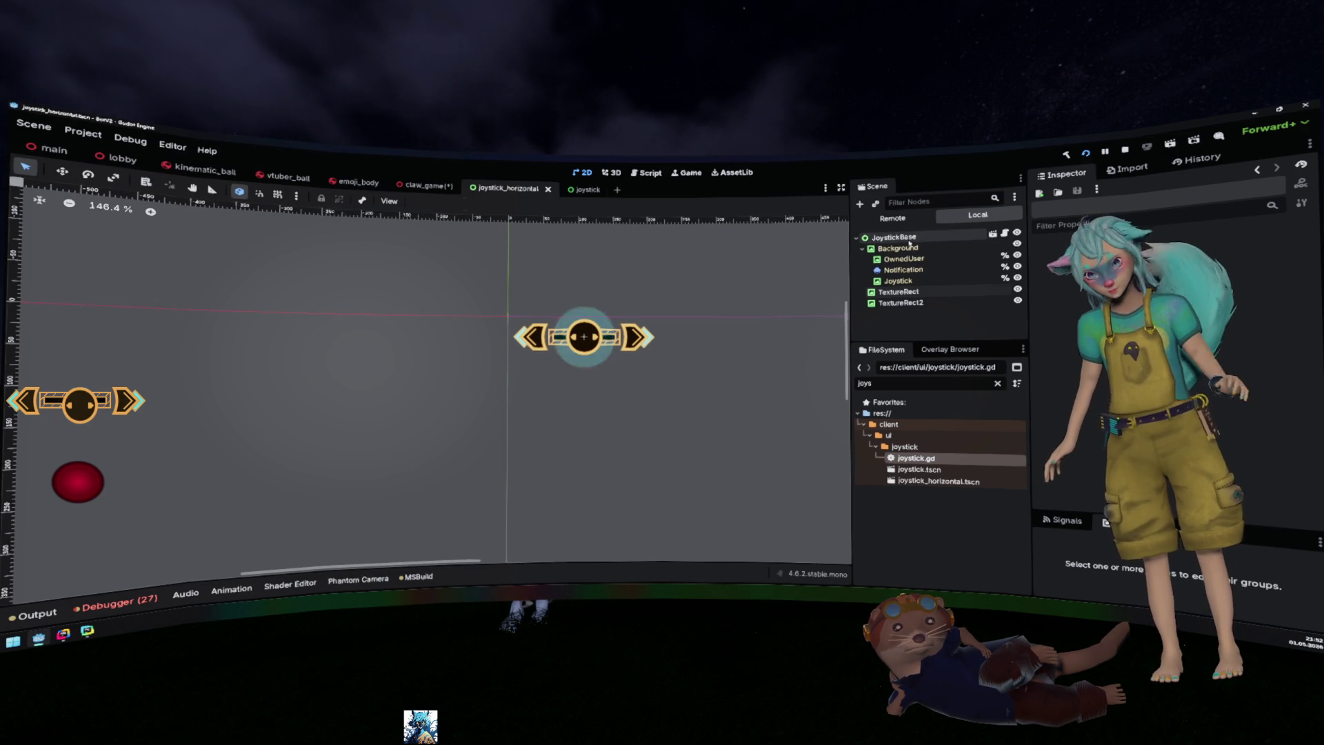
Step: Rename TextureRect to Left and TextureRect2 to Right, then save the scene
click(905, 293)
double_click(905, 293)
text(LEf)
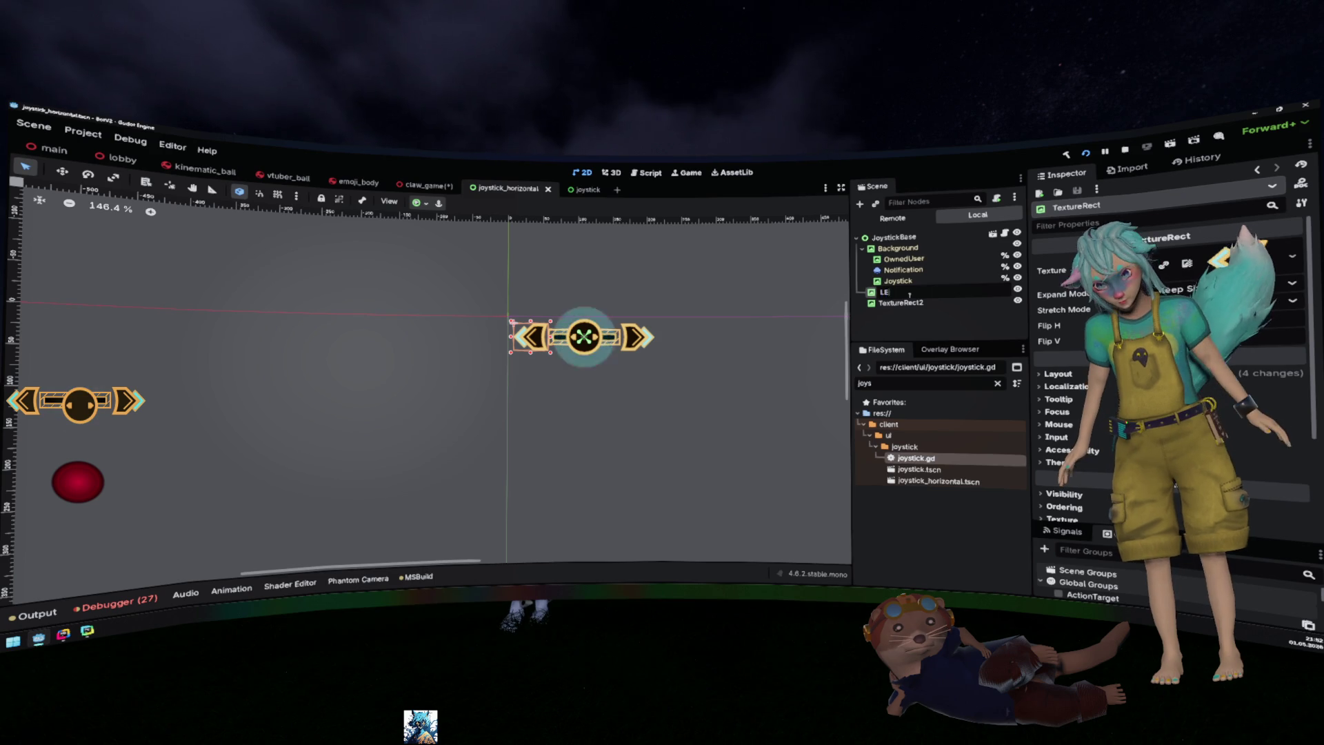
key(Return)
double_click(910, 294)
text(Left)
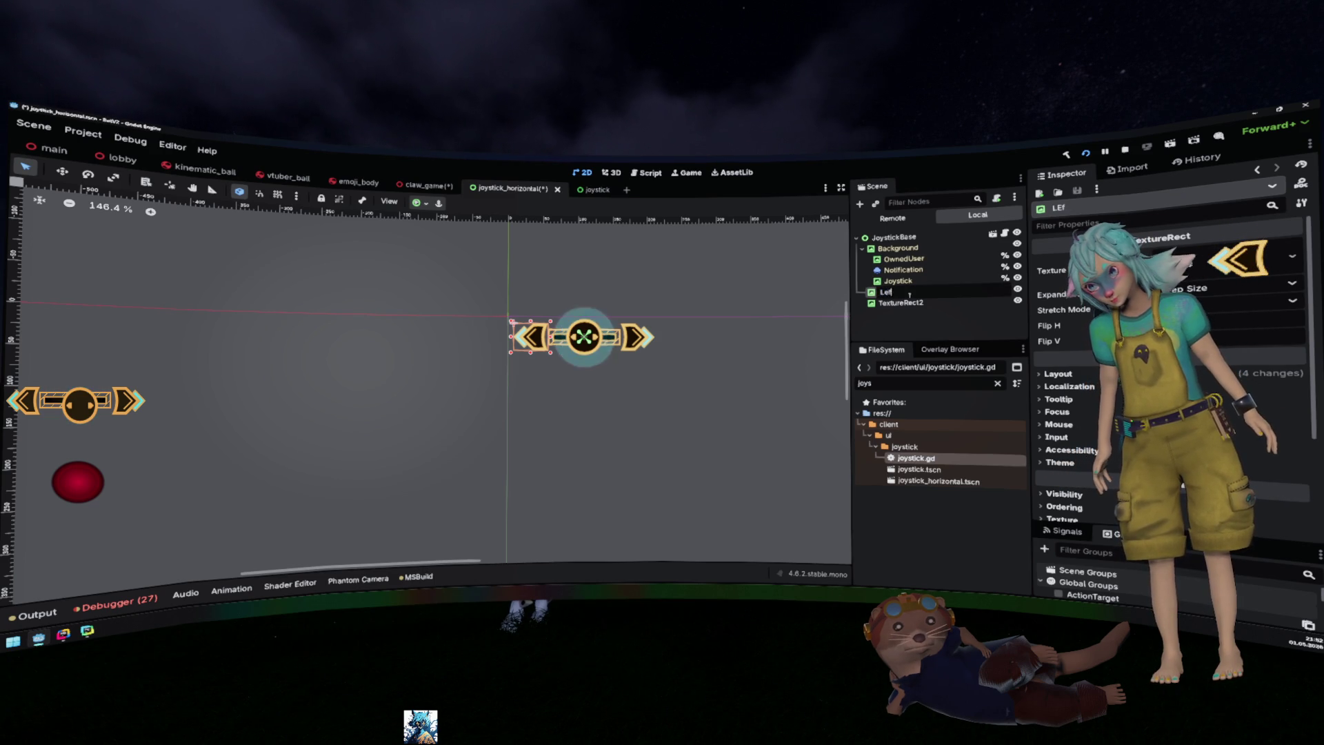
key(Return)
key(Down)
text(Right)
key(Return)
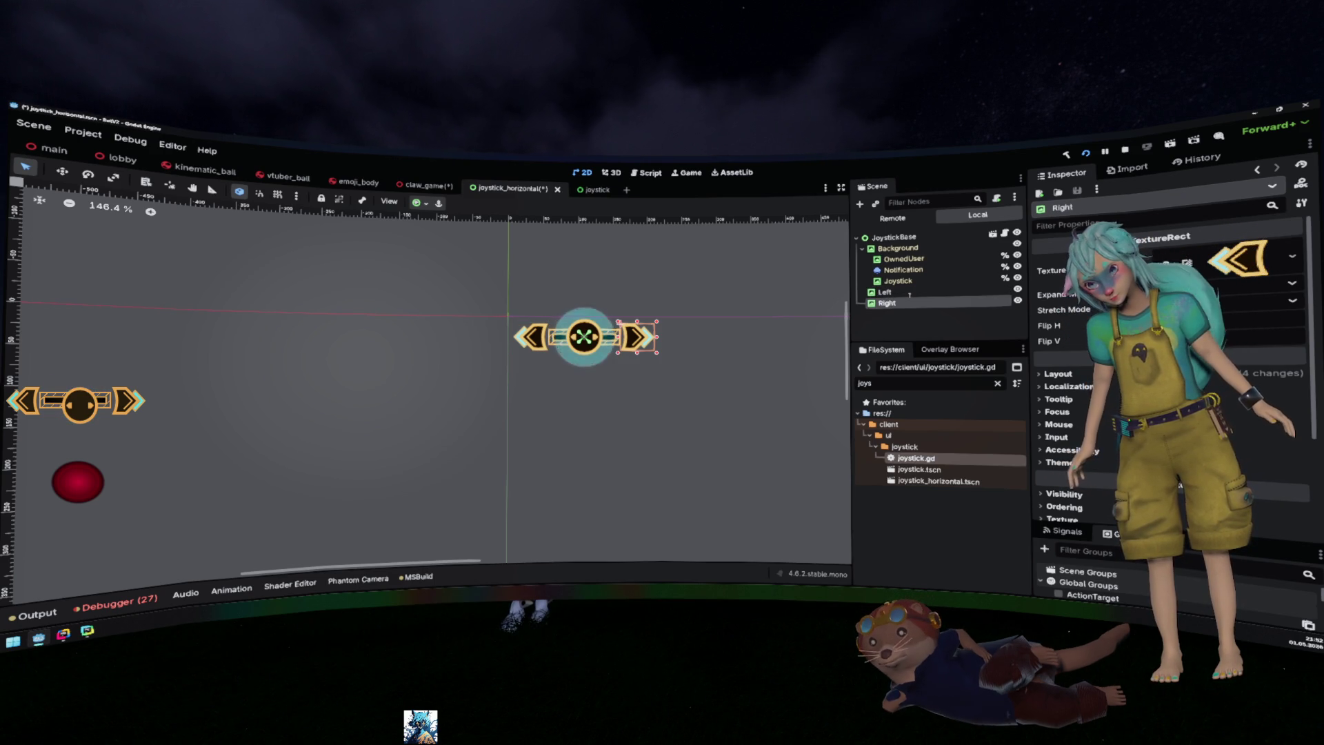
click(765, 351)
key(ctrl+s)
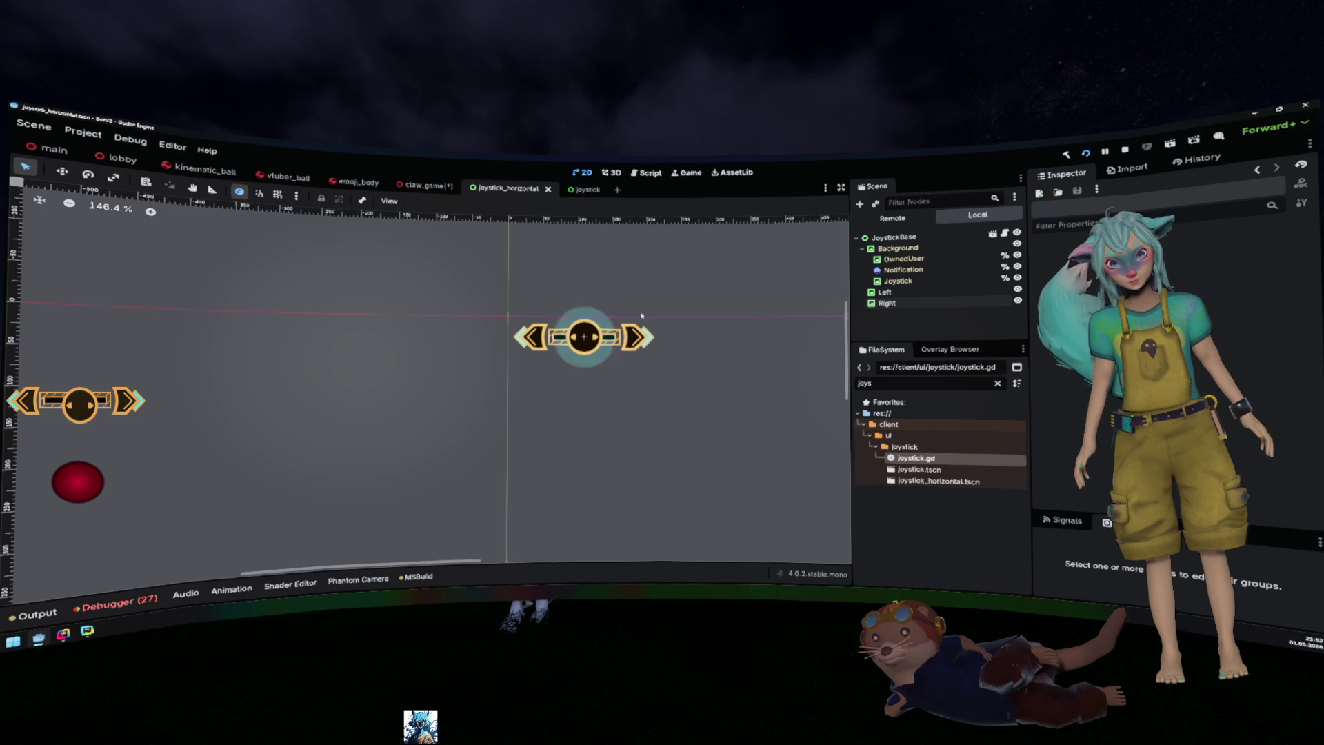
Step: From the claw_game scene, open the Joystick scene and its joystick.gd script
click(411, 191)
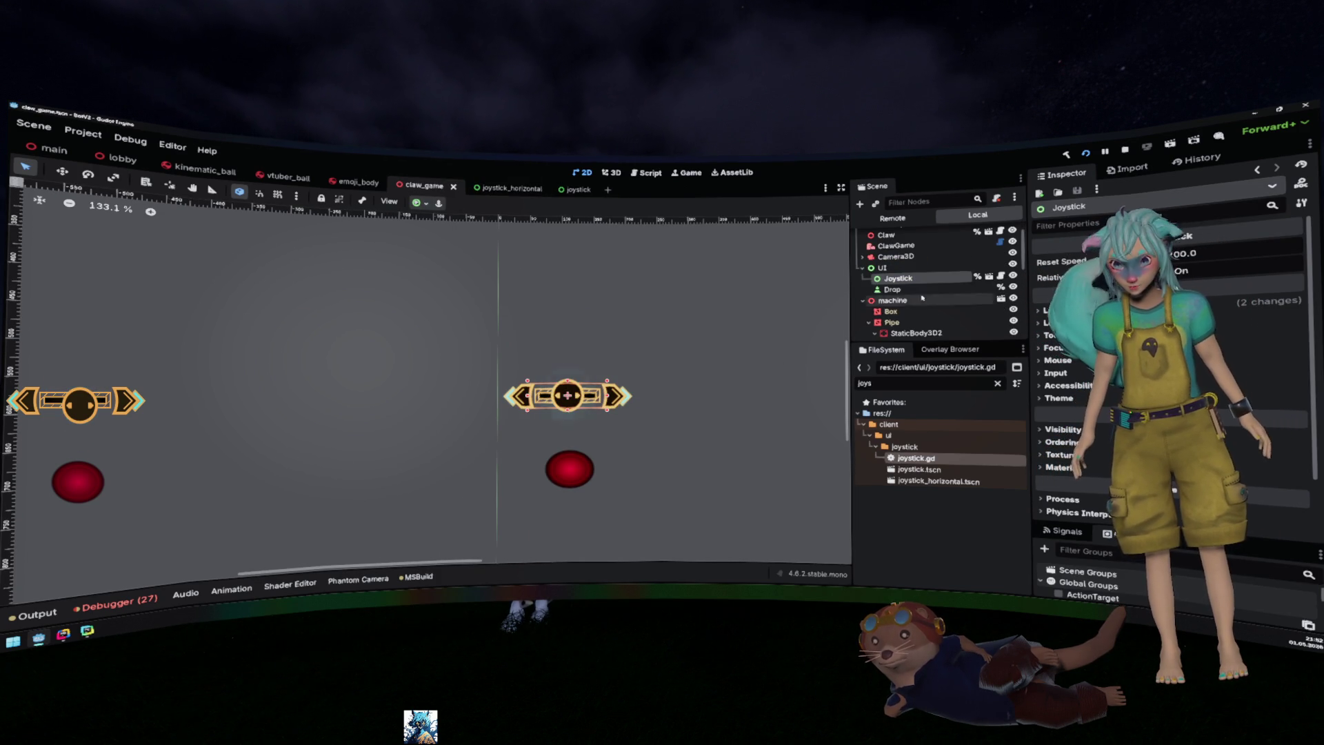
click(988, 276)
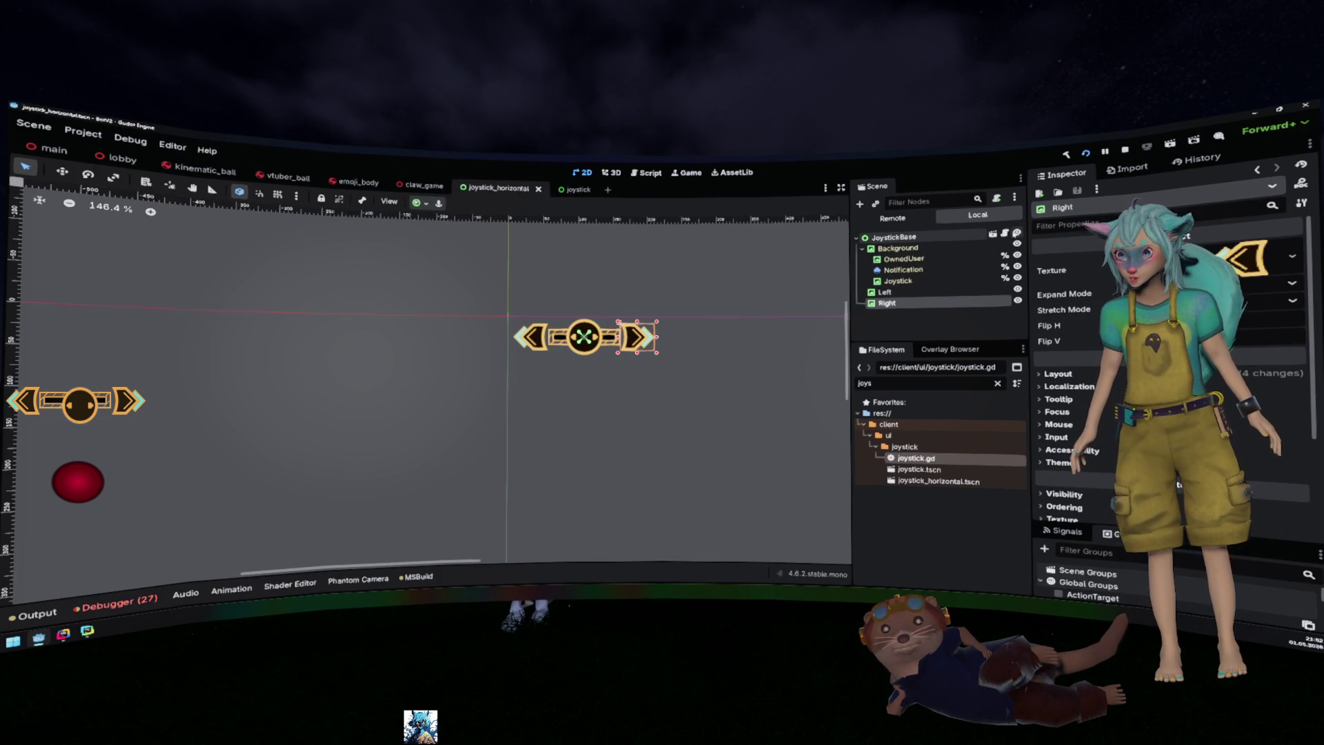
click(1005, 233)
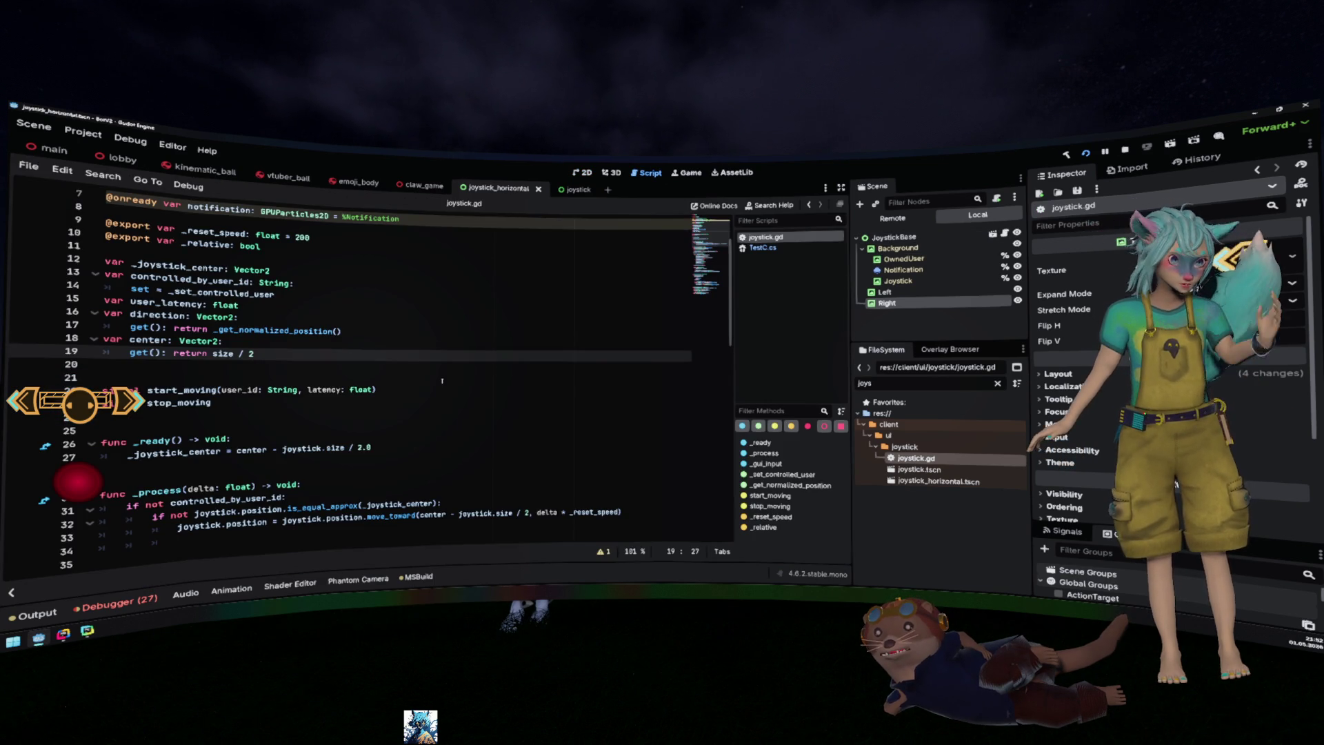
Step: Read through joystick.gd, inspecting the is_equal_approx centering check on line 32
scroll(444, 373, down, 4)
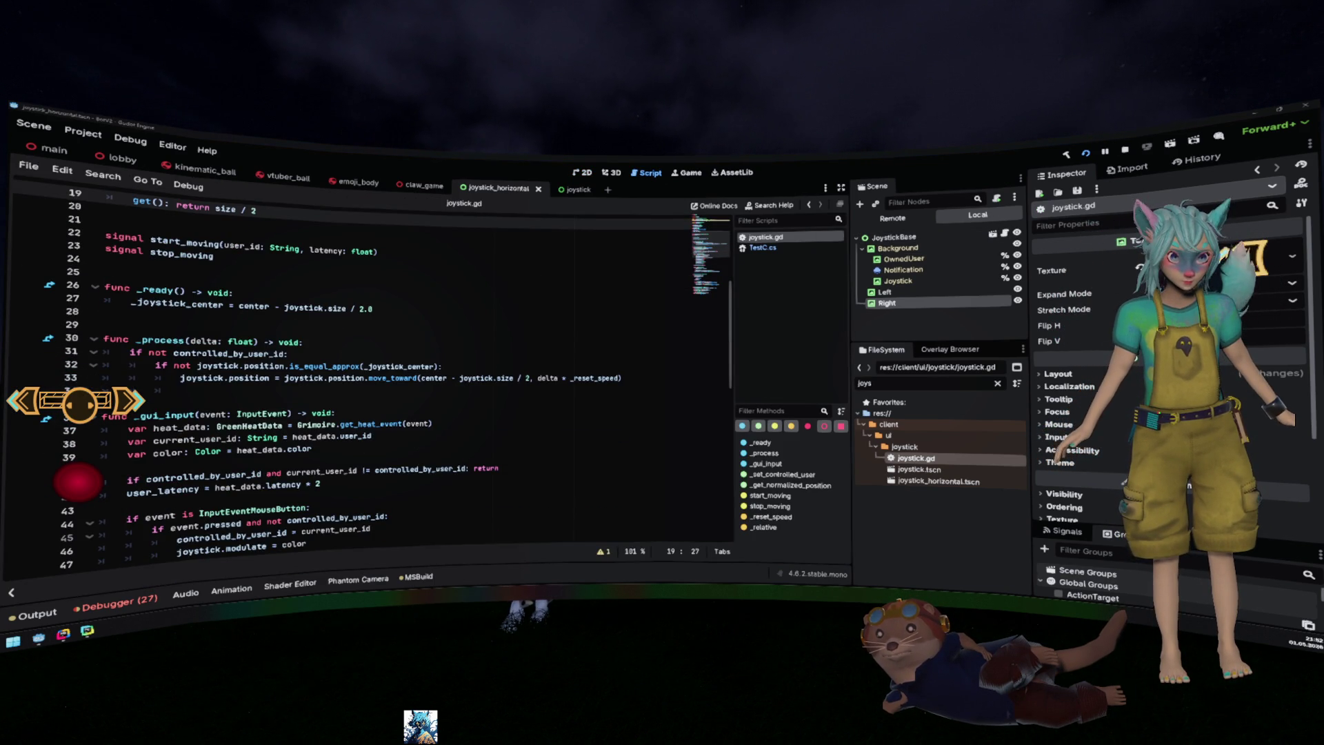
click(356, 364)
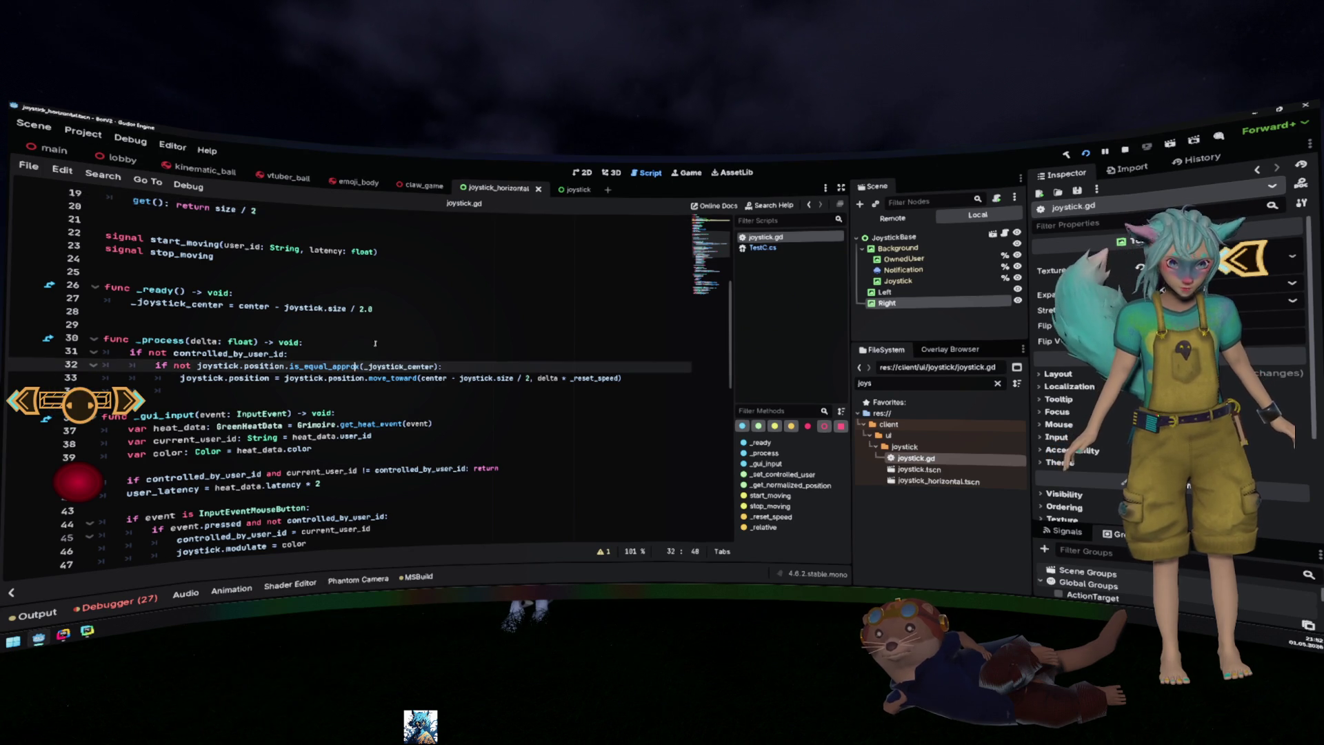
scroll(311, 414, down, 3)
scroll(268, 481, up, 3)
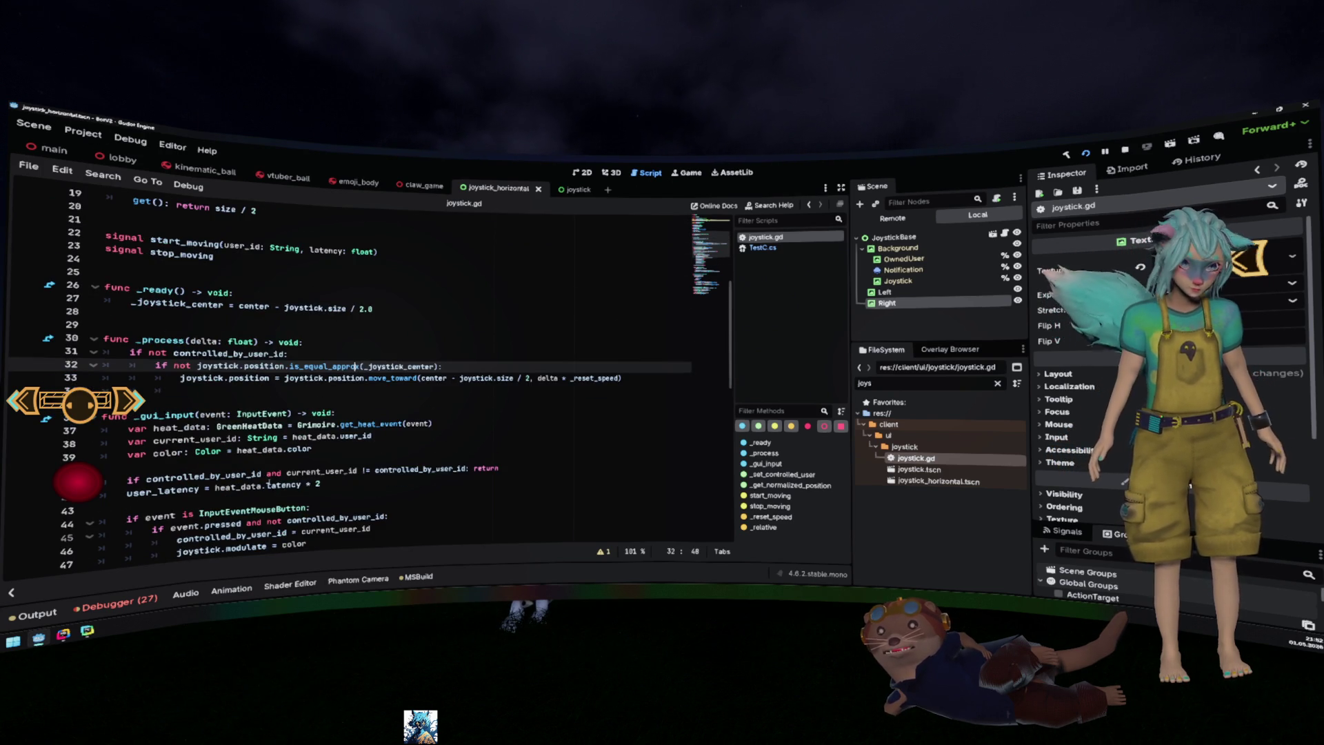
scroll(376, 382, up, 2)
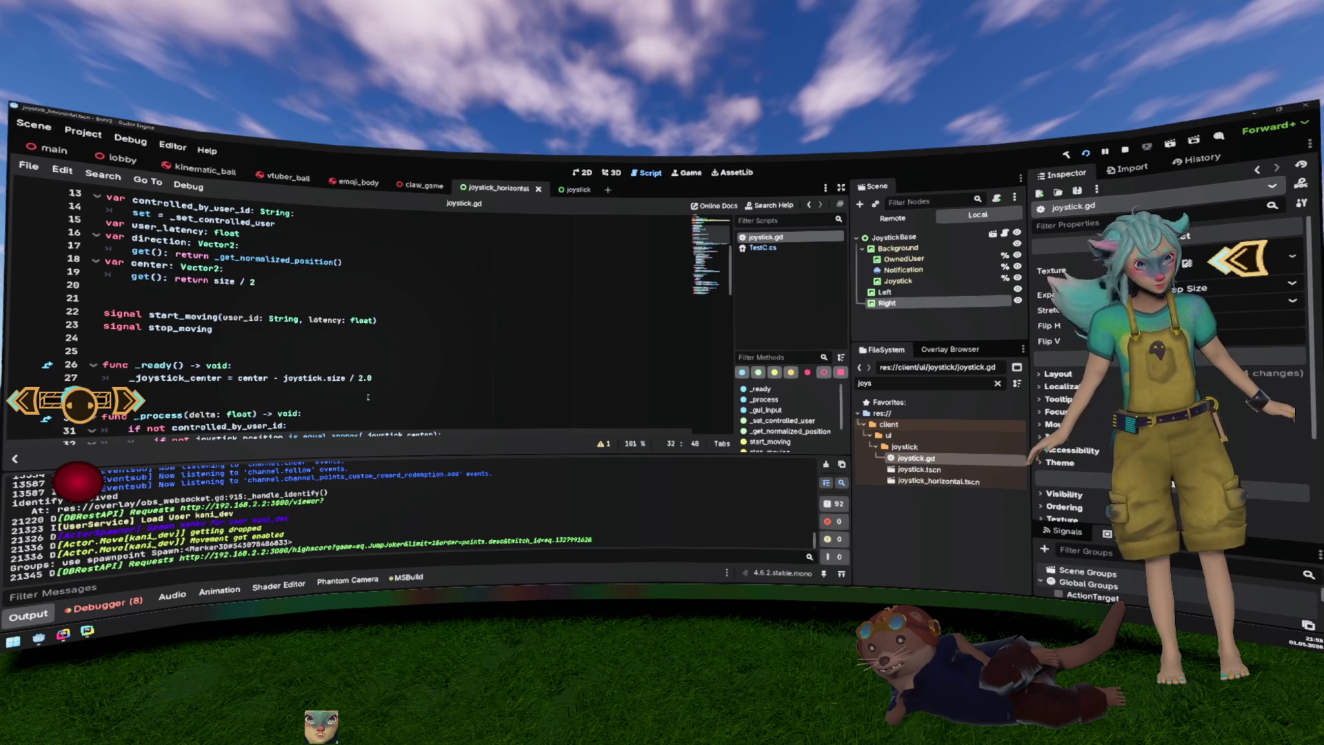
key(ctrl+F2)
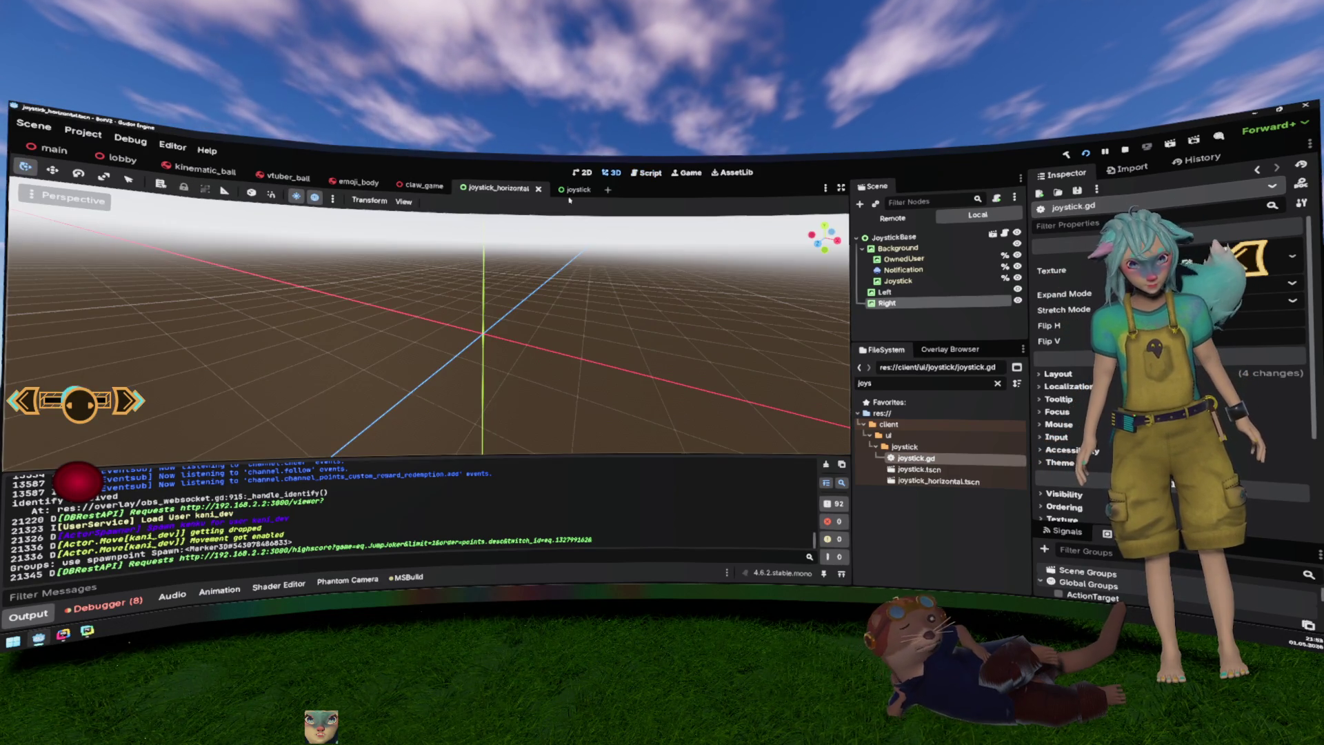
key(ctrl+F1)
scroll(591, 356, up, 4)
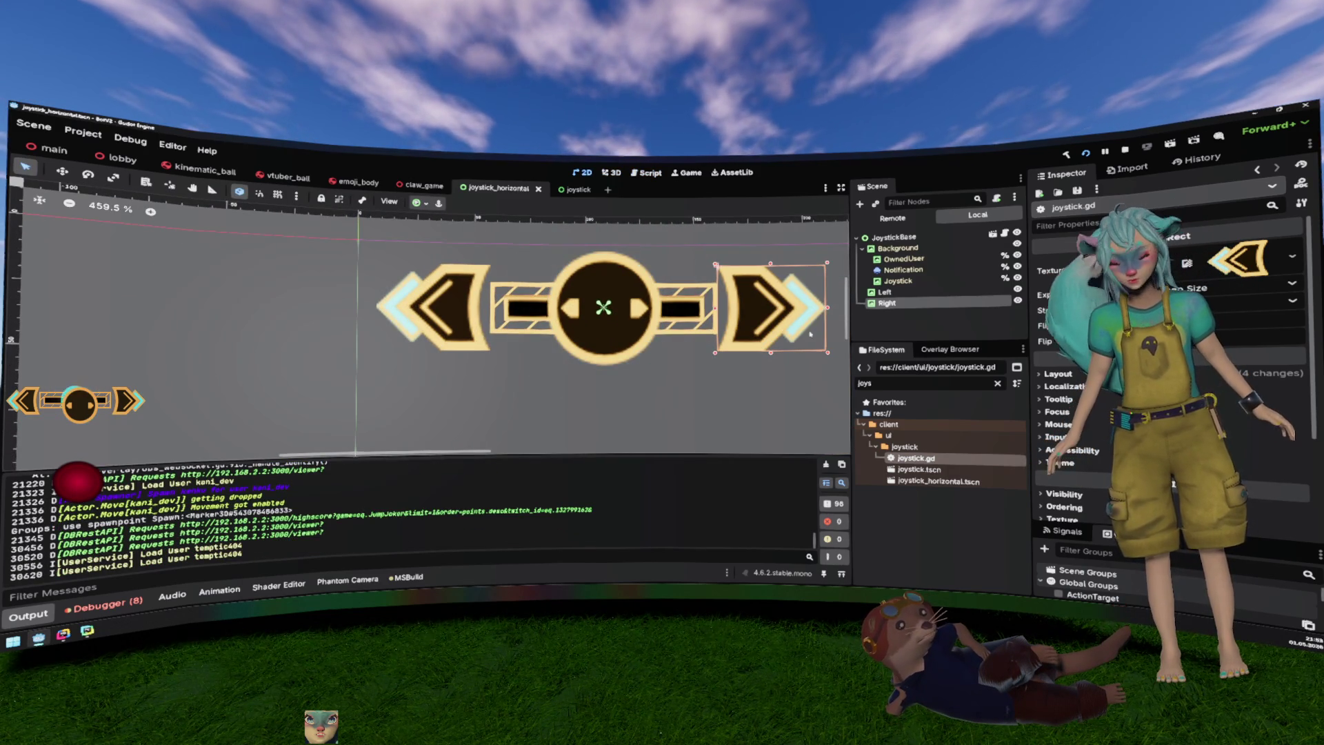
click(904, 260)
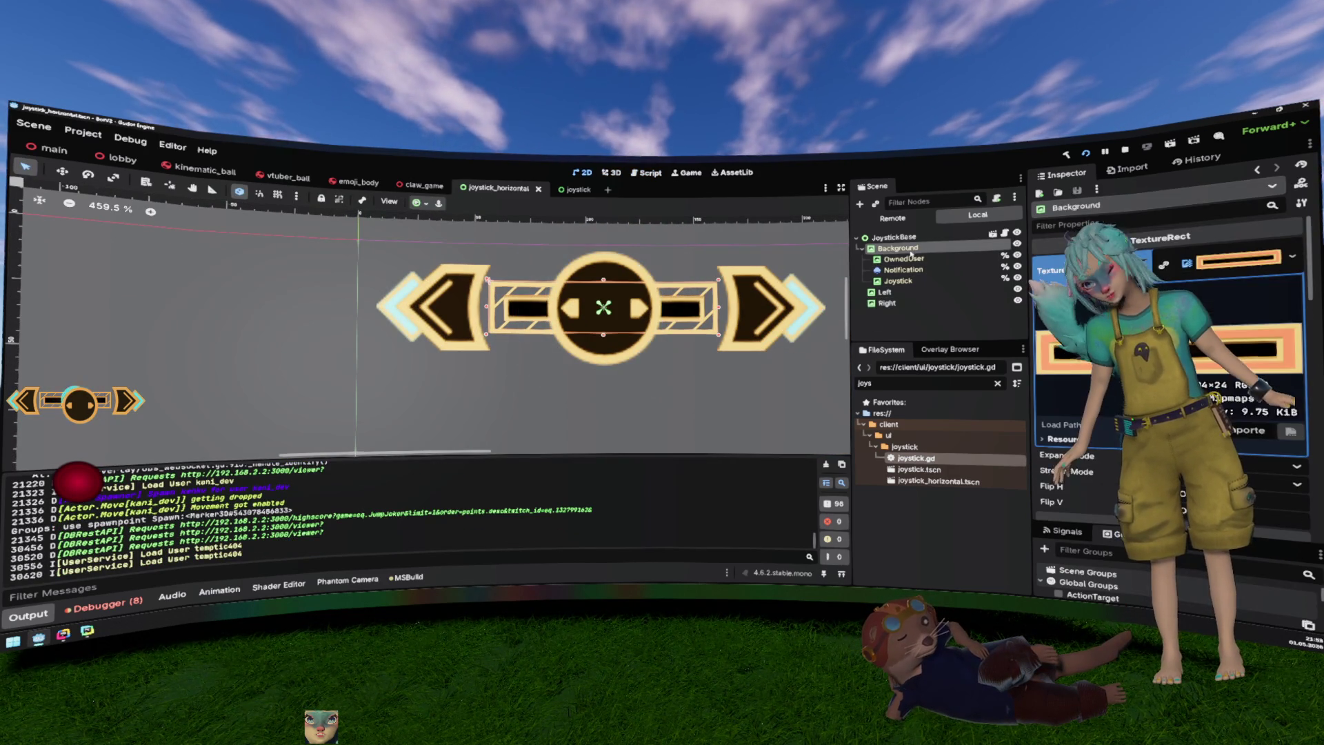
click(911, 281)
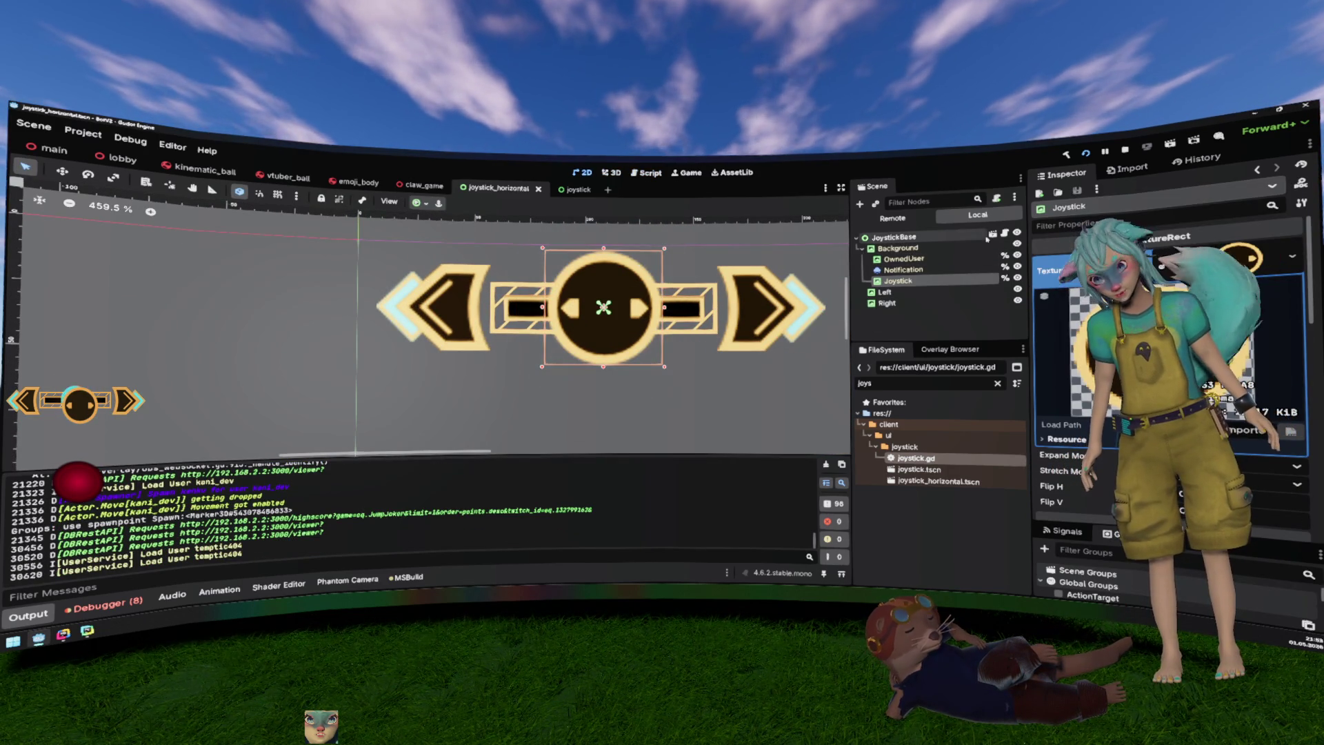
click(1005, 234)
click(506, 351)
scroll(505, 348, down, 5)
scroll(506, 347, up, 5)
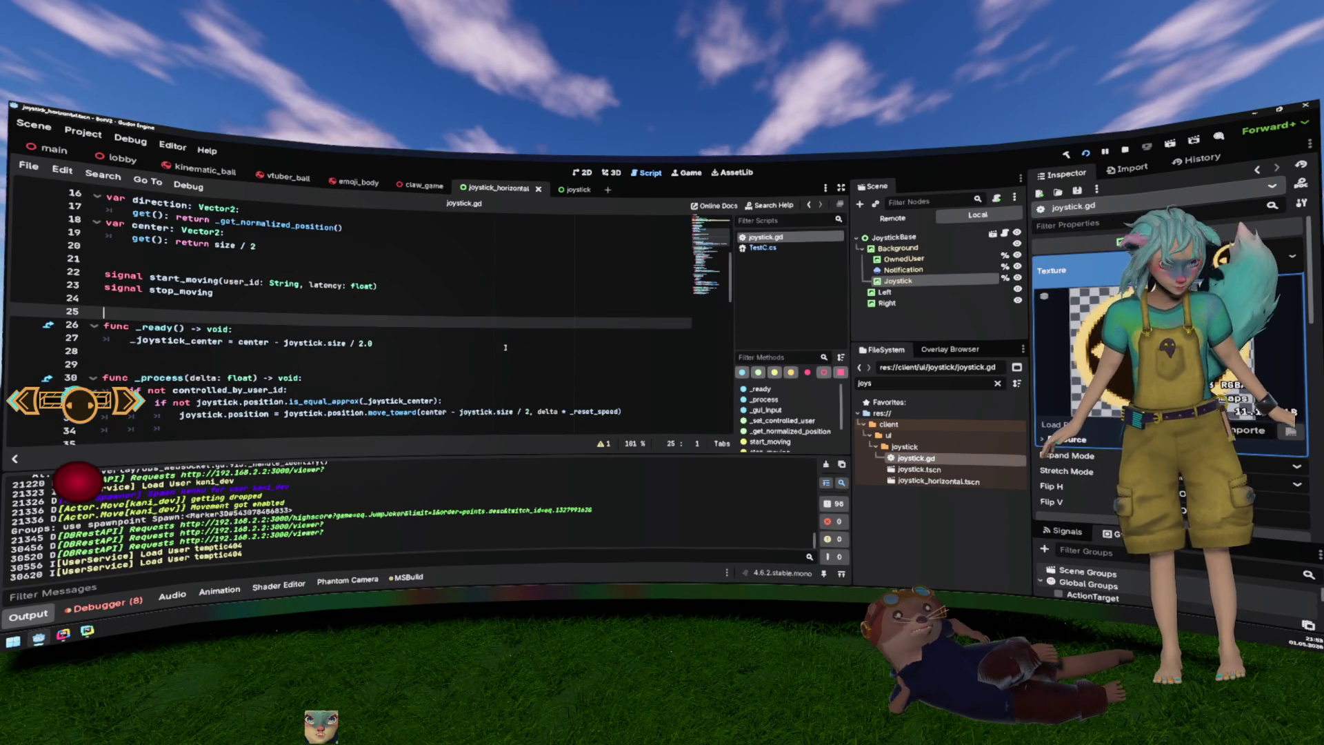
Step: Review the _ready and _process code on lines 26–34, then show the Debugger panel beneath
scroll(504, 341, up, 1)
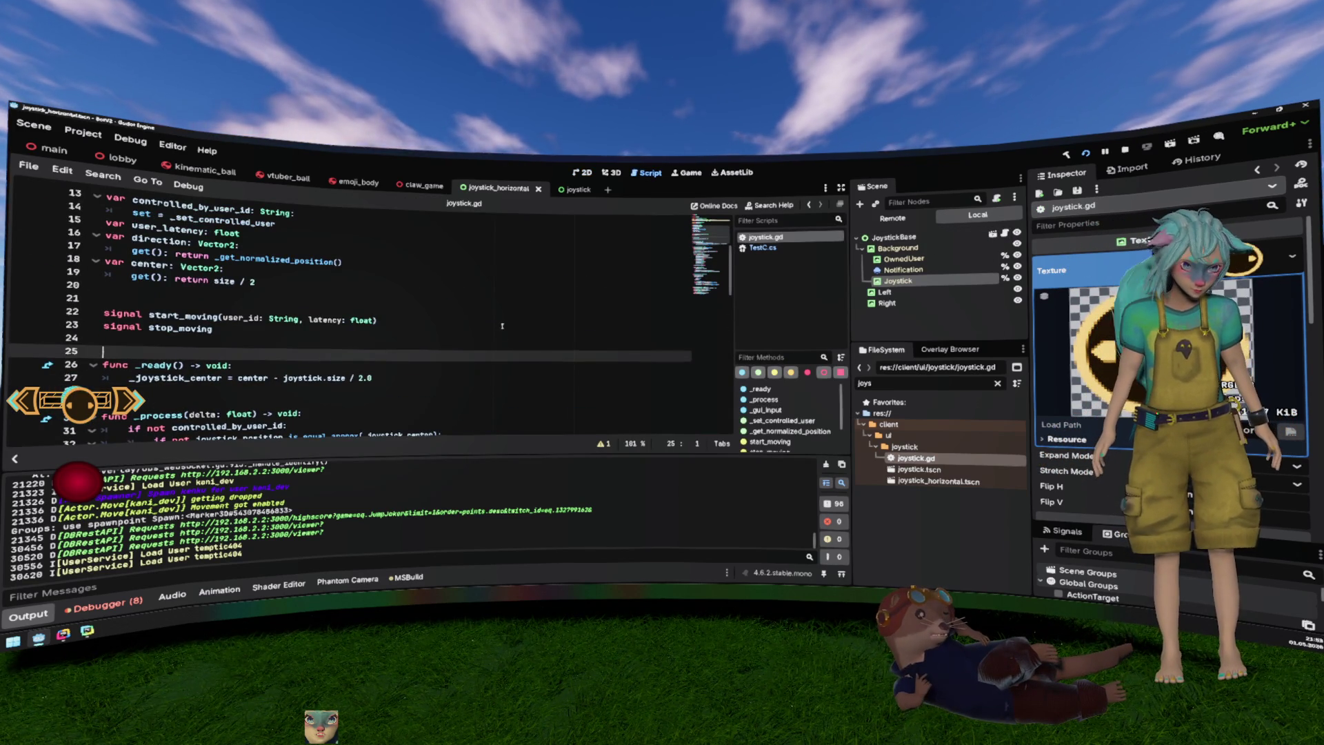
scroll(503, 319, down, 3)
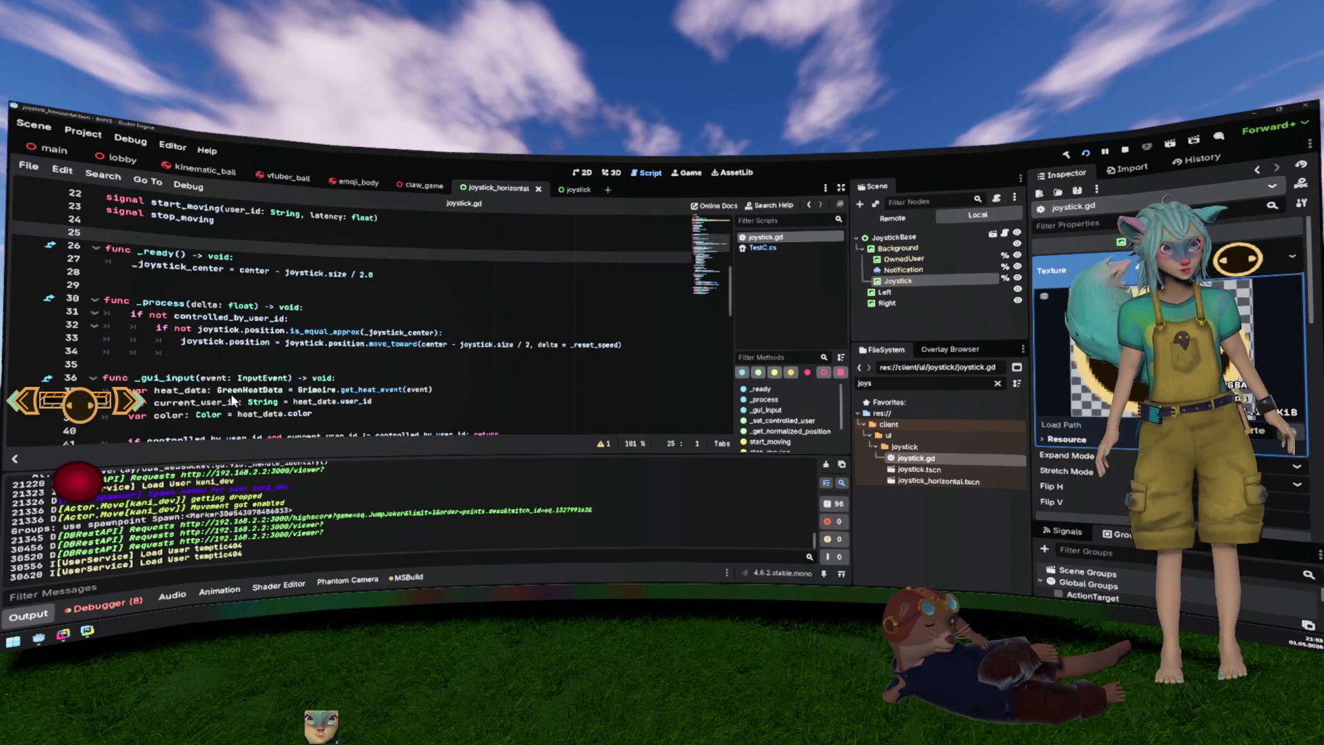
click(496, 255)
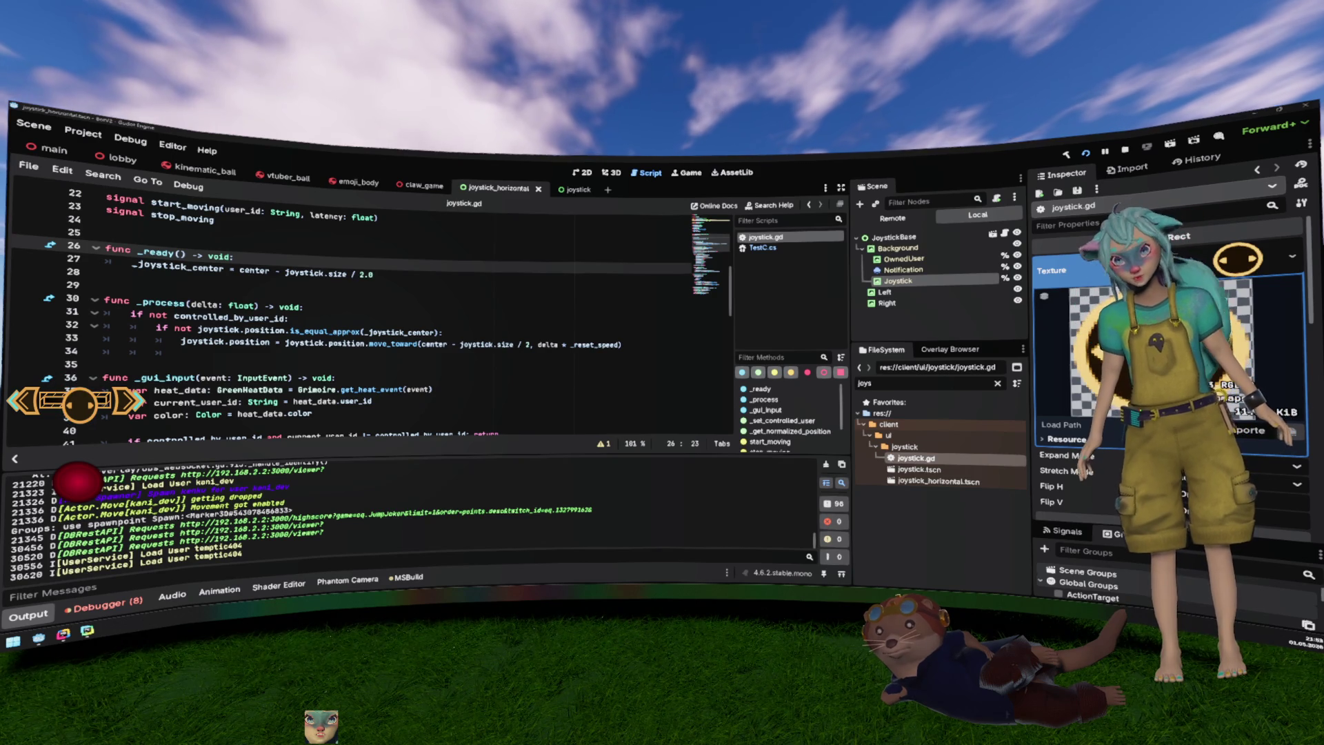
click(335, 350)
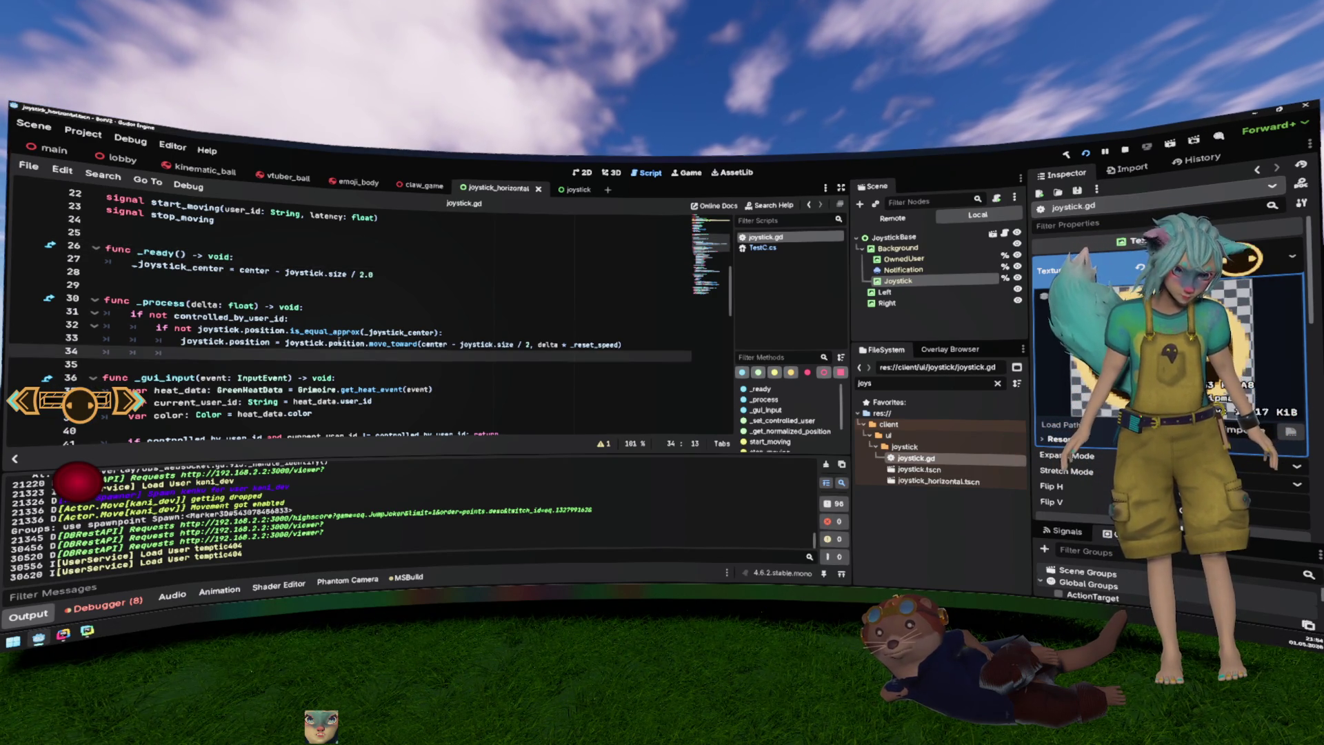
mouse_move(335, 350)
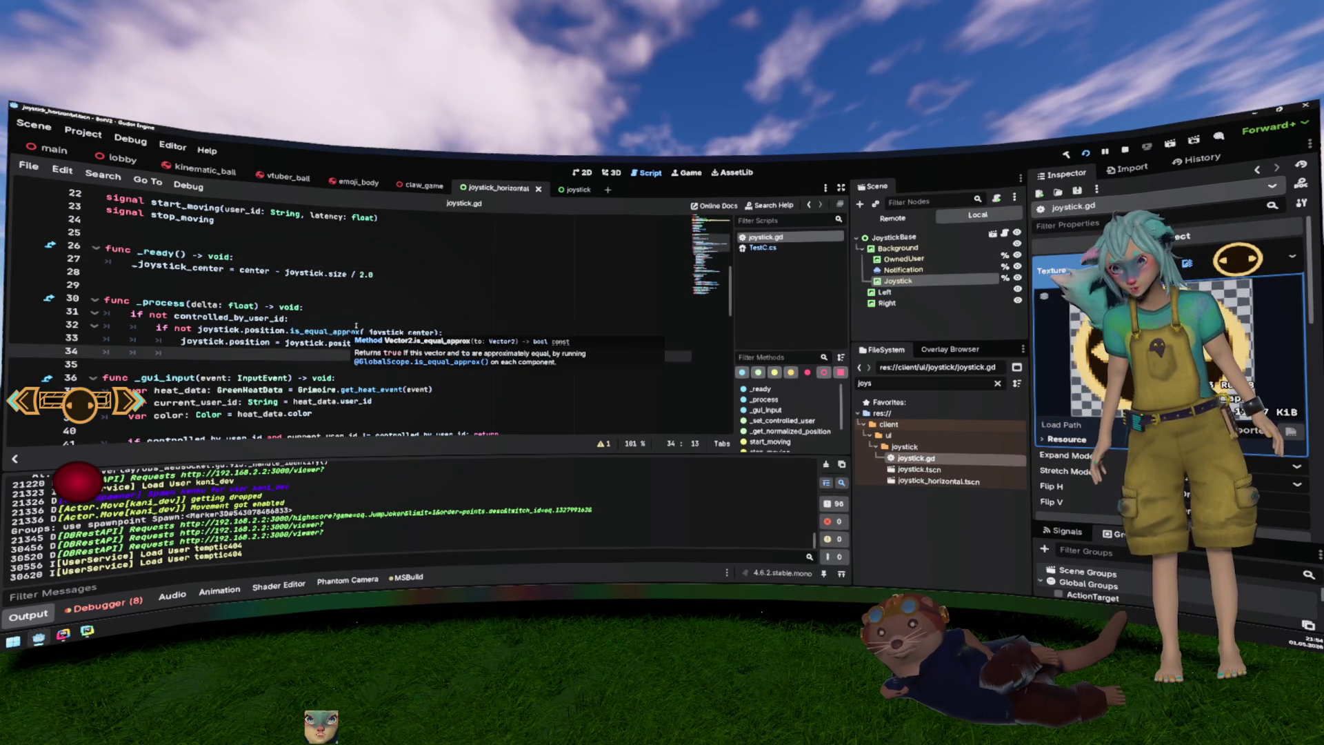
click(105, 603)
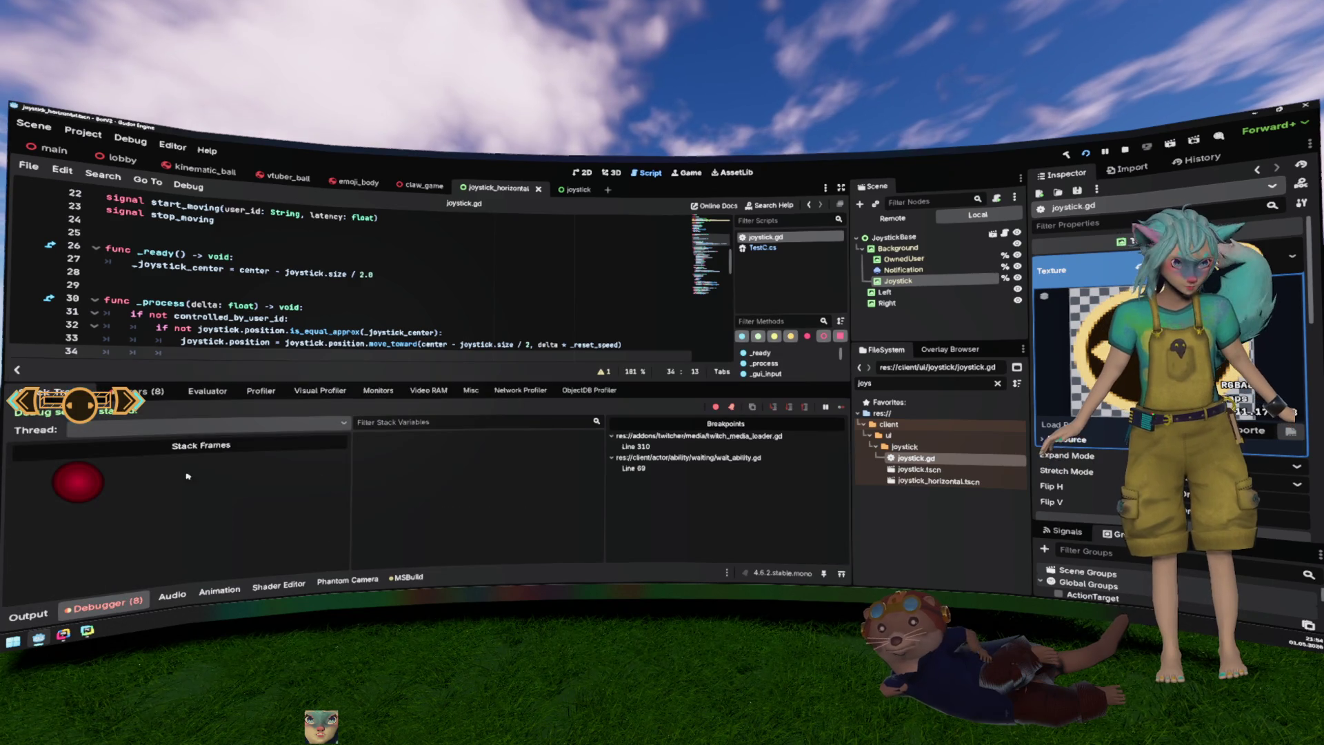
Step: Check the Errors list and the line 7 shadowed-variable warning, then collapse the bottom panel
click(164, 393)
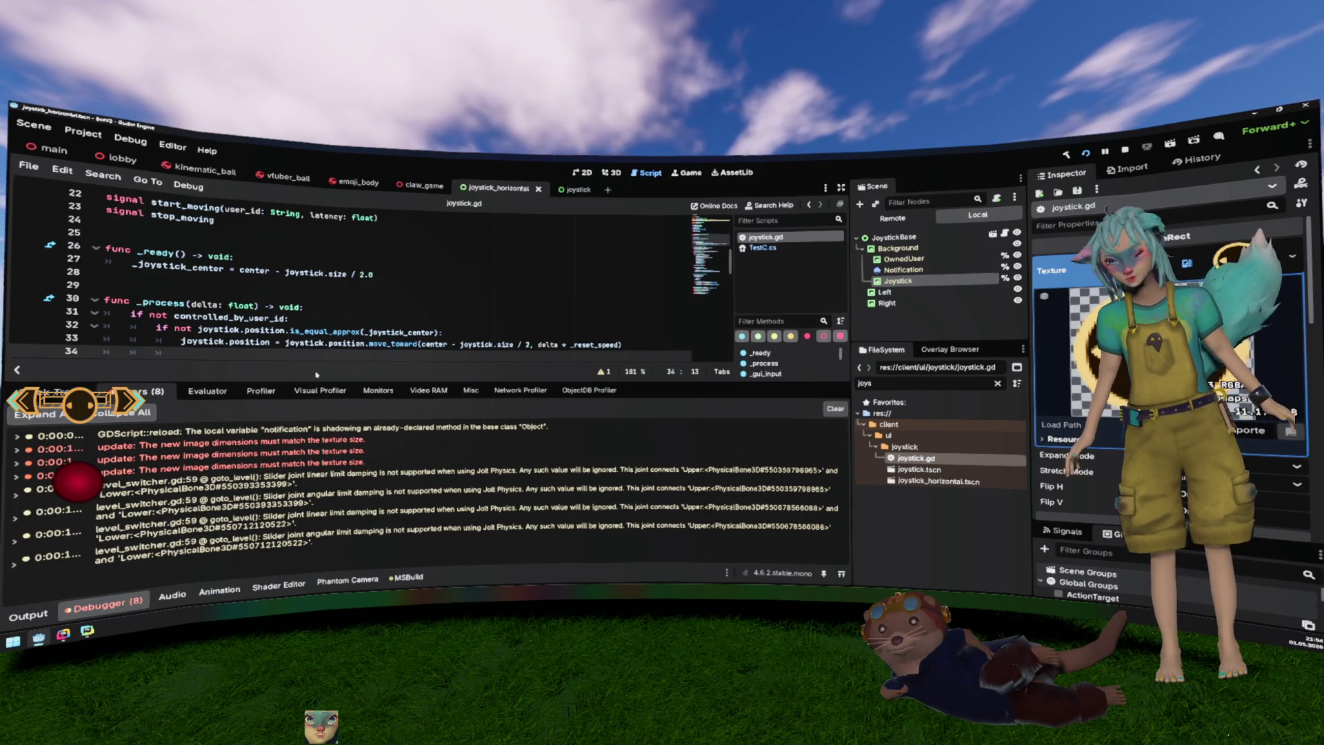
click(600, 372)
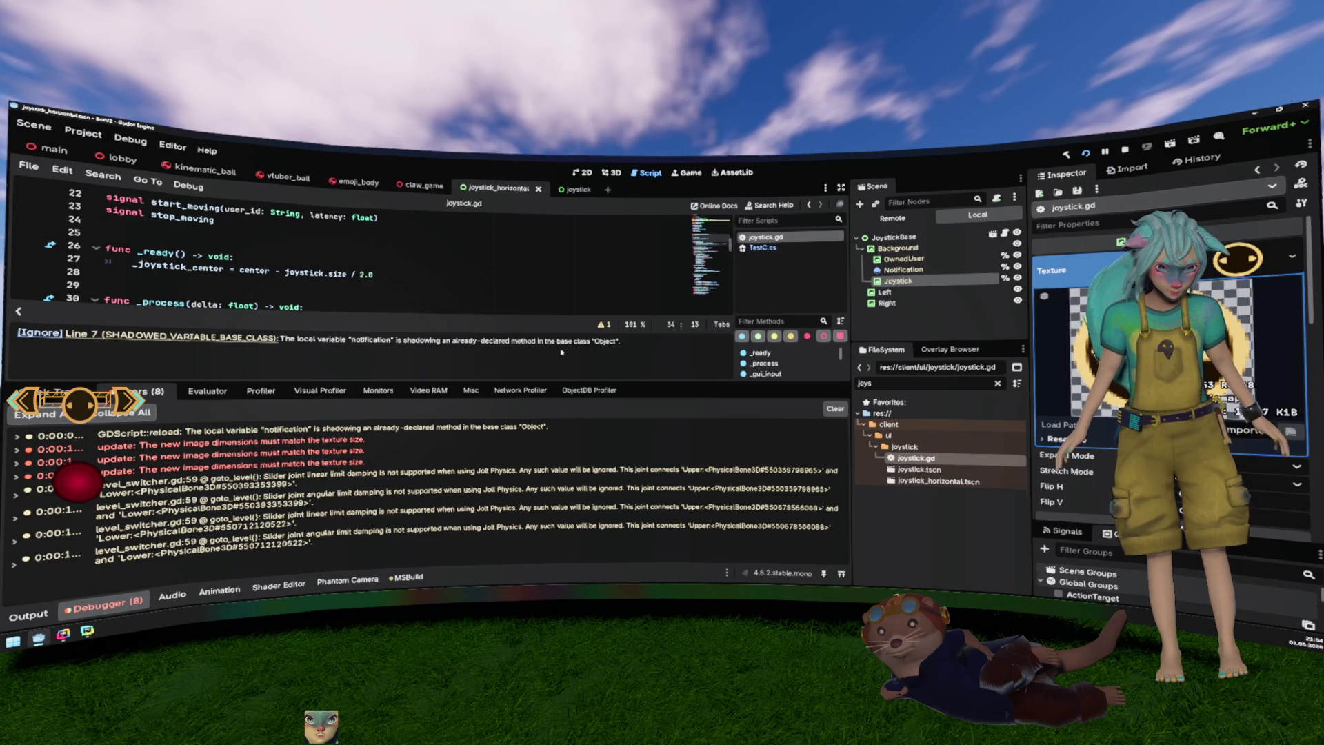
click(607, 324)
click(565, 297)
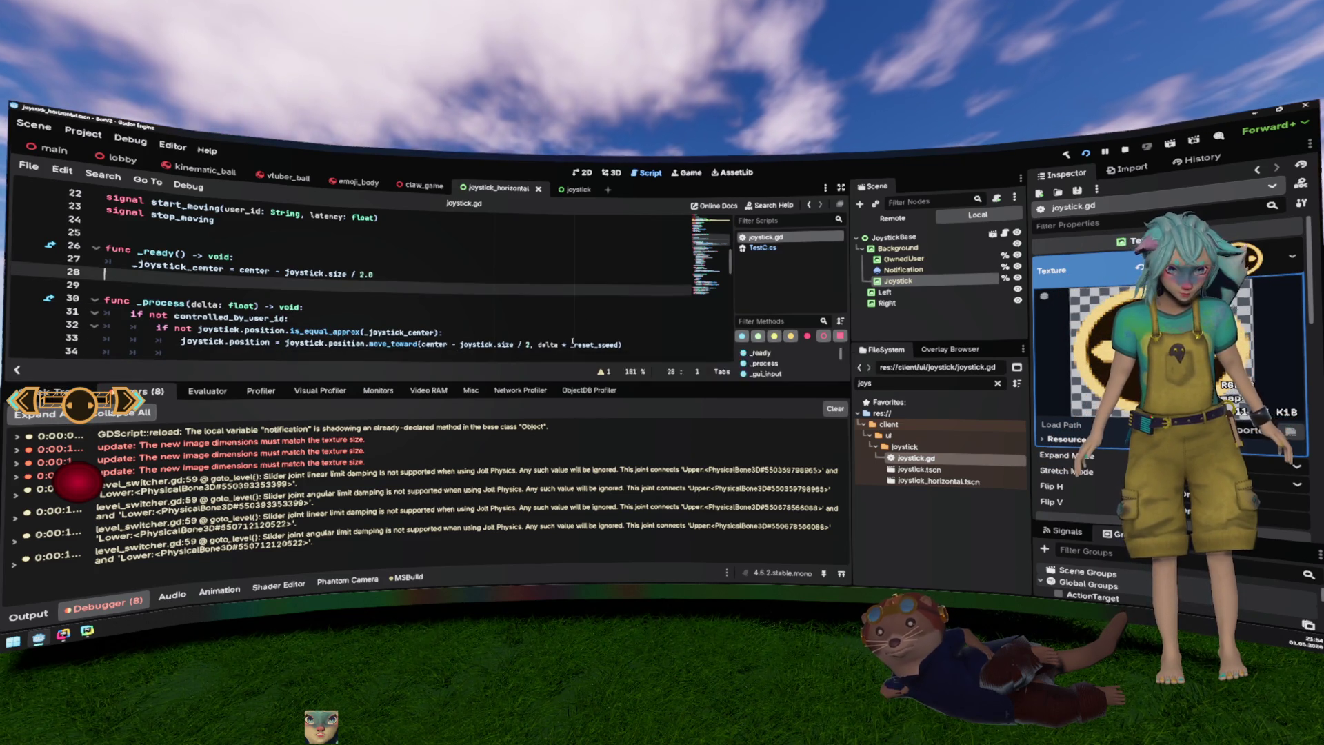
key(ctrl+j)
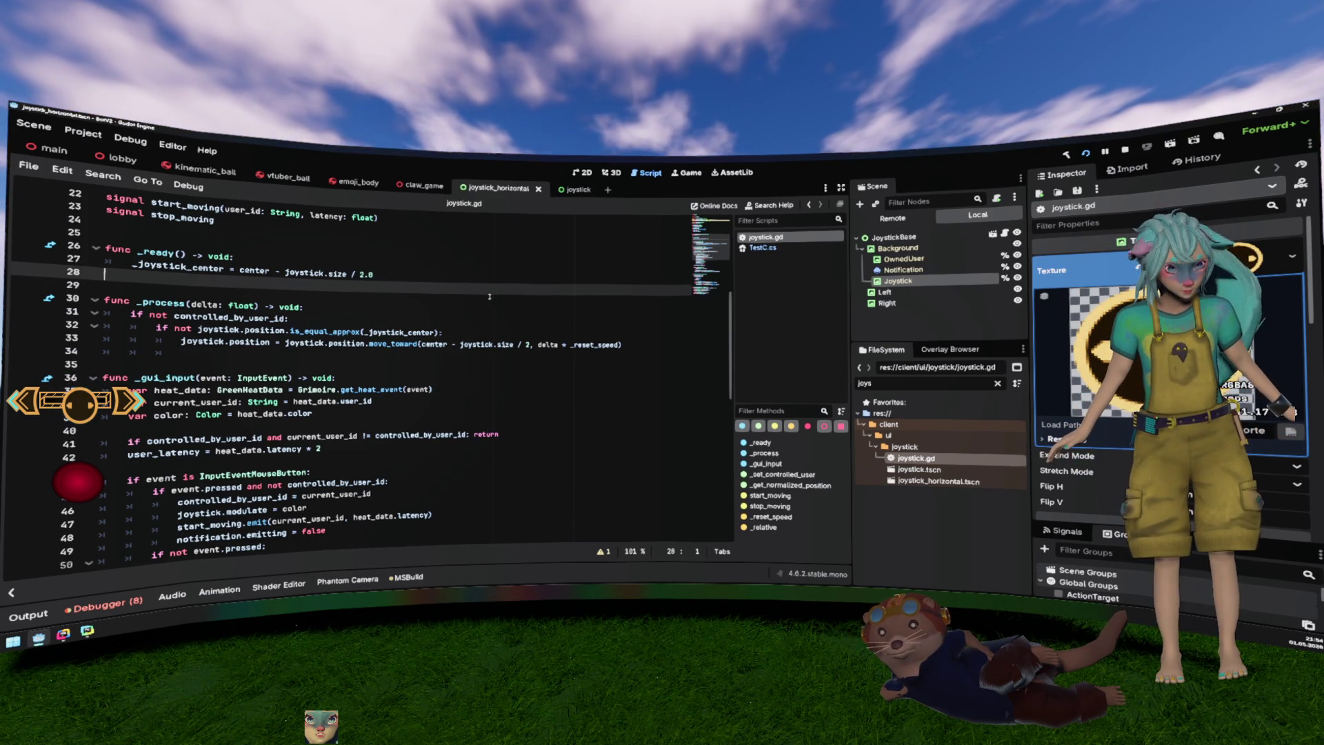
Step: Inspect joystick.size / 2.0 and center on line 27 and size in the center getter, then view 2D
scroll(489, 297, up, 2)
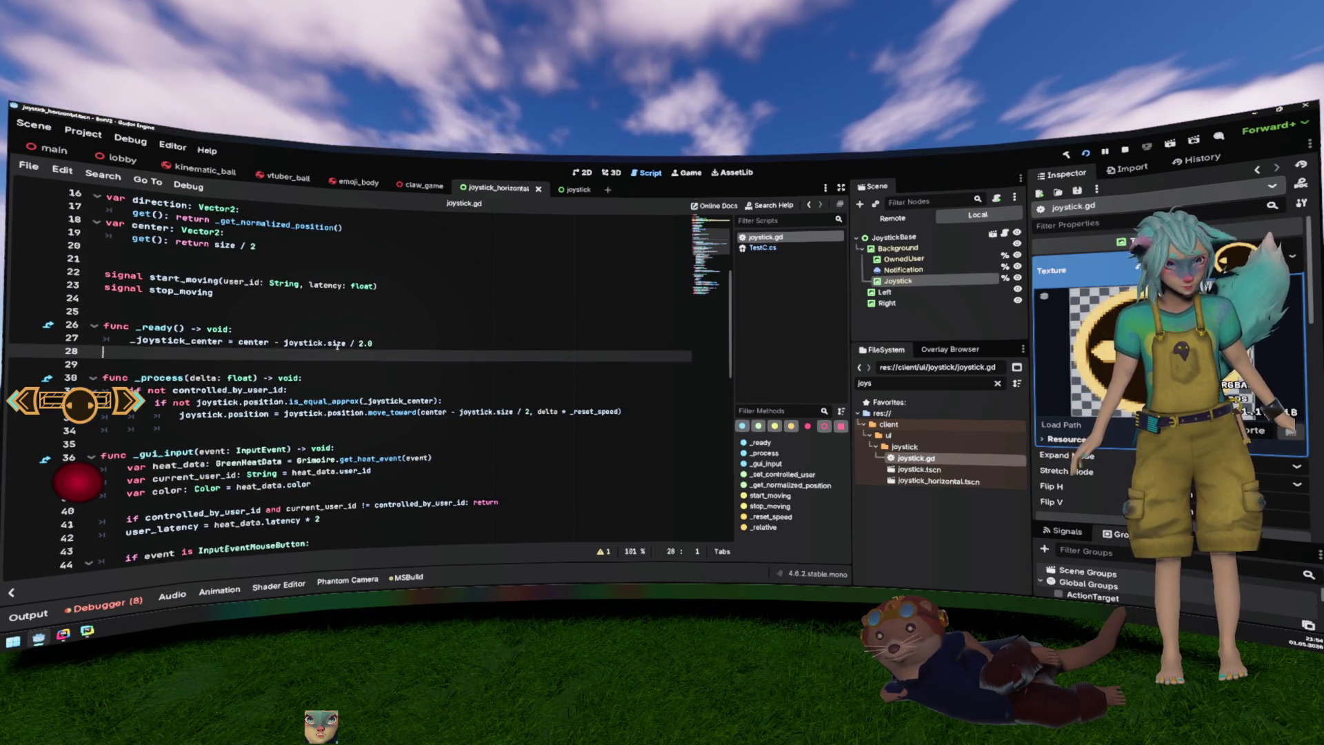
double_click(365, 343)
drag(365, 343, 283, 343)
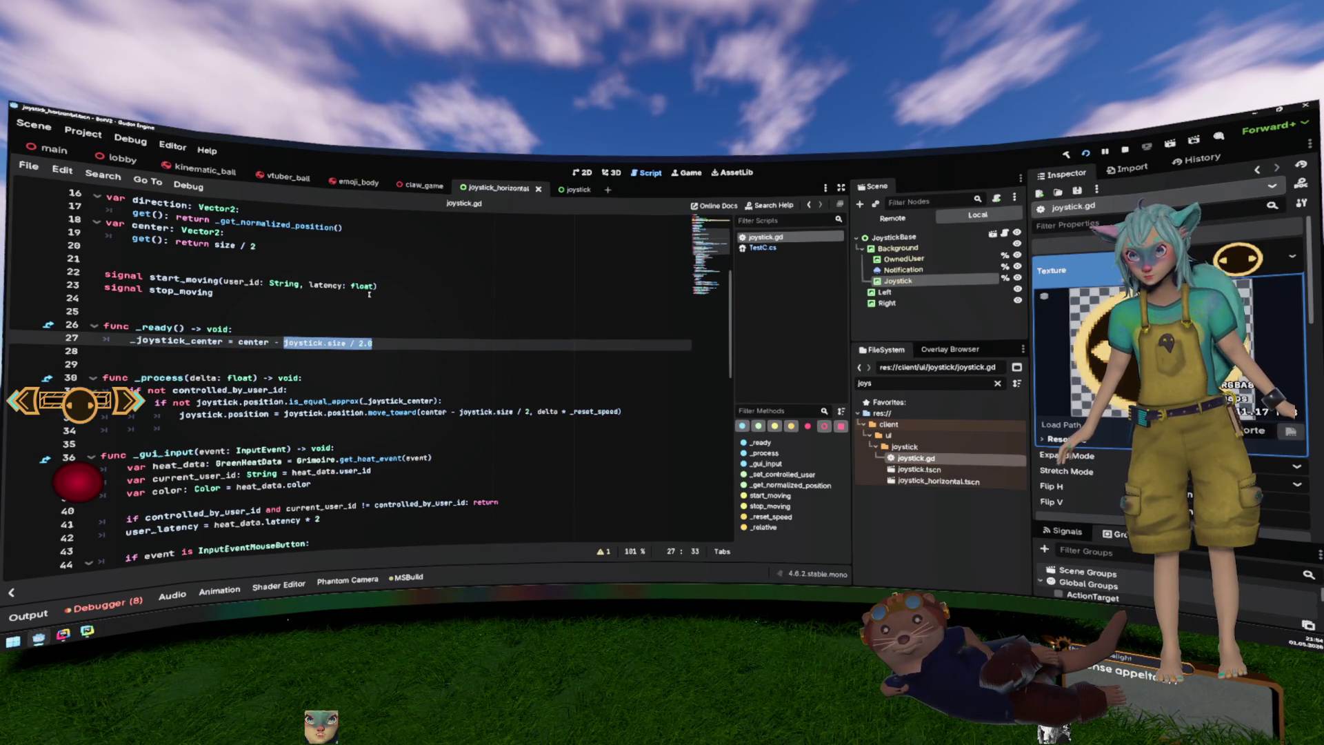
mouse_move(371, 291)
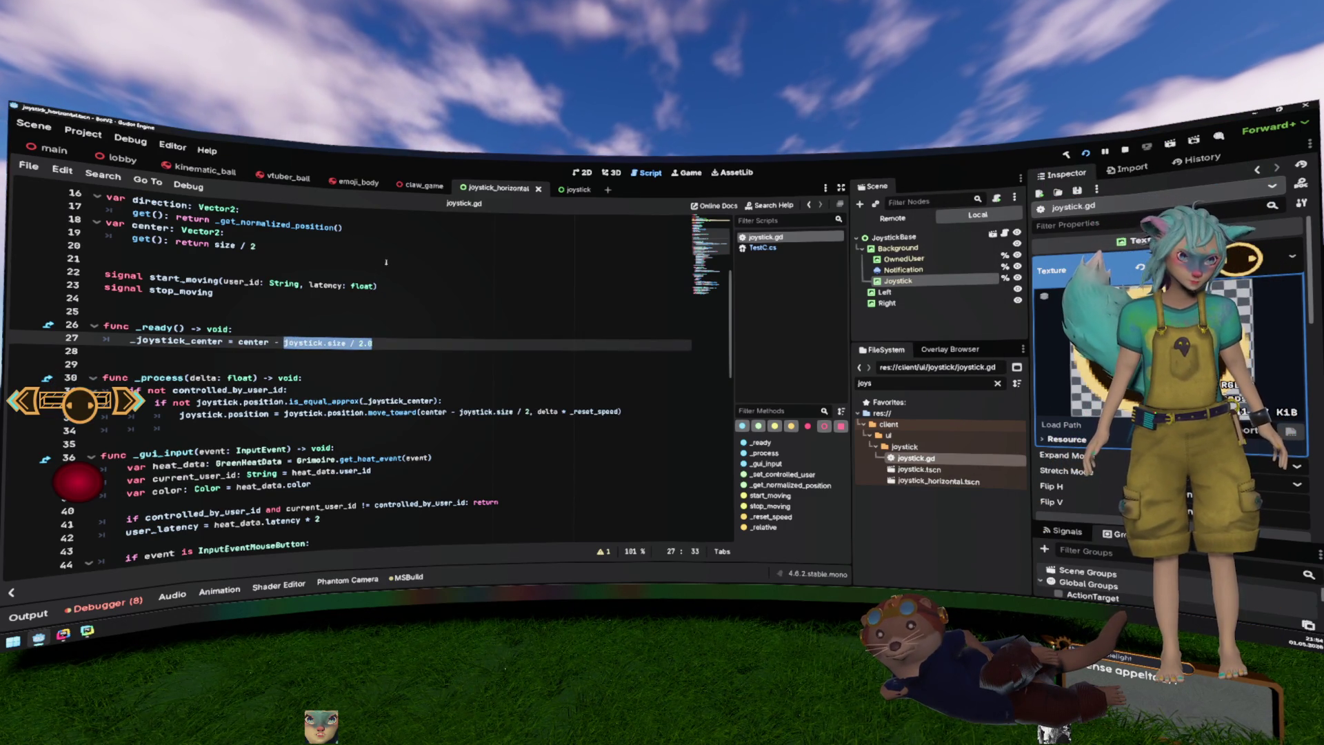
double_click(253, 341)
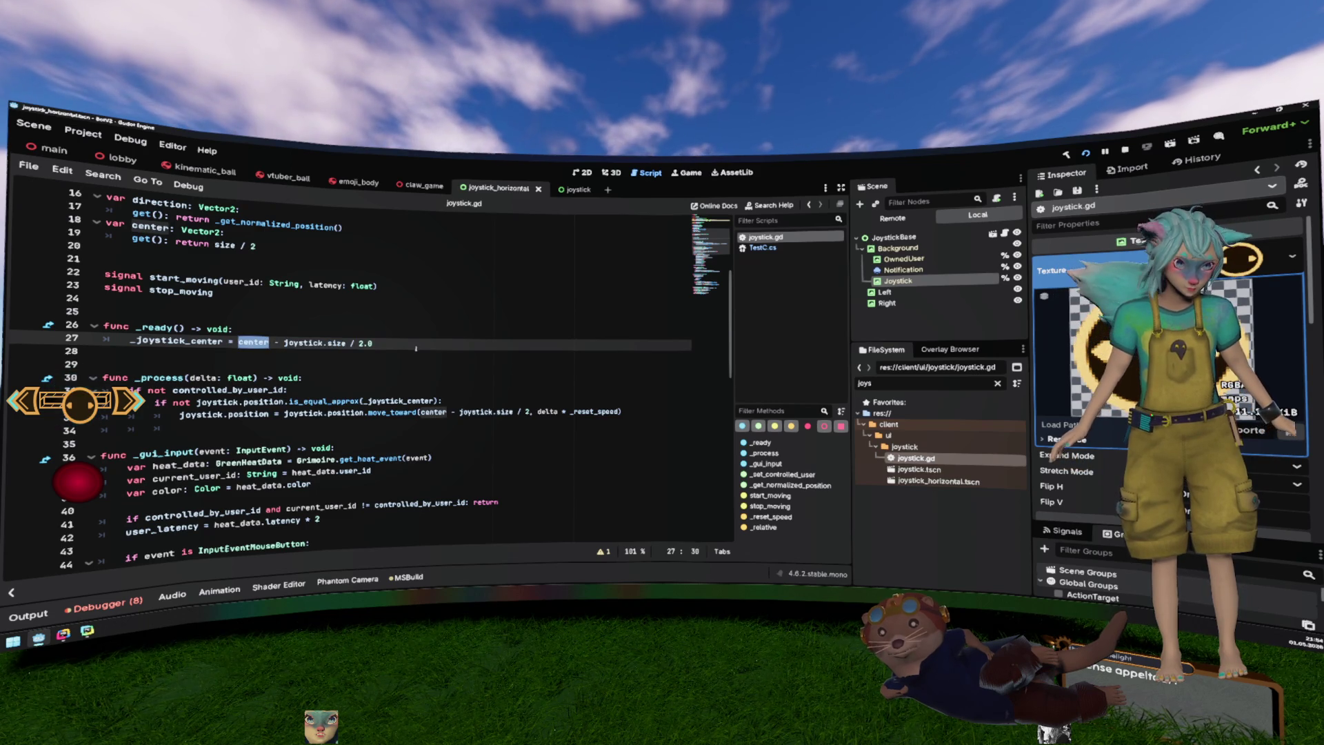
scroll(416, 344, up, 1)
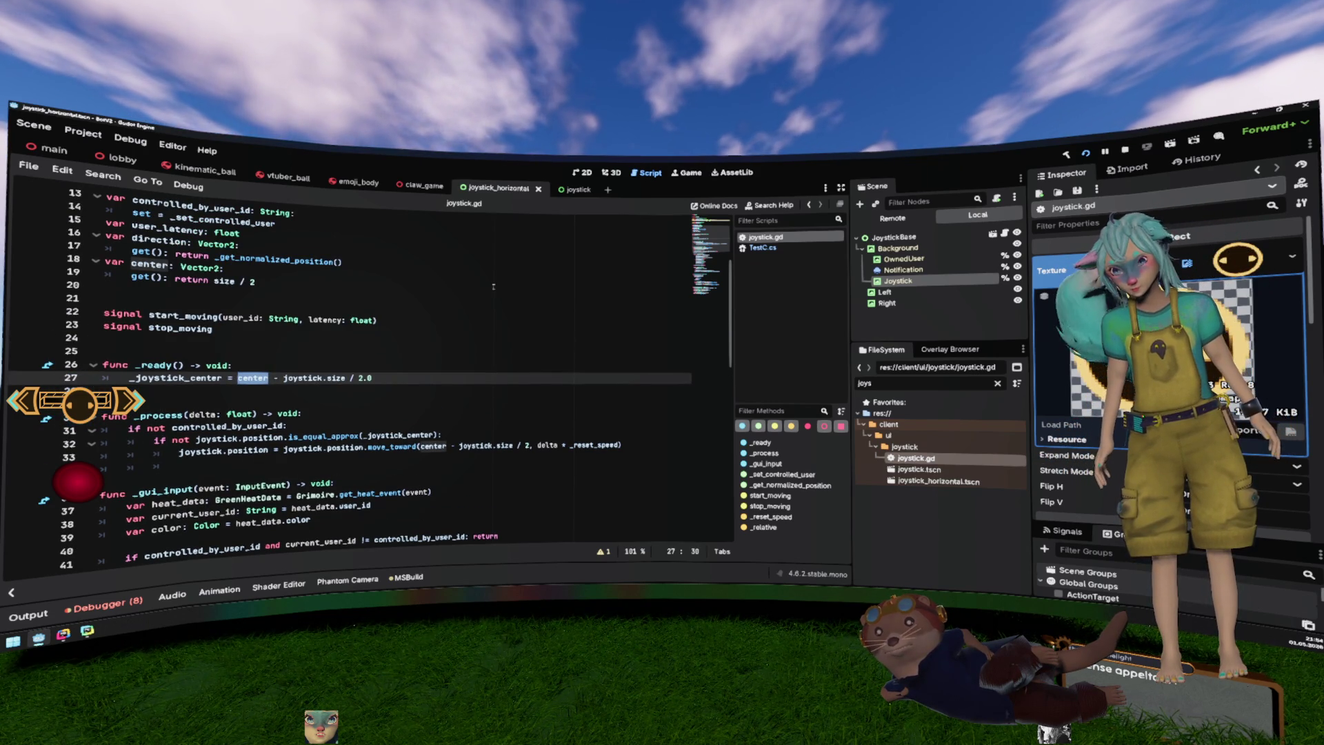
double_click(222, 279)
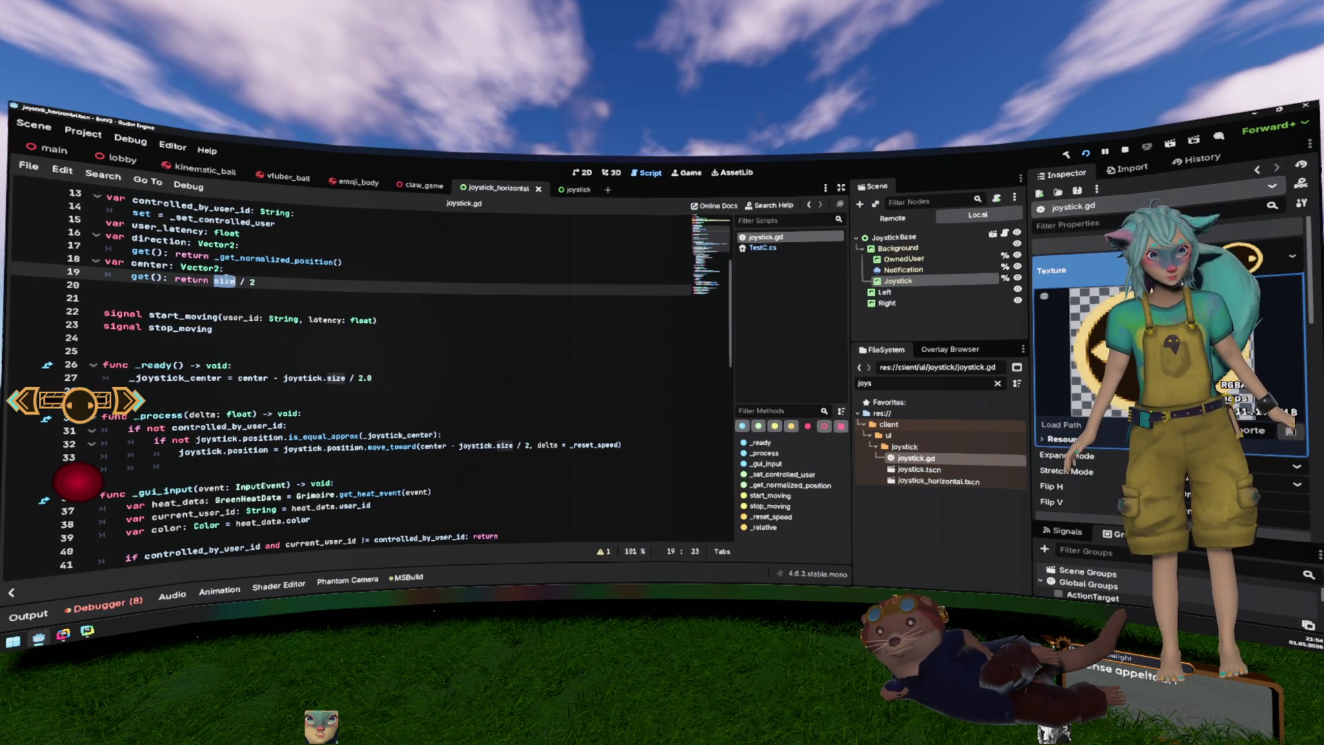
click(495, 194)
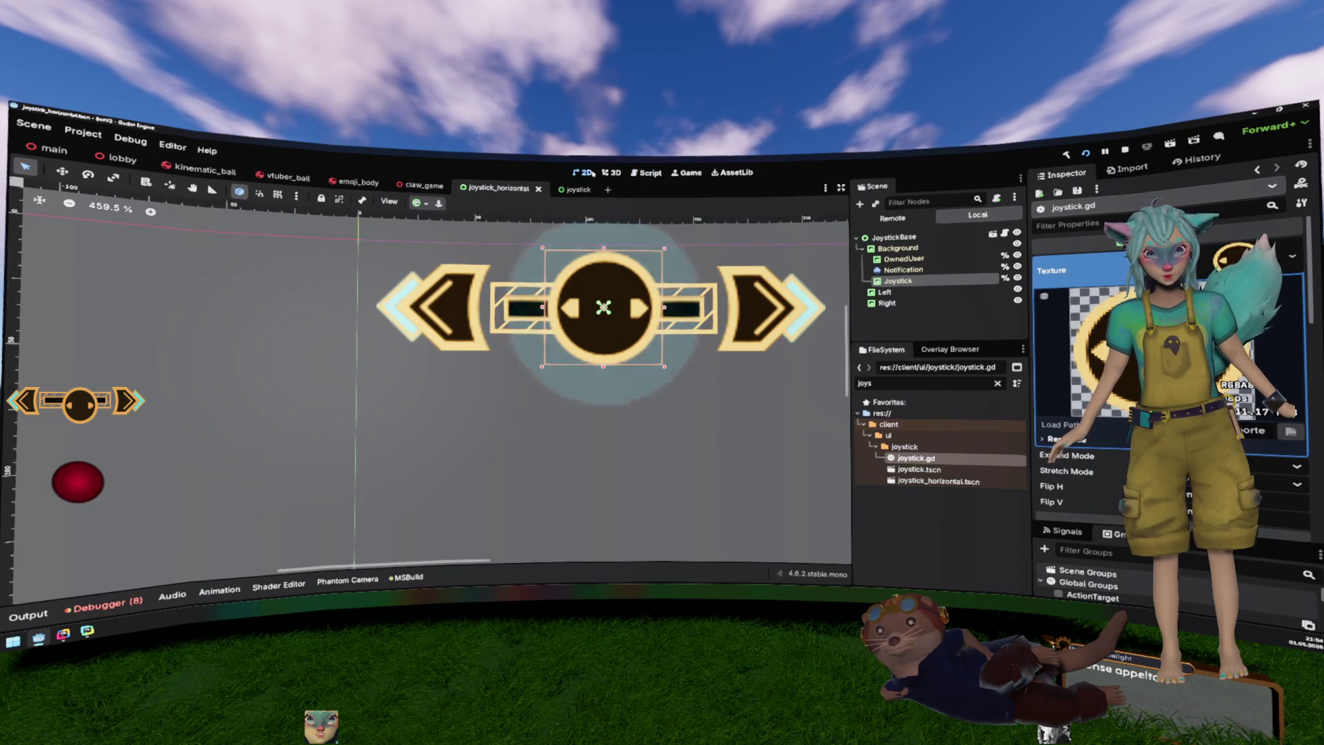
Step: Frame the whole JoystickBase on the 2D canvas, then return to joystick.gd
click(668, 242)
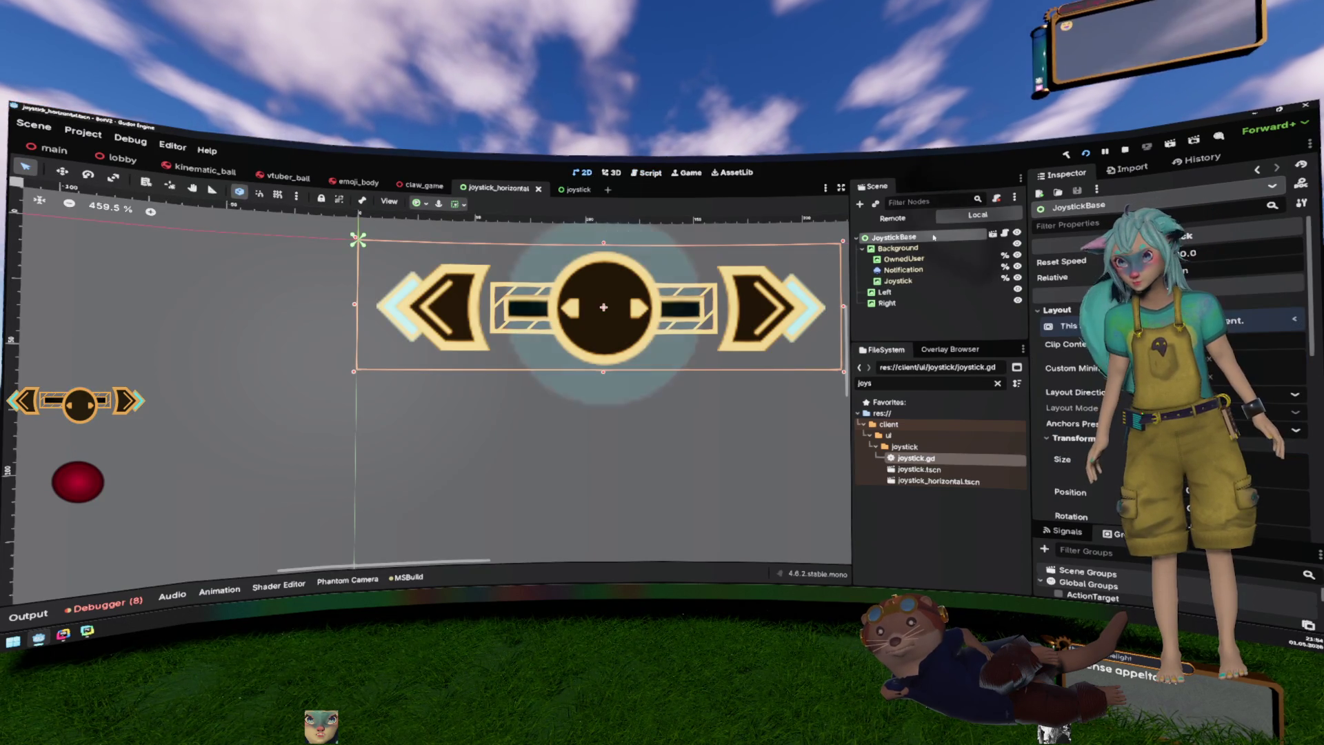
scroll(725, 280, down, 2)
scroll(724, 280, down, 8)
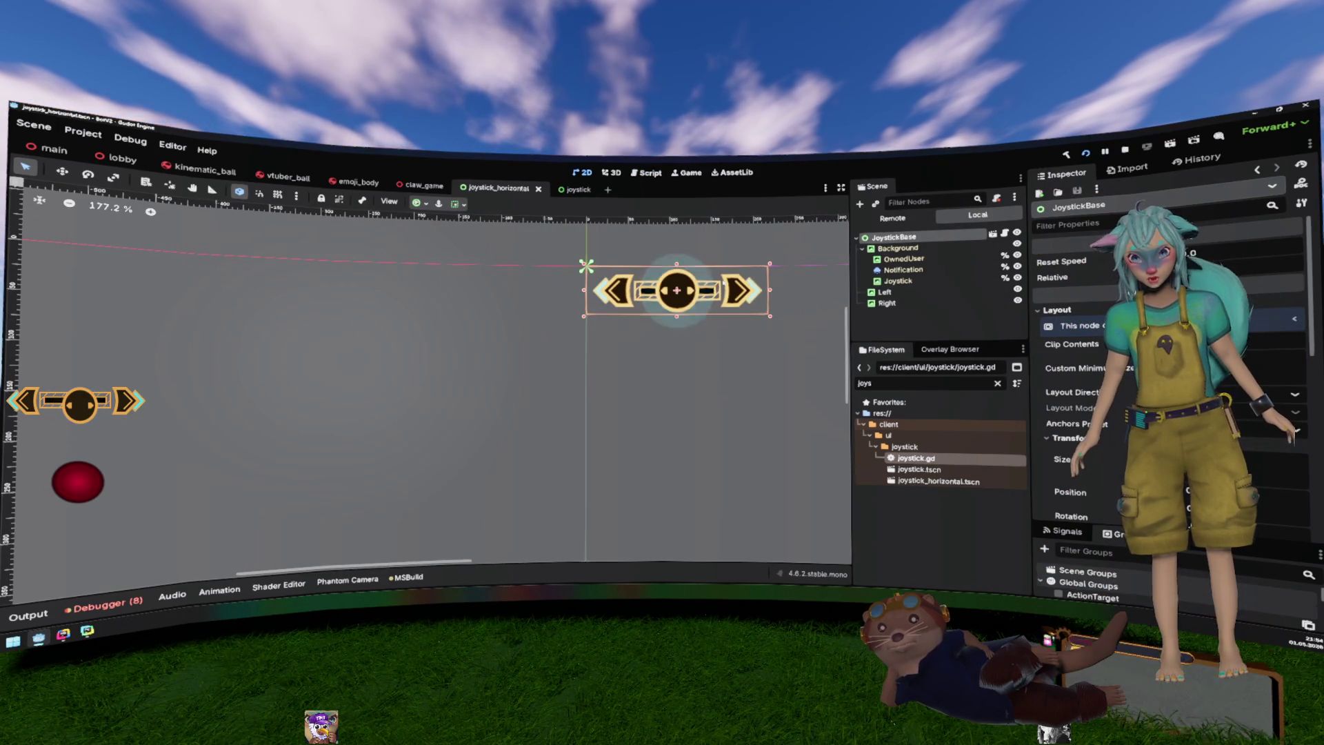
drag(692, 297, 677, 303)
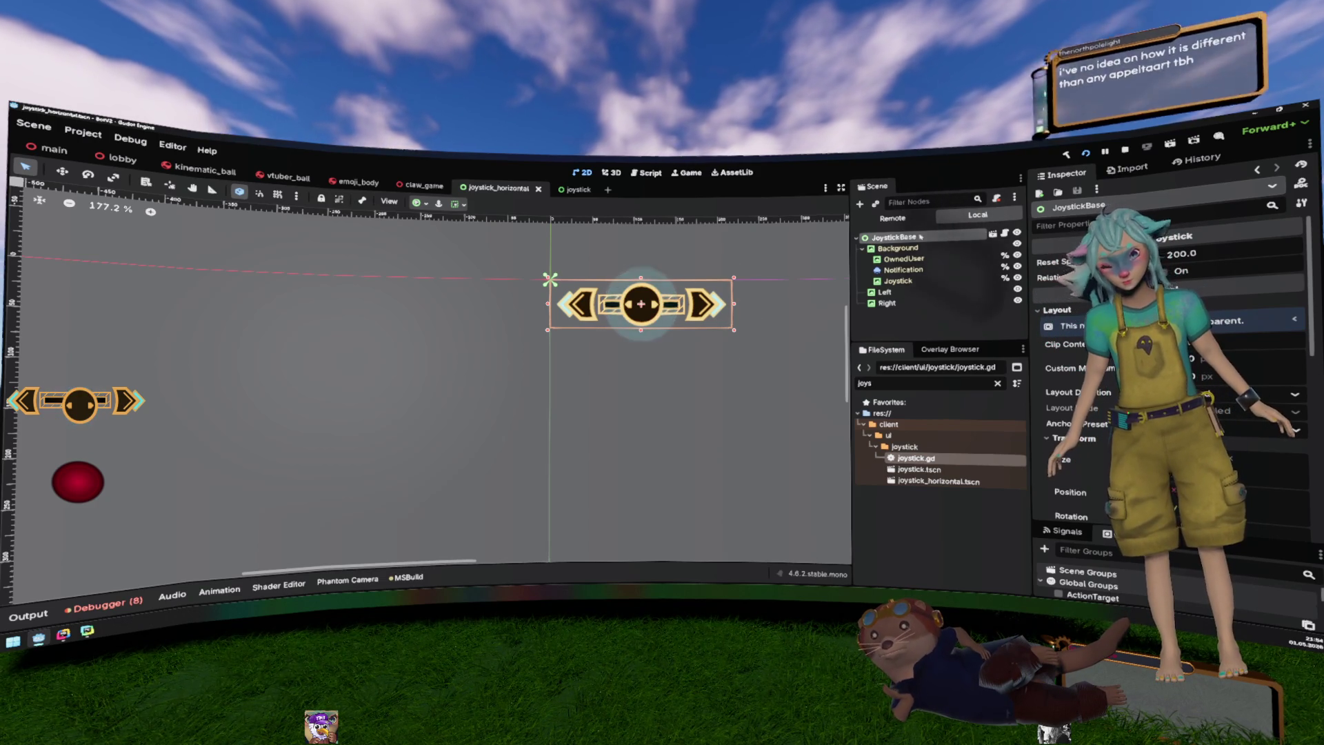
key(ctrl+F3)
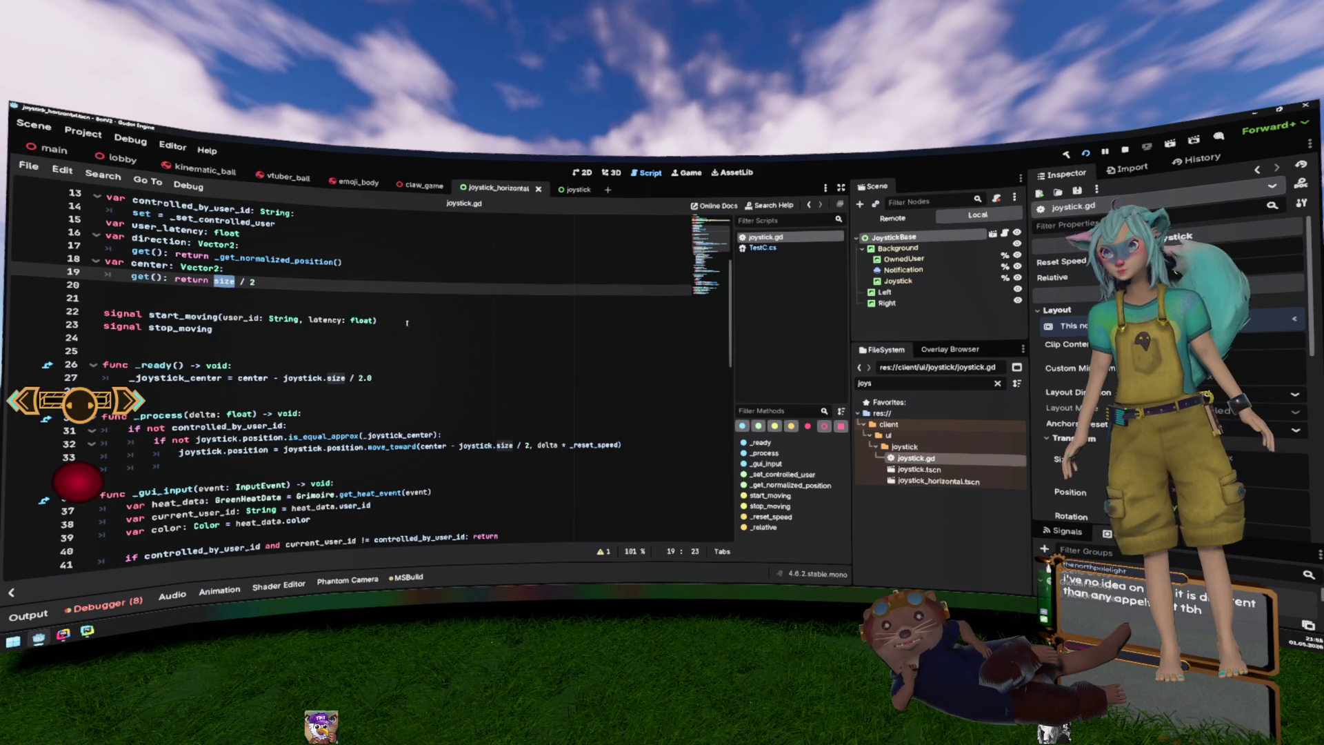
scroll(407, 323, down, 1)
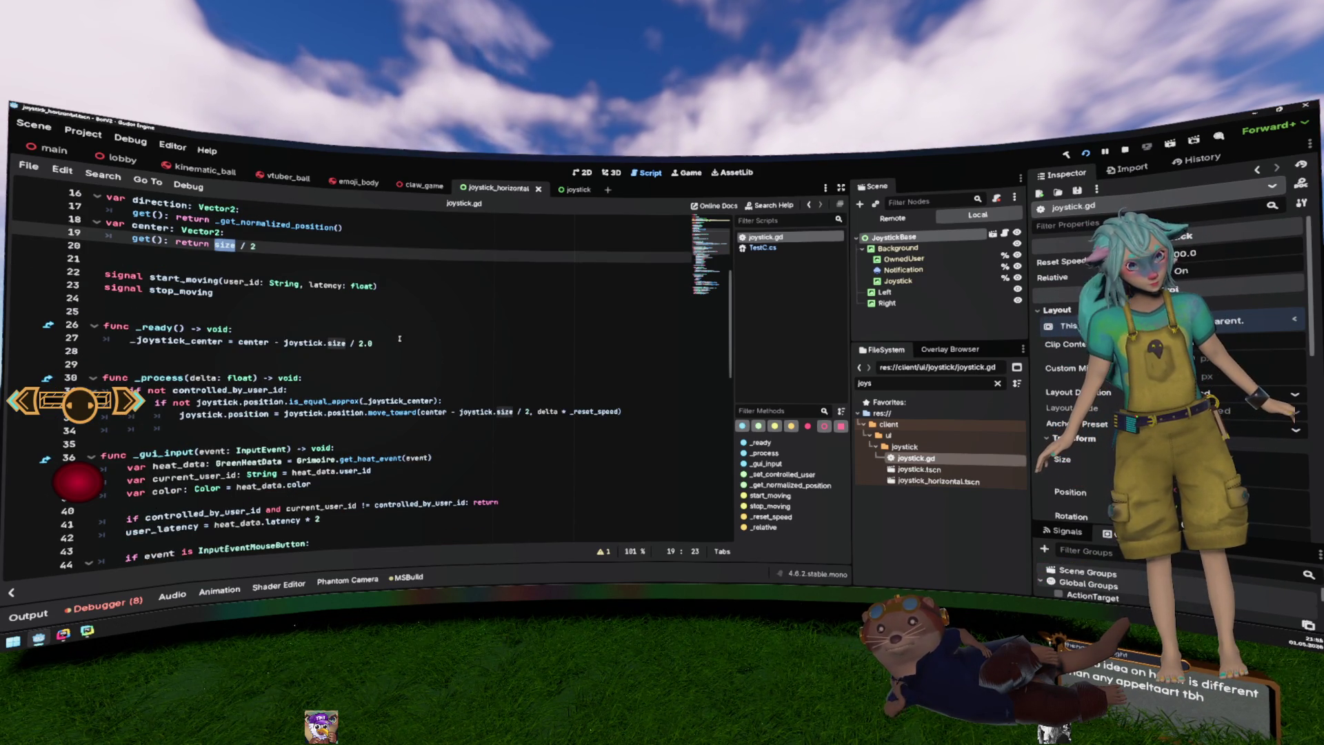
click(399, 339)
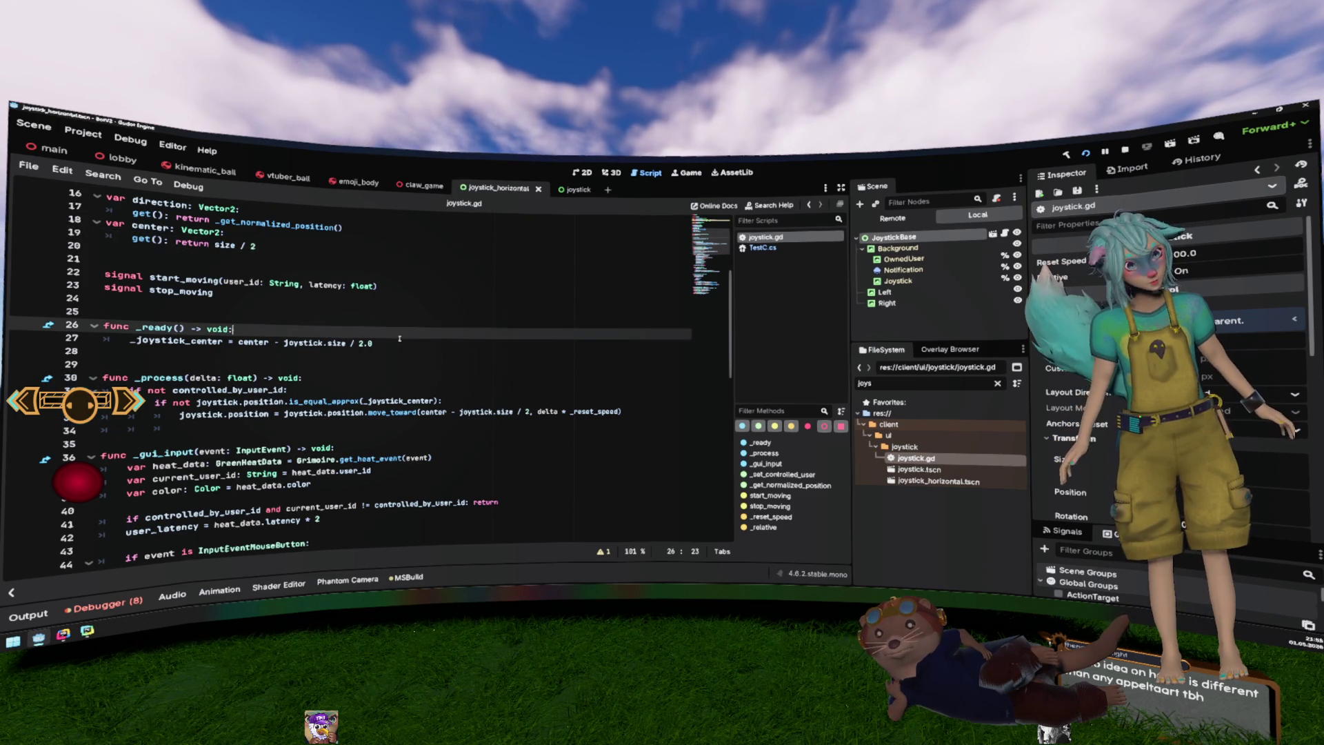
key(ctrl+Home)
key(Return)
key(Up)
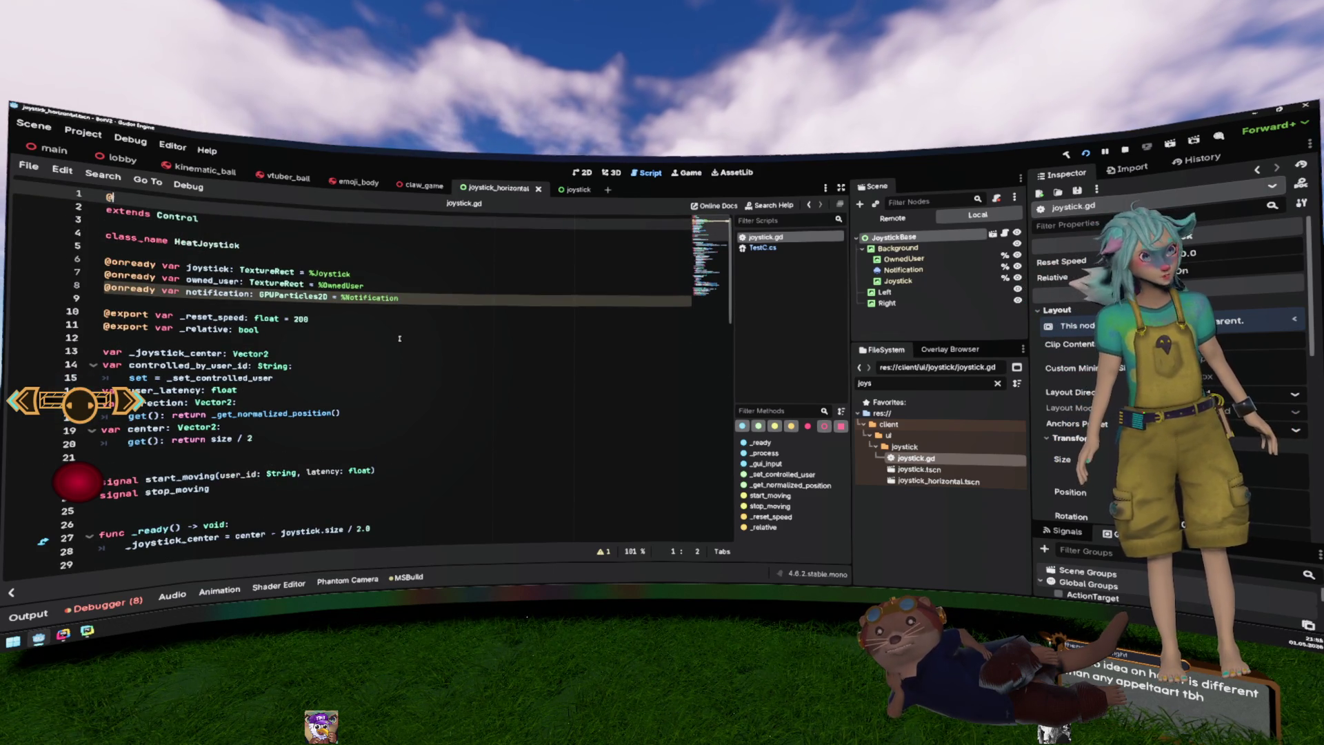
text(@tool)
key(ctrl+s)
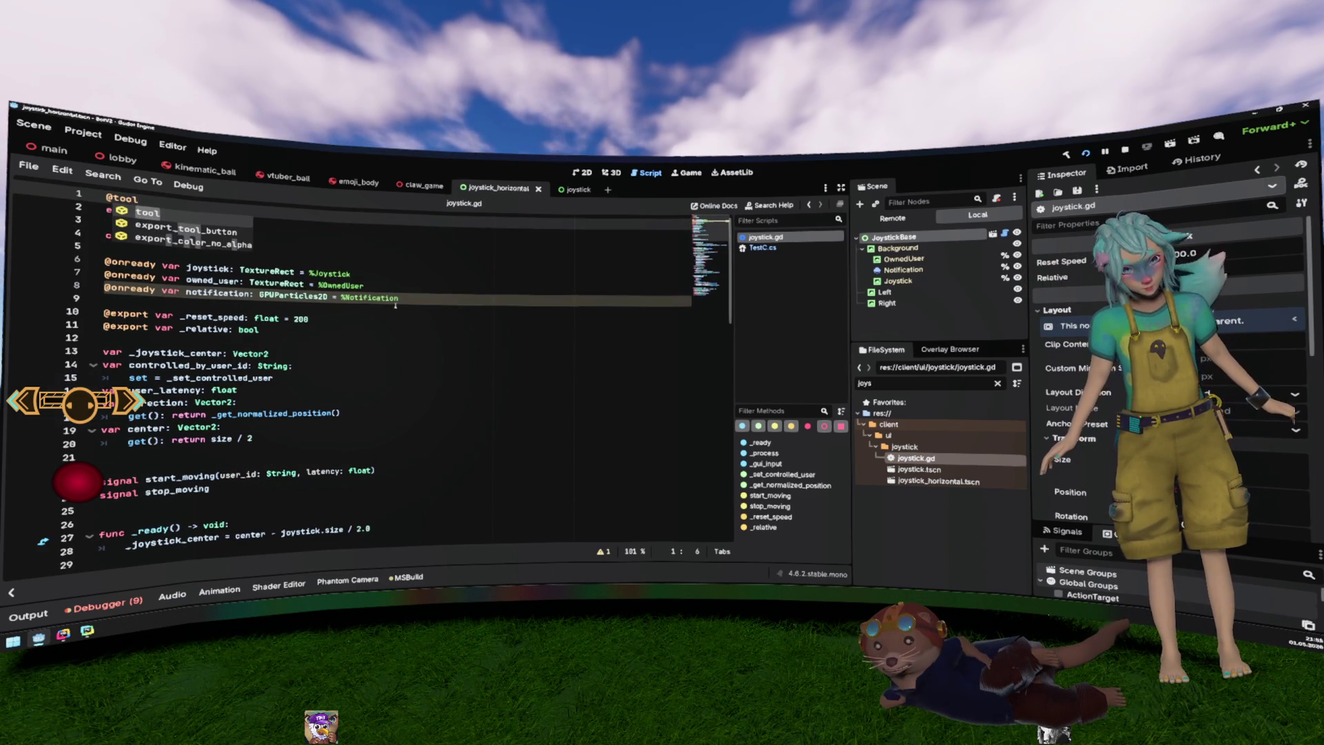
Step: Close and reopen joystick_horizontal.tscn, then bring up the JoystickBase script again
click(398, 297)
click(538, 189)
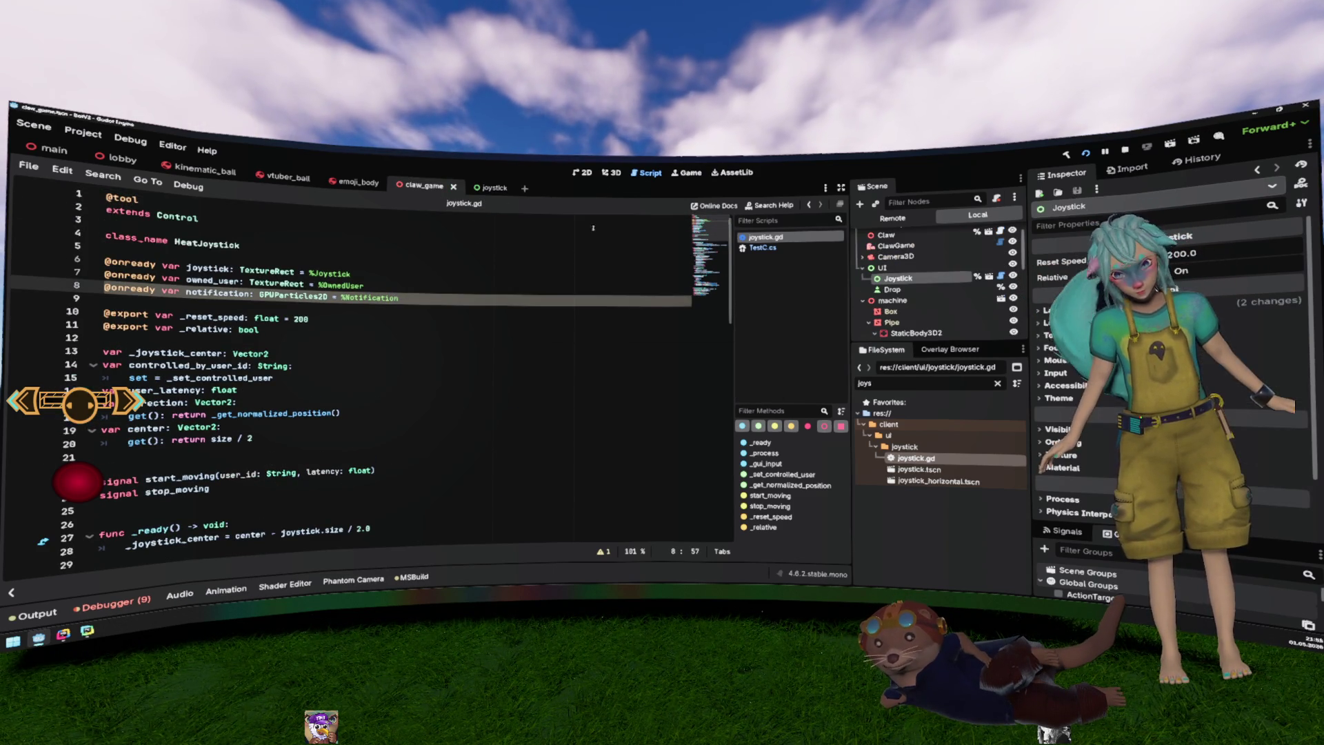
double_click(937, 480)
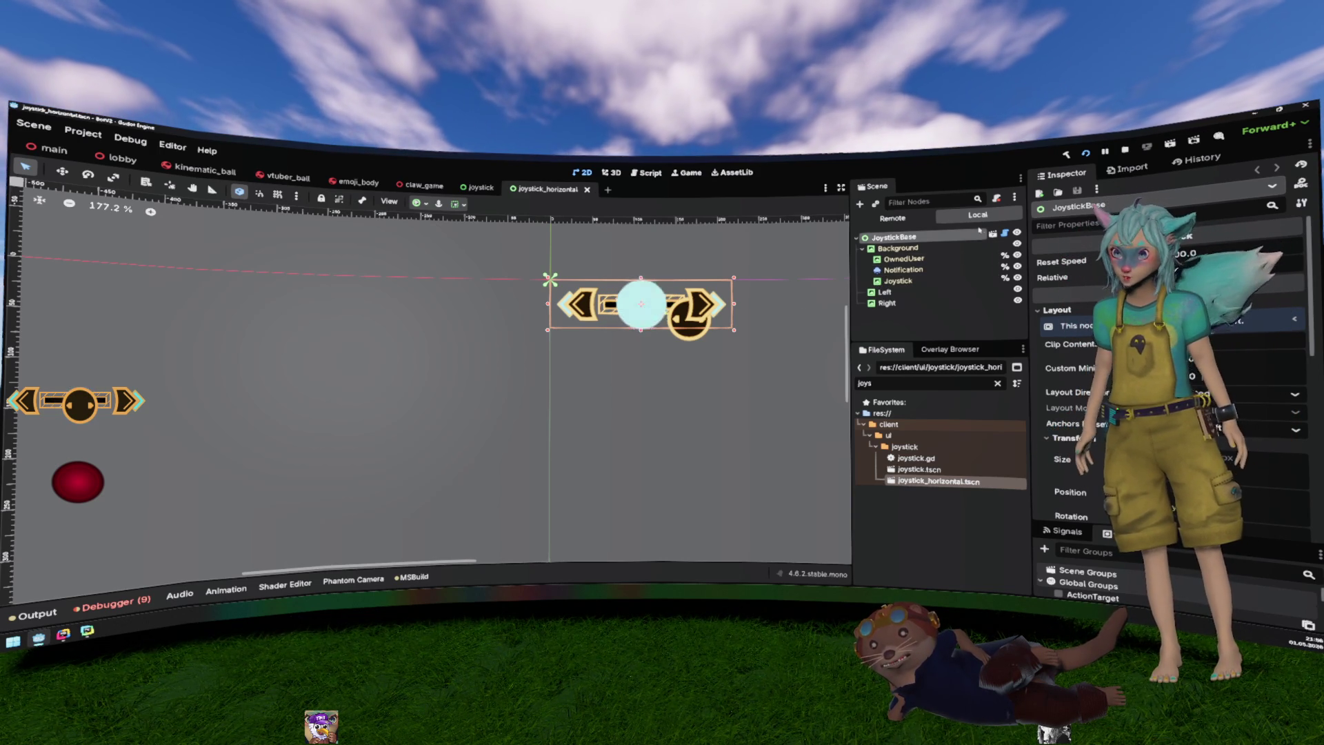
click(1005, 233)
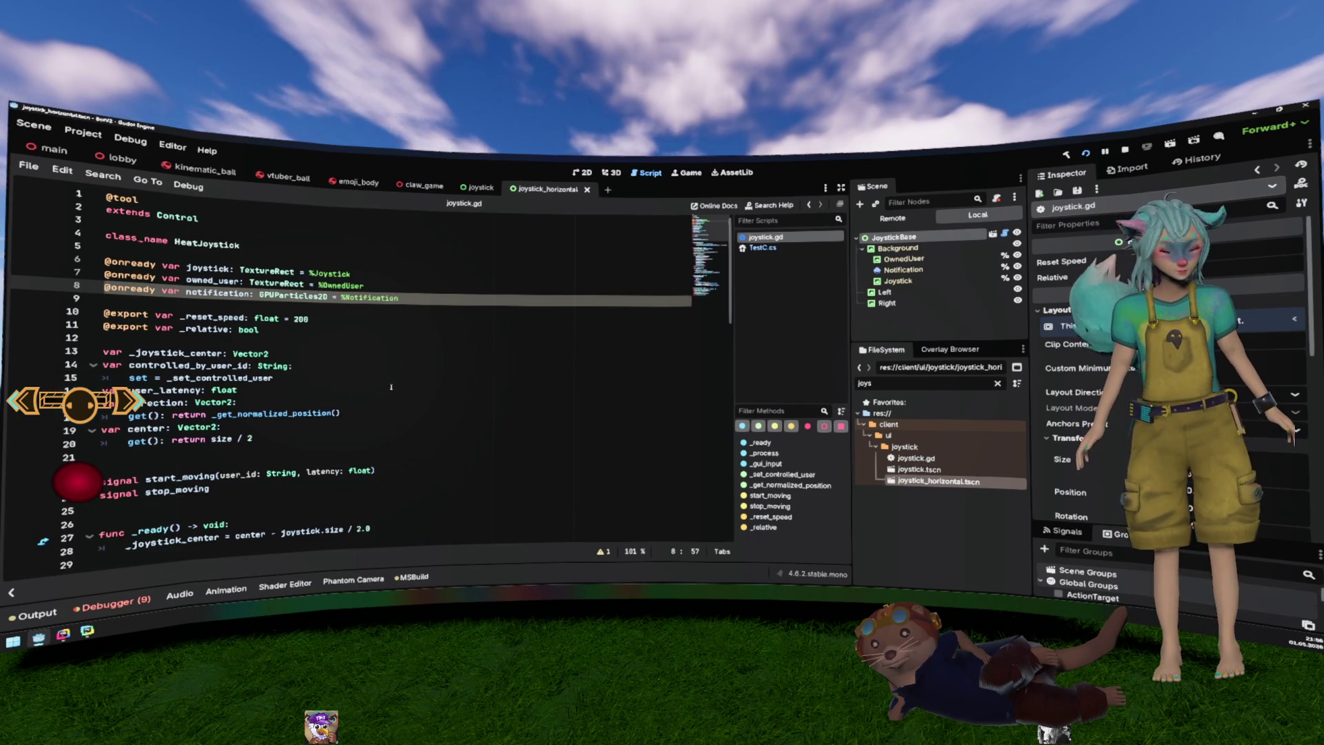
Step: Scroll through joystick.gd and select lines 32–34 of _process, where the knob returns to center
click(389, 386)
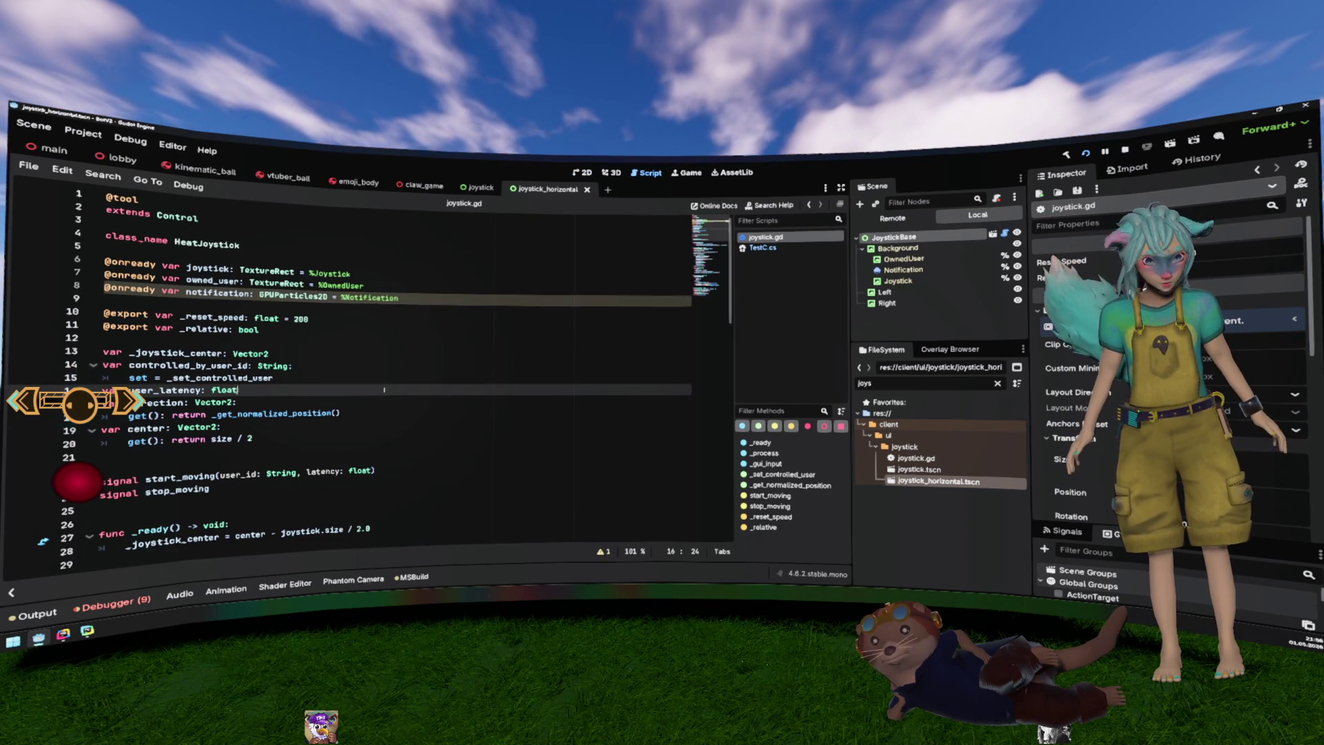
scroll(382, 395, down, 1)
scroll(384, 389, down, 4)
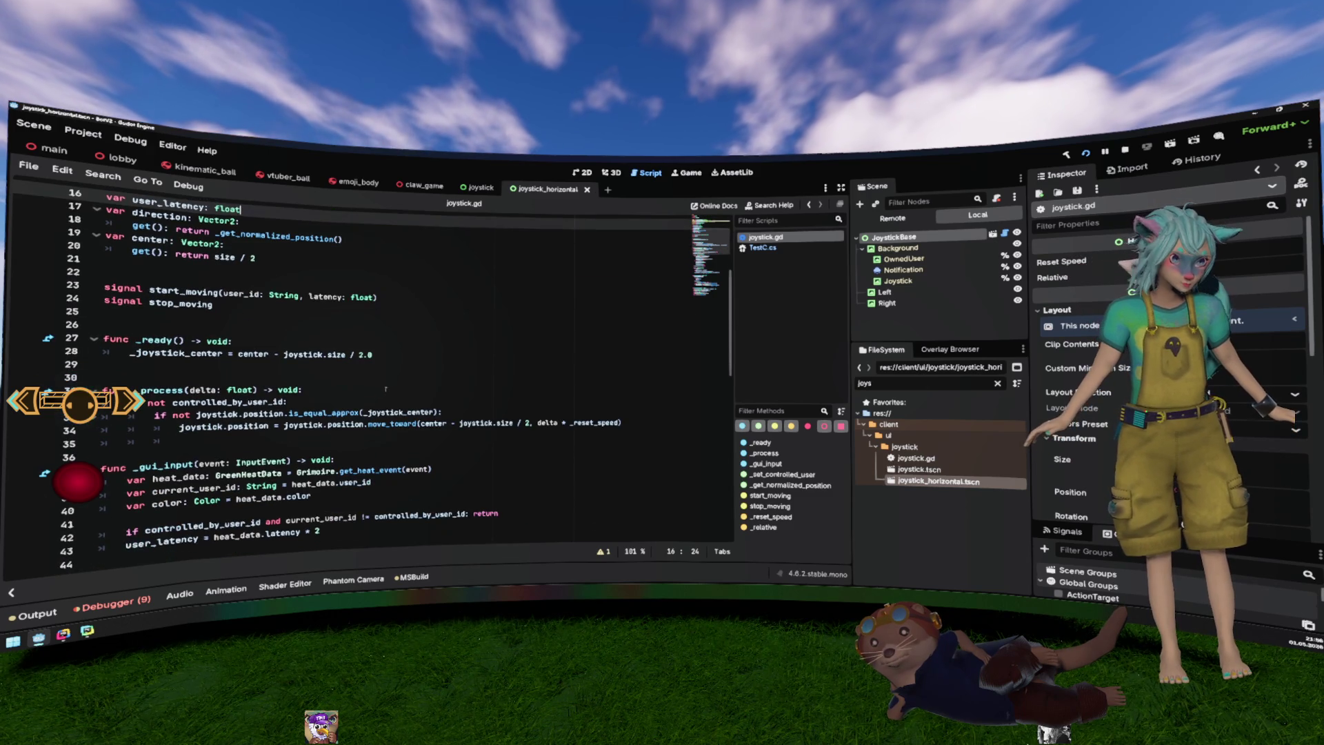
scroll(387, 388, down, 2)
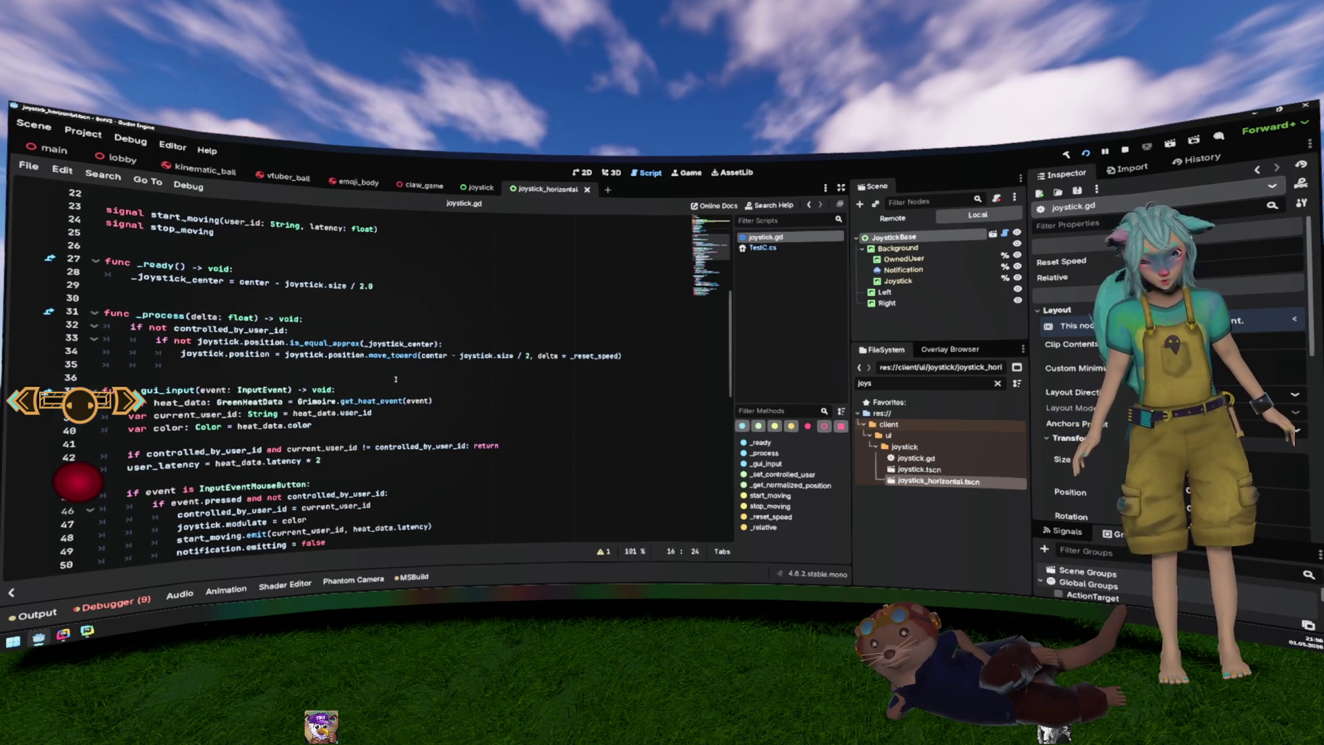
scroll(395, 379, down, 2)
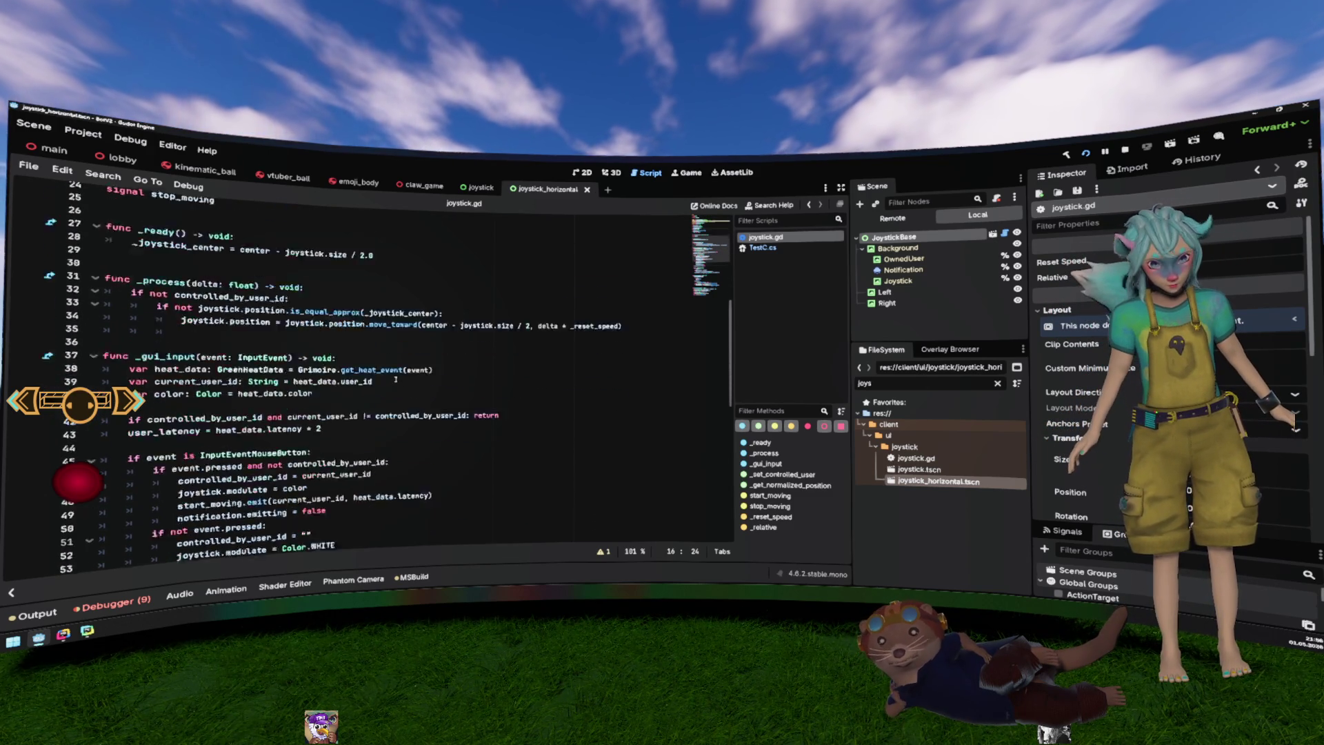
scroll(394, 367, down, 4)
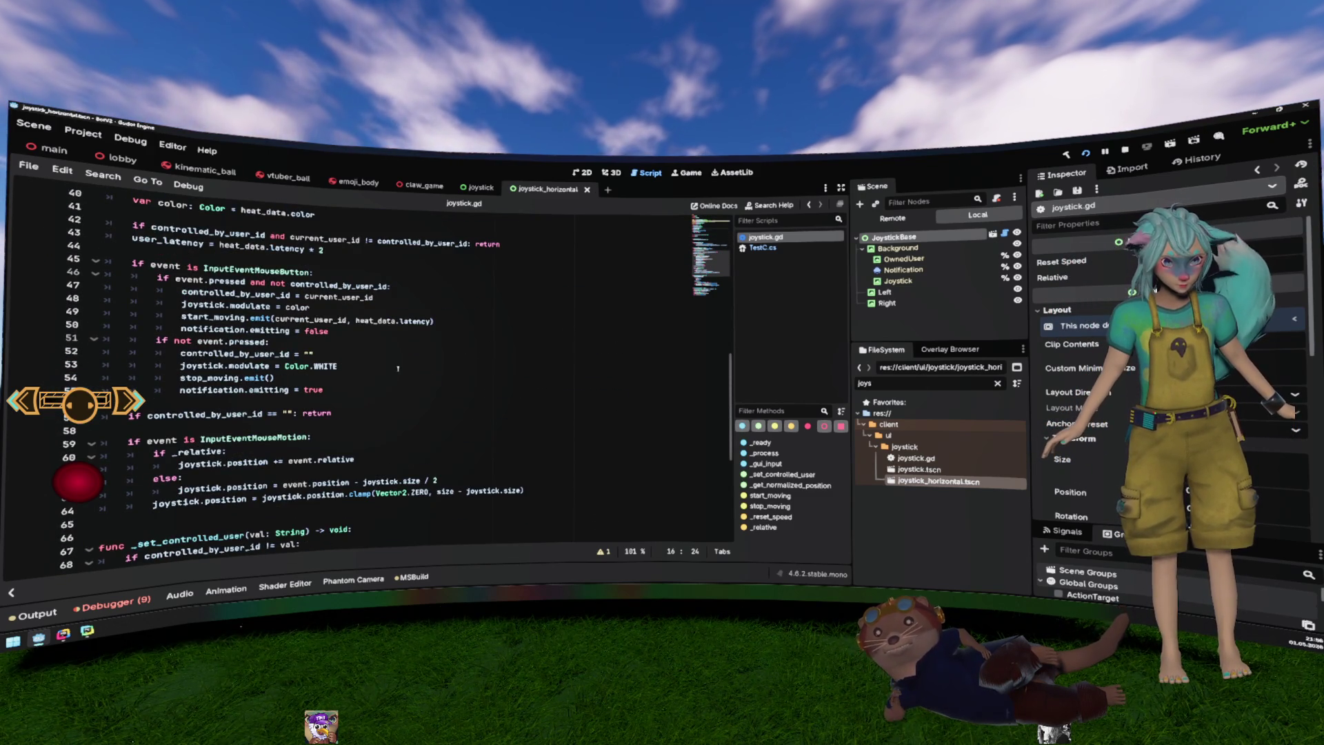
scroll(394, 367, up, 8)
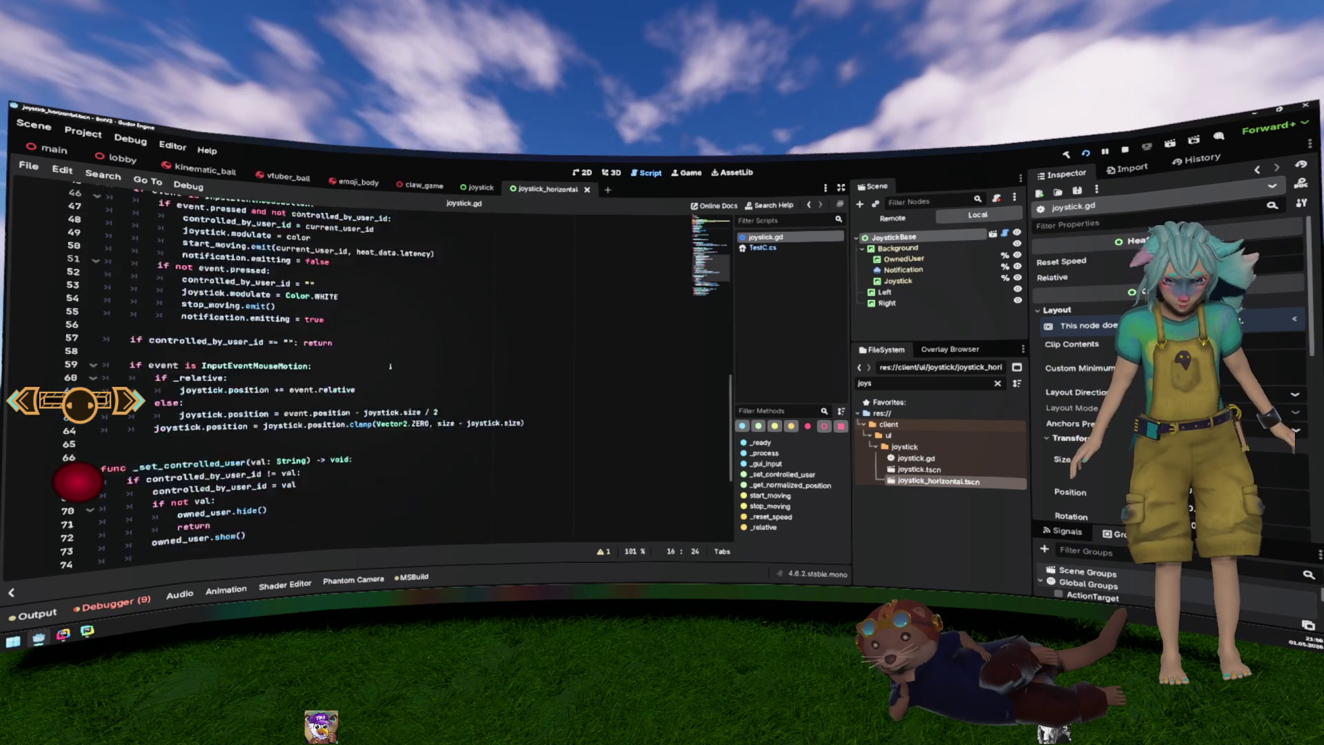
scroll(390, 366, down, 1)
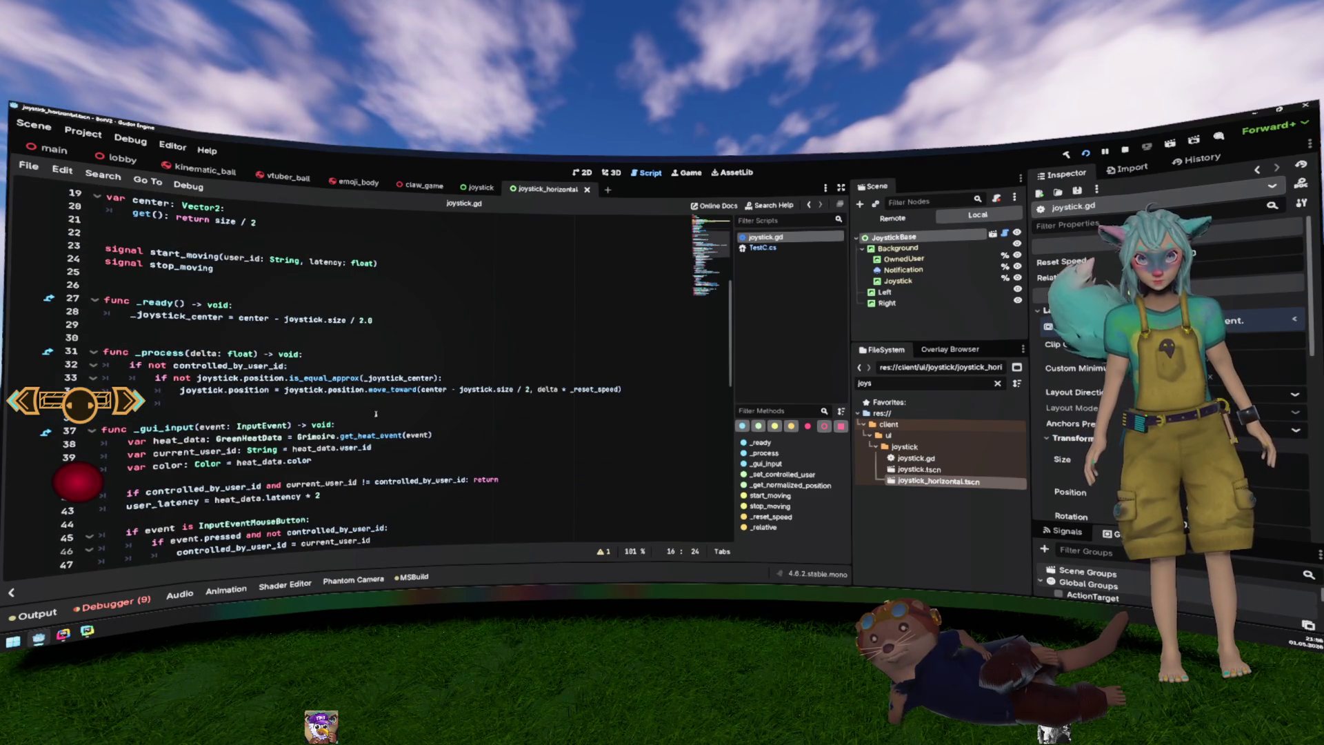
click(646, 392)
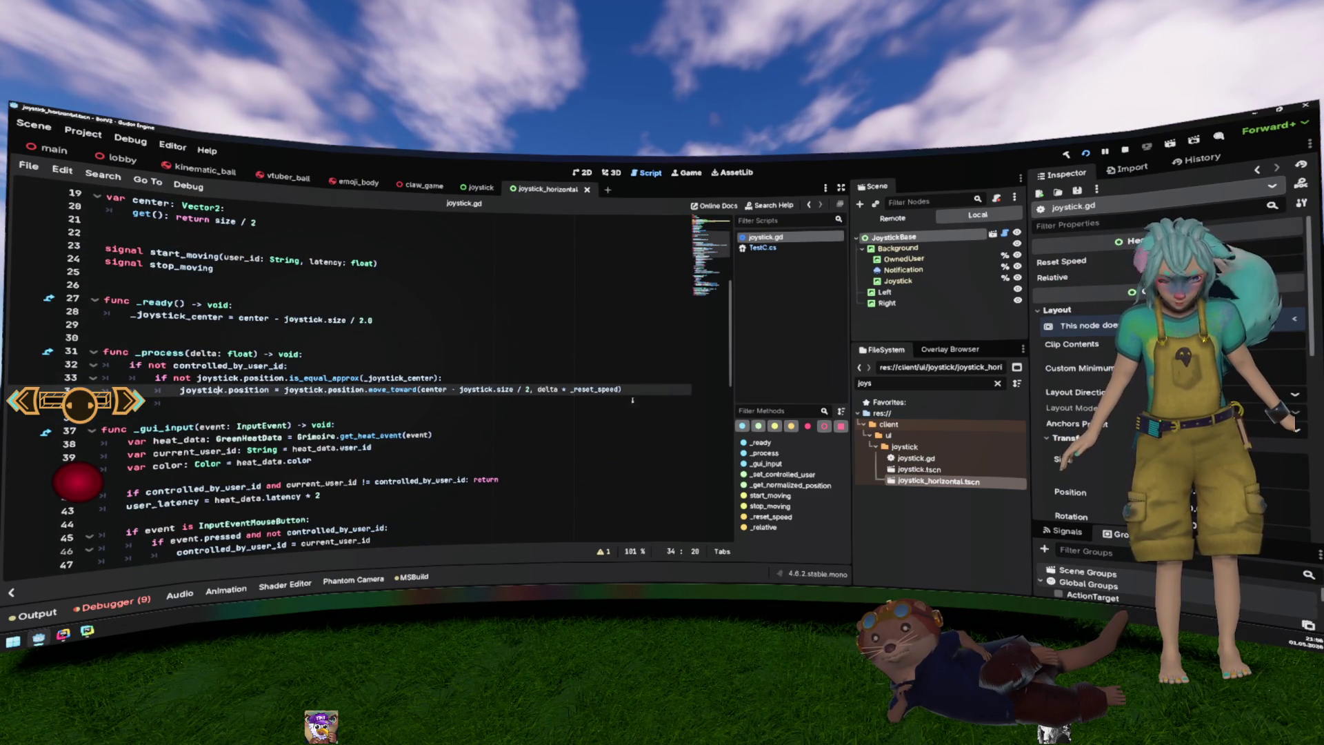
drag(646, 392, 94, 364)
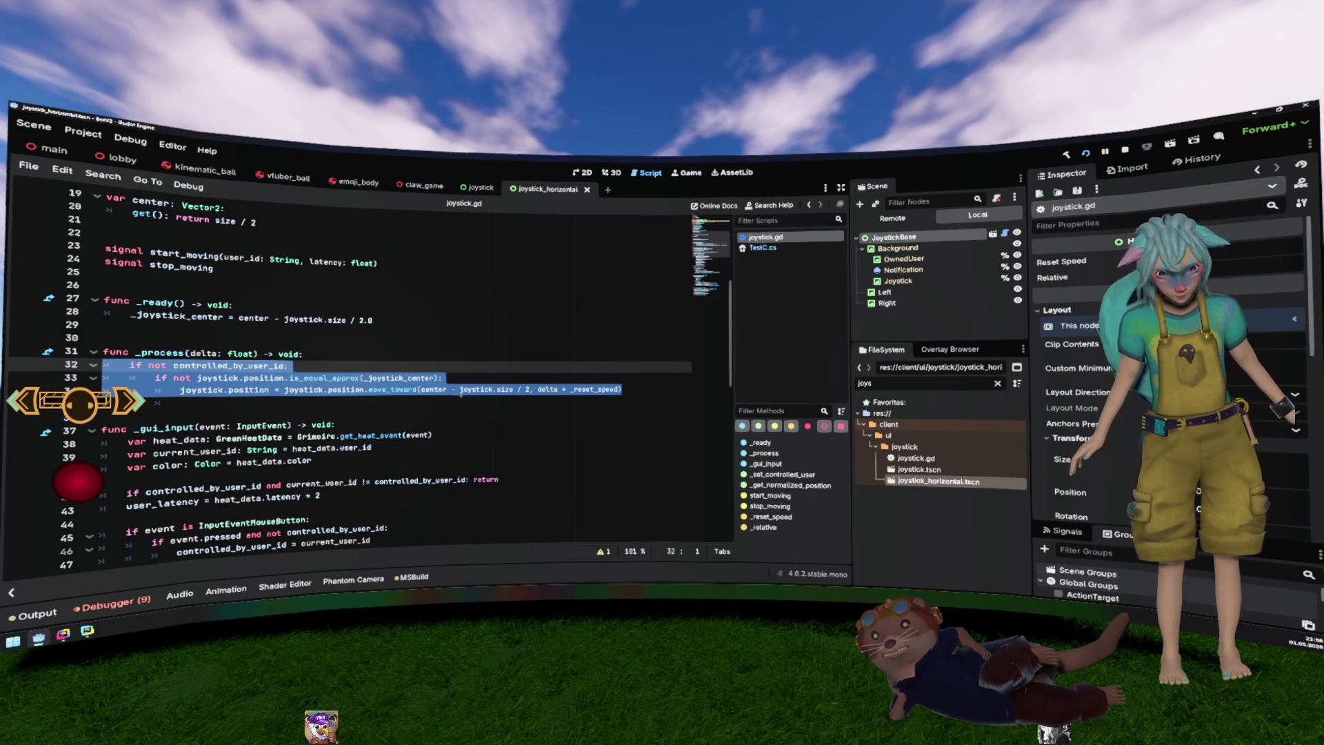
double_click(434, 390)
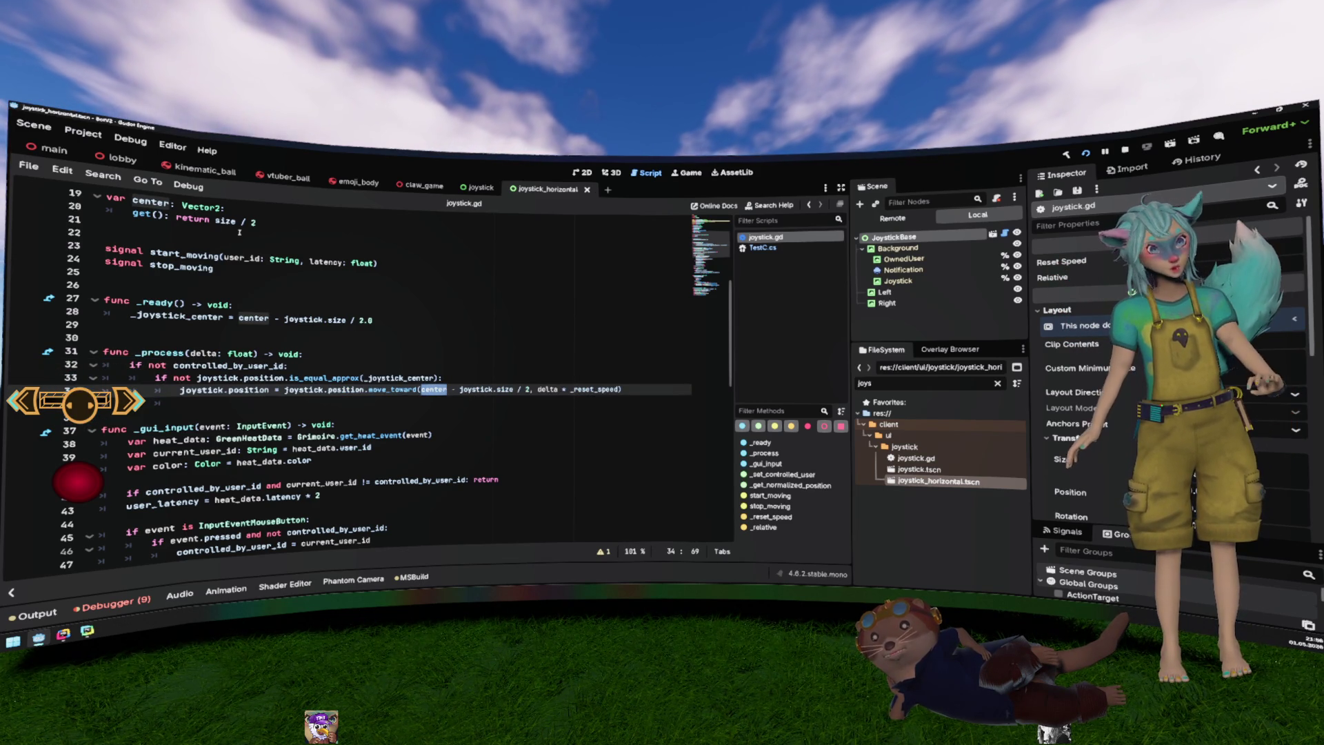
click(592, 174)
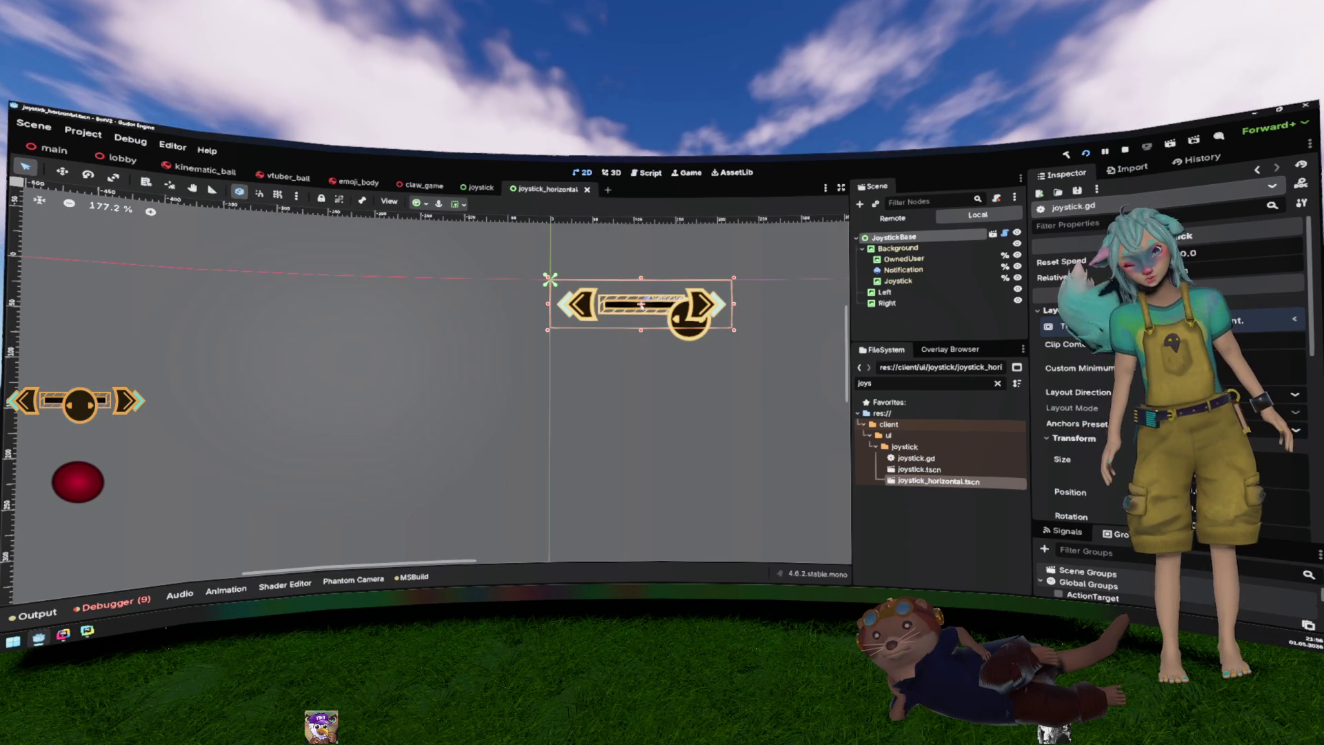
key(ctrl+F2)
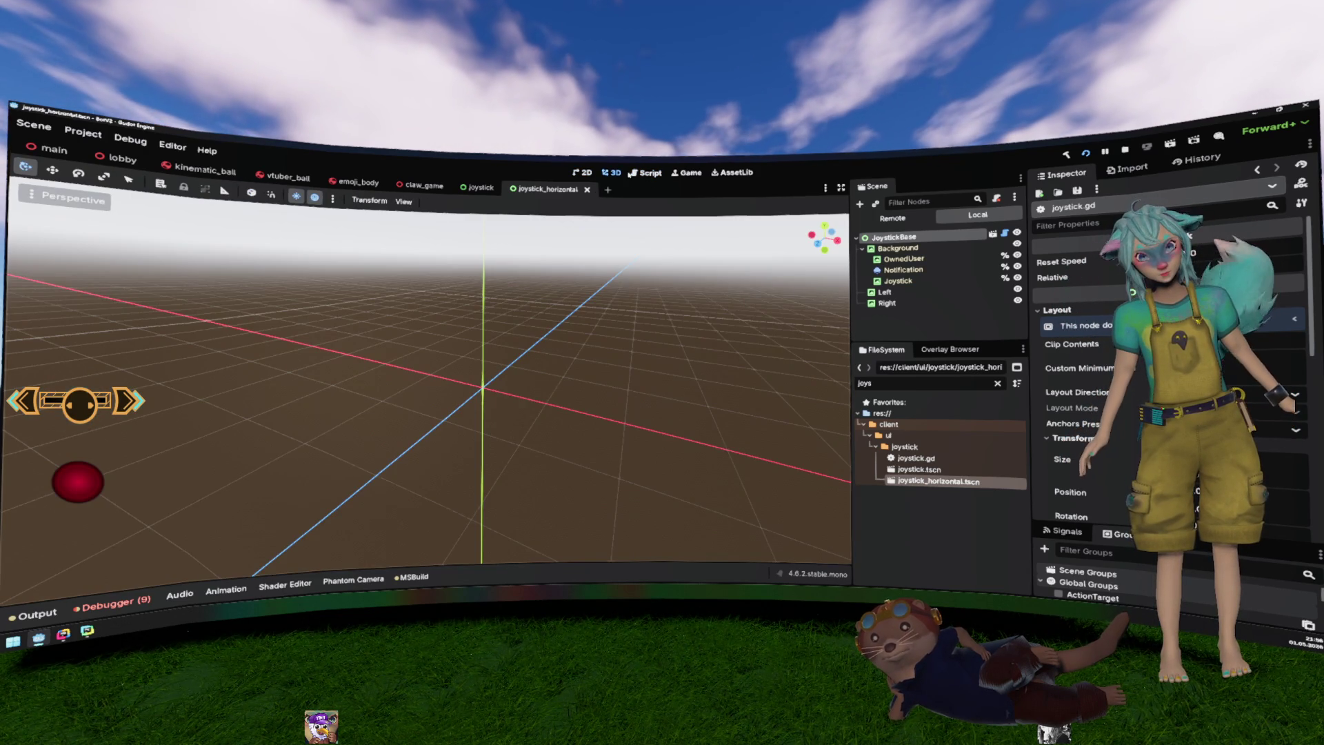
key(ctrl+F3)
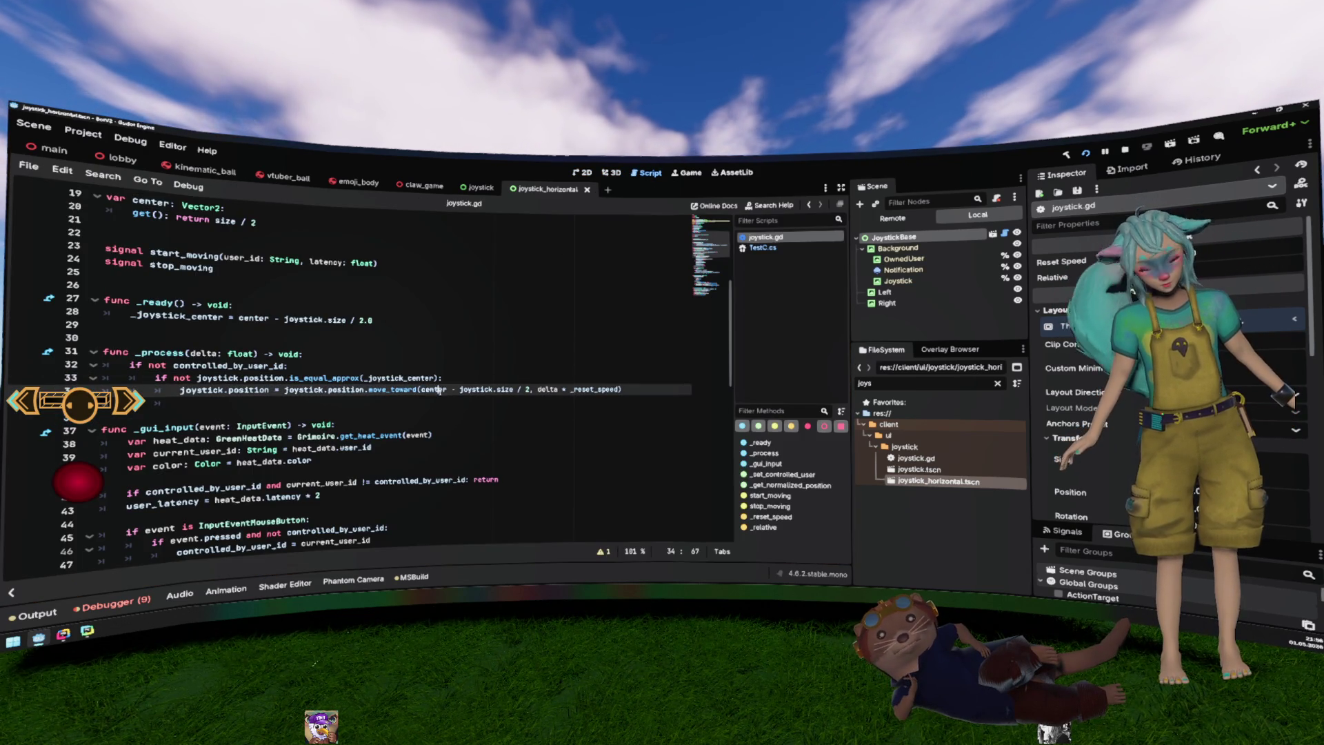
drag(459, 390, 515, 390)
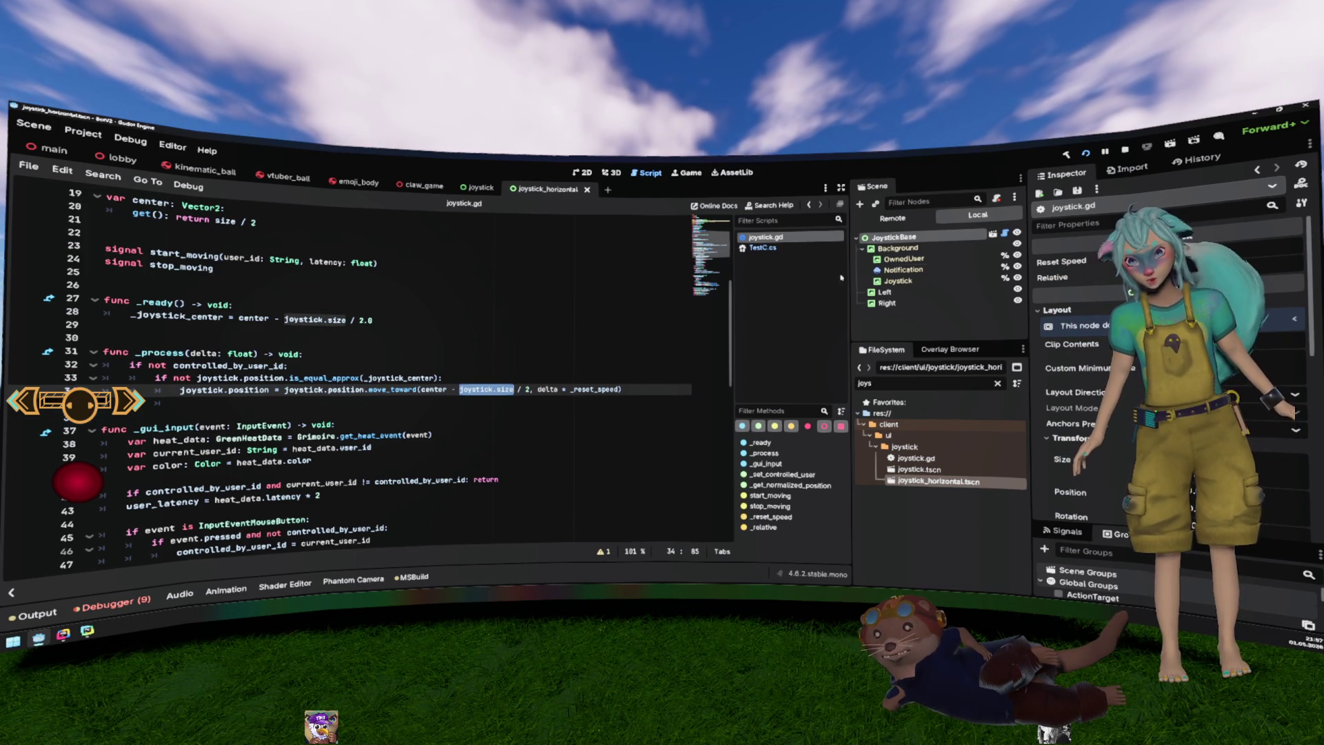
click(898, 281)
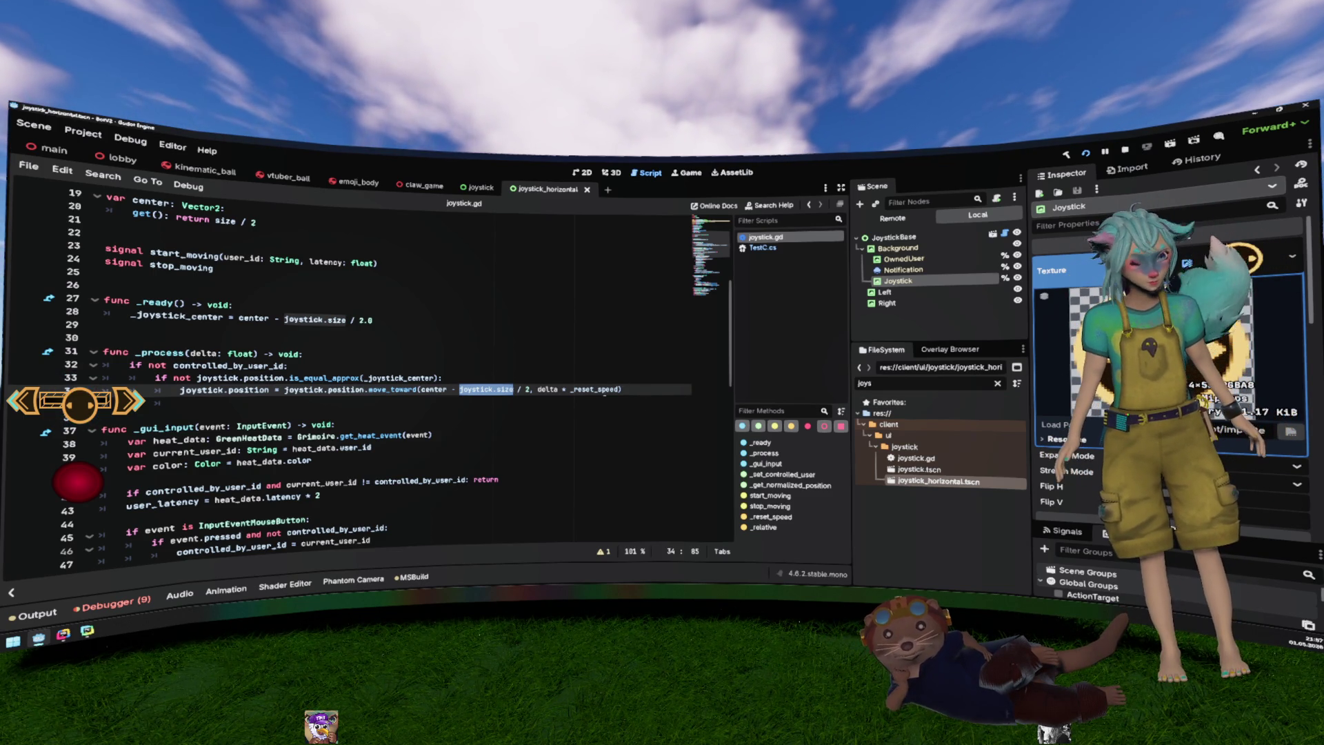
click(584, 173)
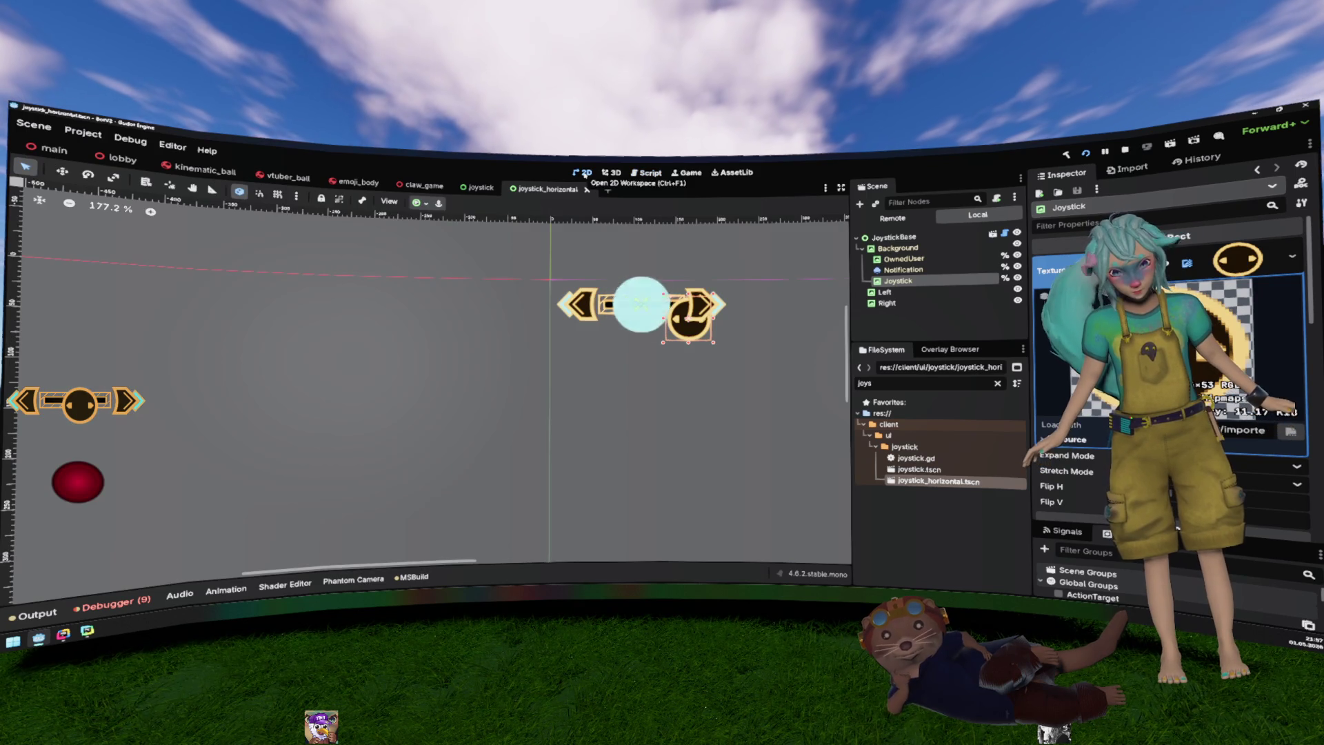
click(658, 339)
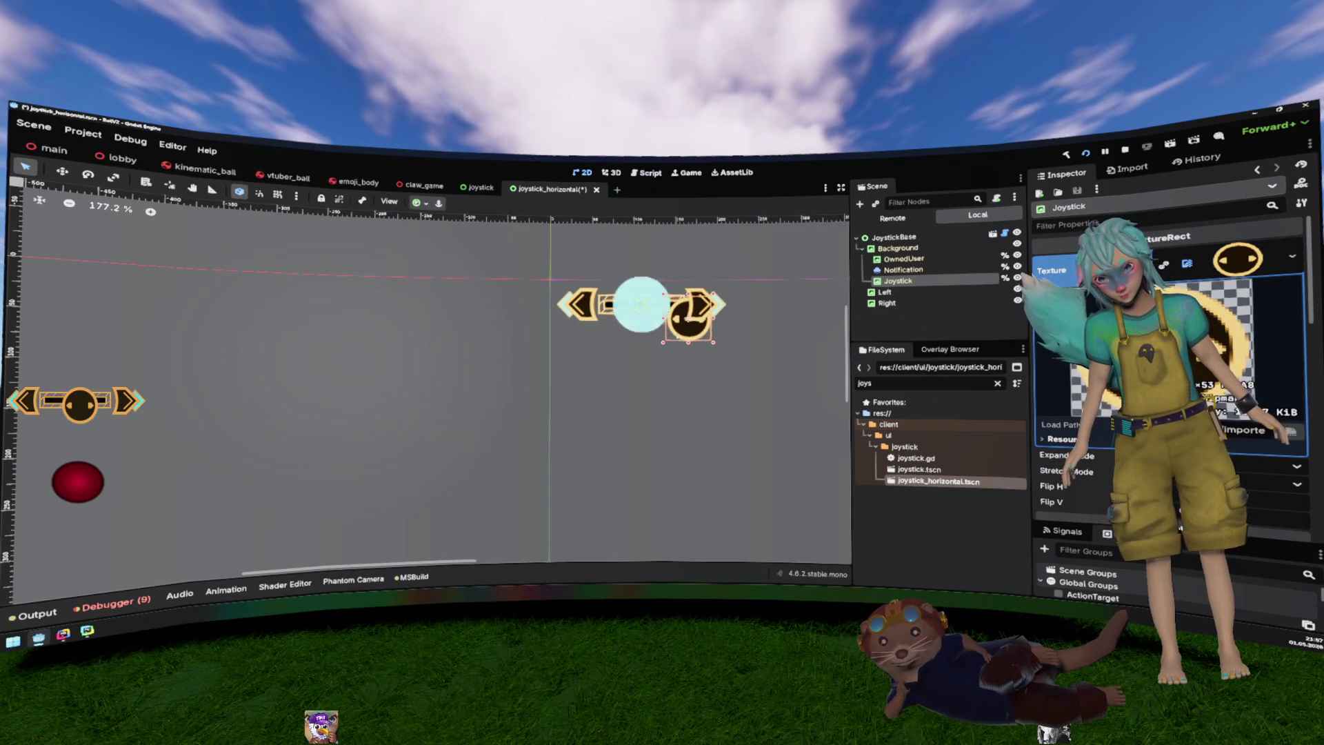
click(894, 236)
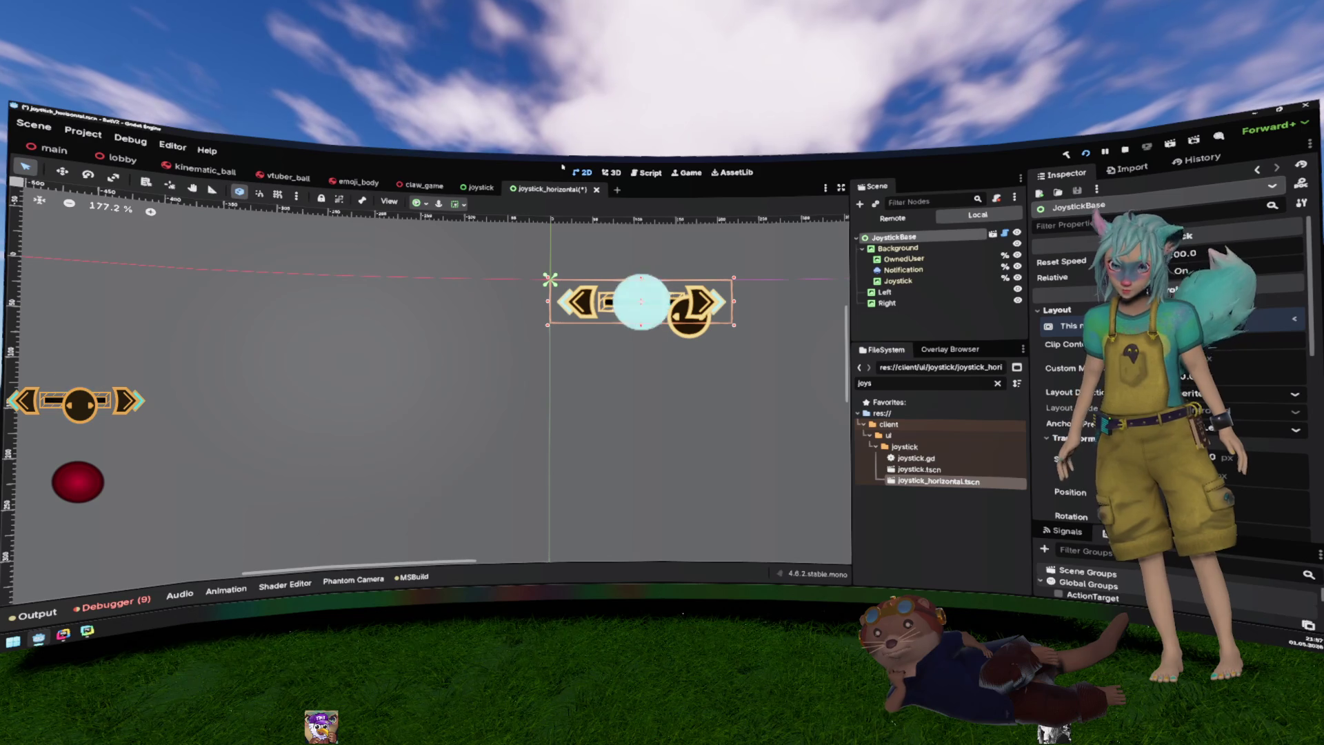
click(646, 173)
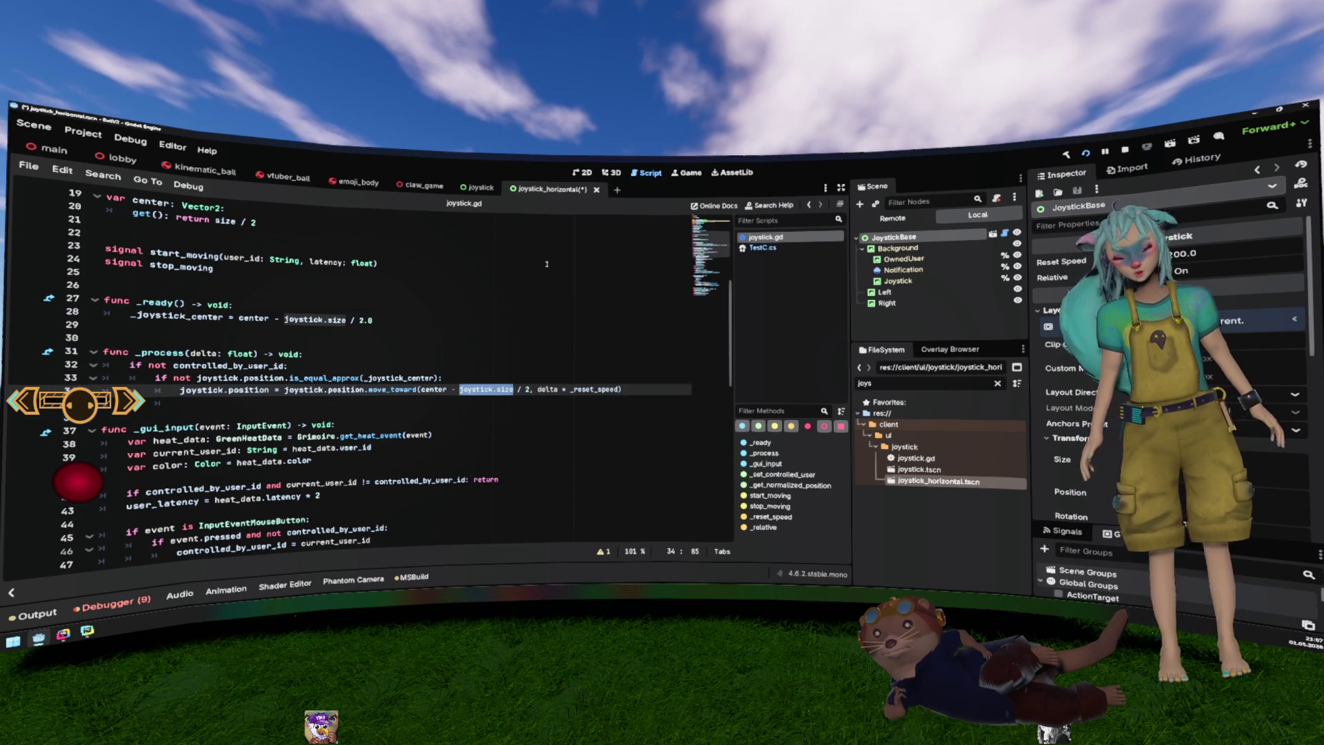
click(542, 267)
Step: Compare the joystick scene on the 2D canvas with the _process code in joystick.gd
scroll(476, 287, down, 1)
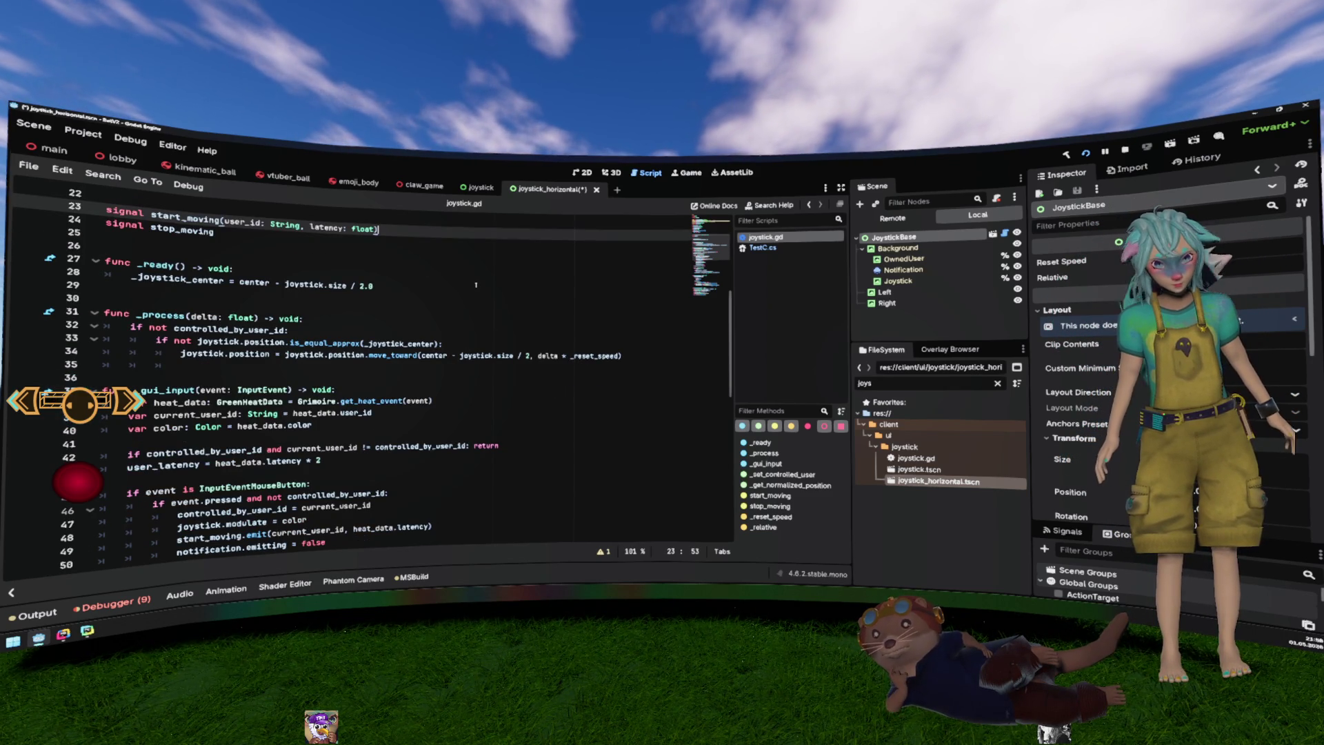
scroll(476, 285, up, 3)
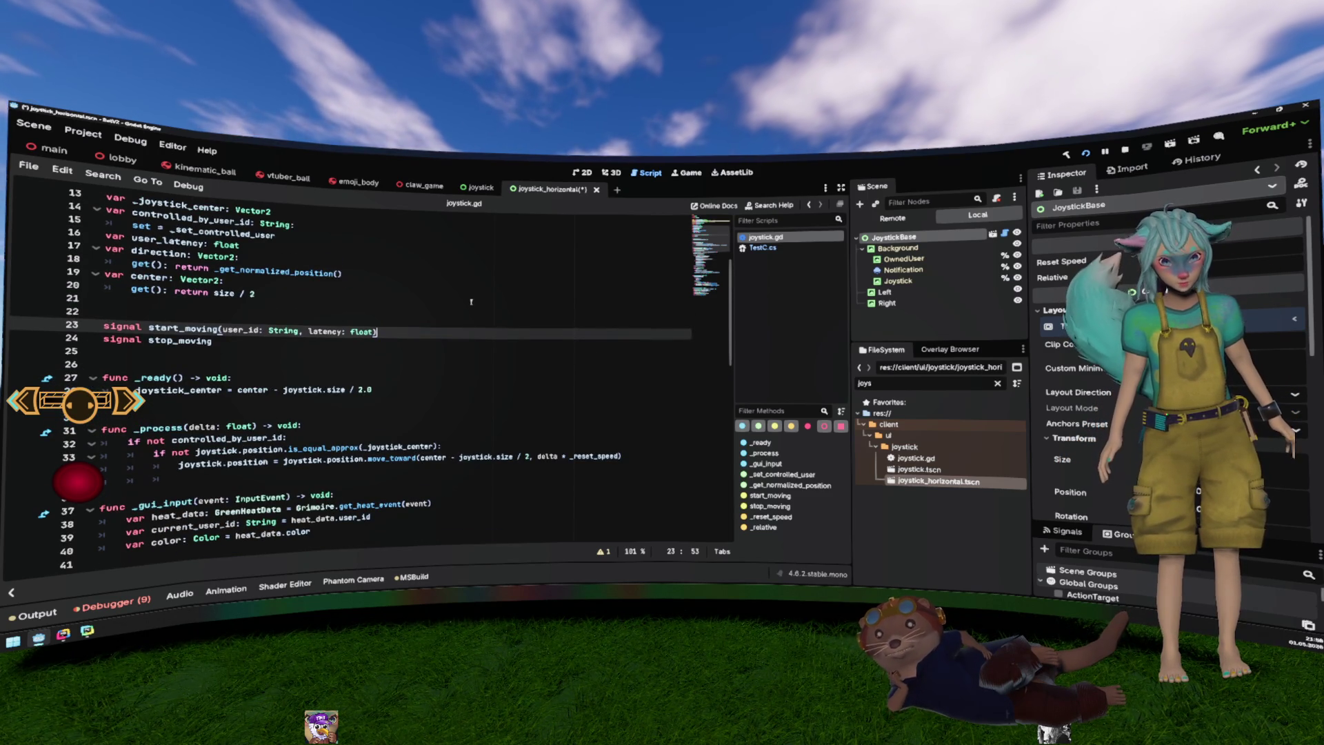
scroll(471, 301, down, 1)
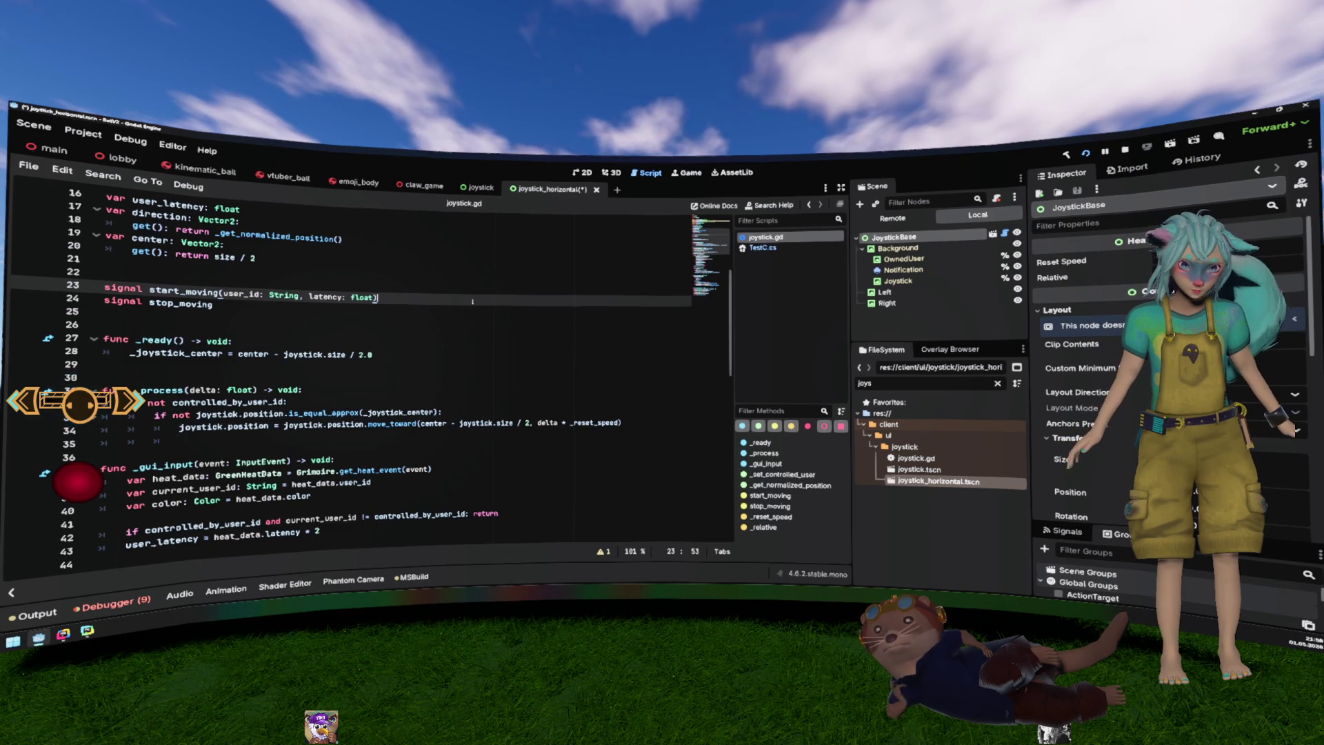
scroll(472, 301, down, 1)
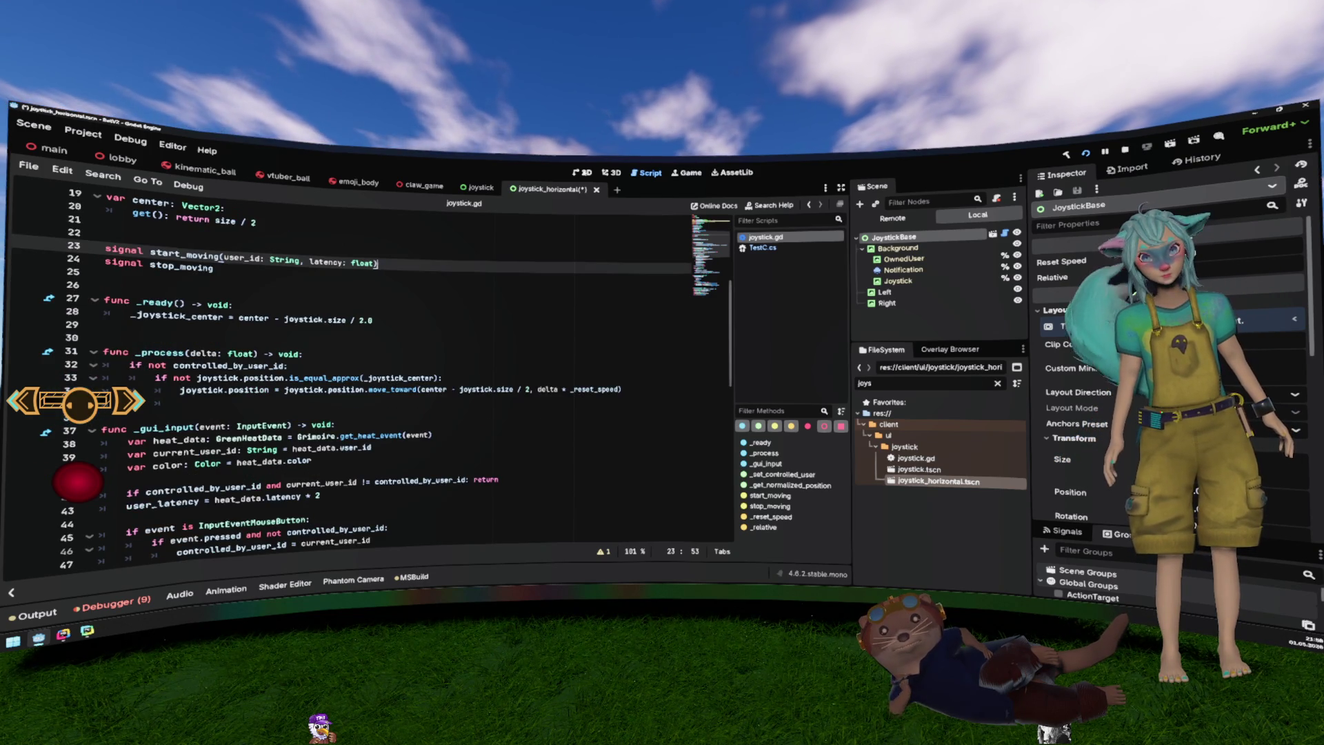
key(ctrl+F1)
scroll(677, 289, up, 3)
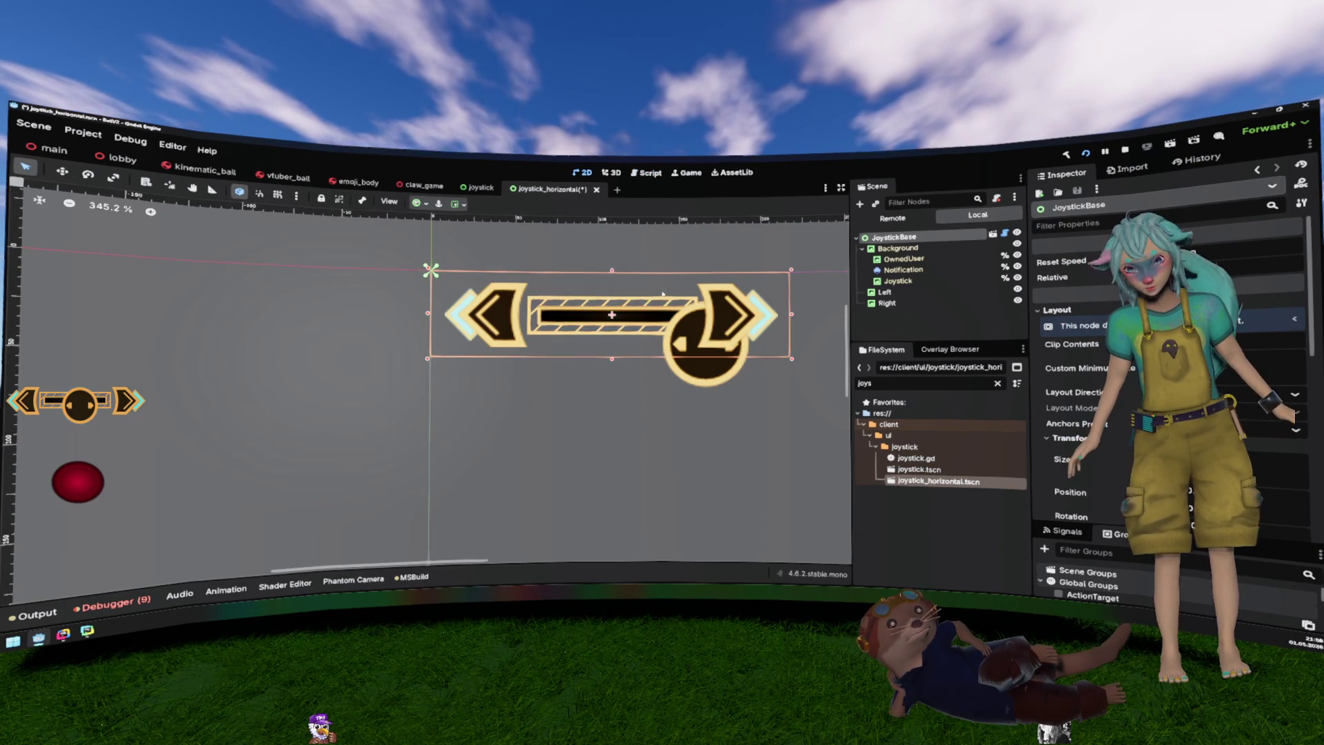
click(649, 172)
click(520, 370)
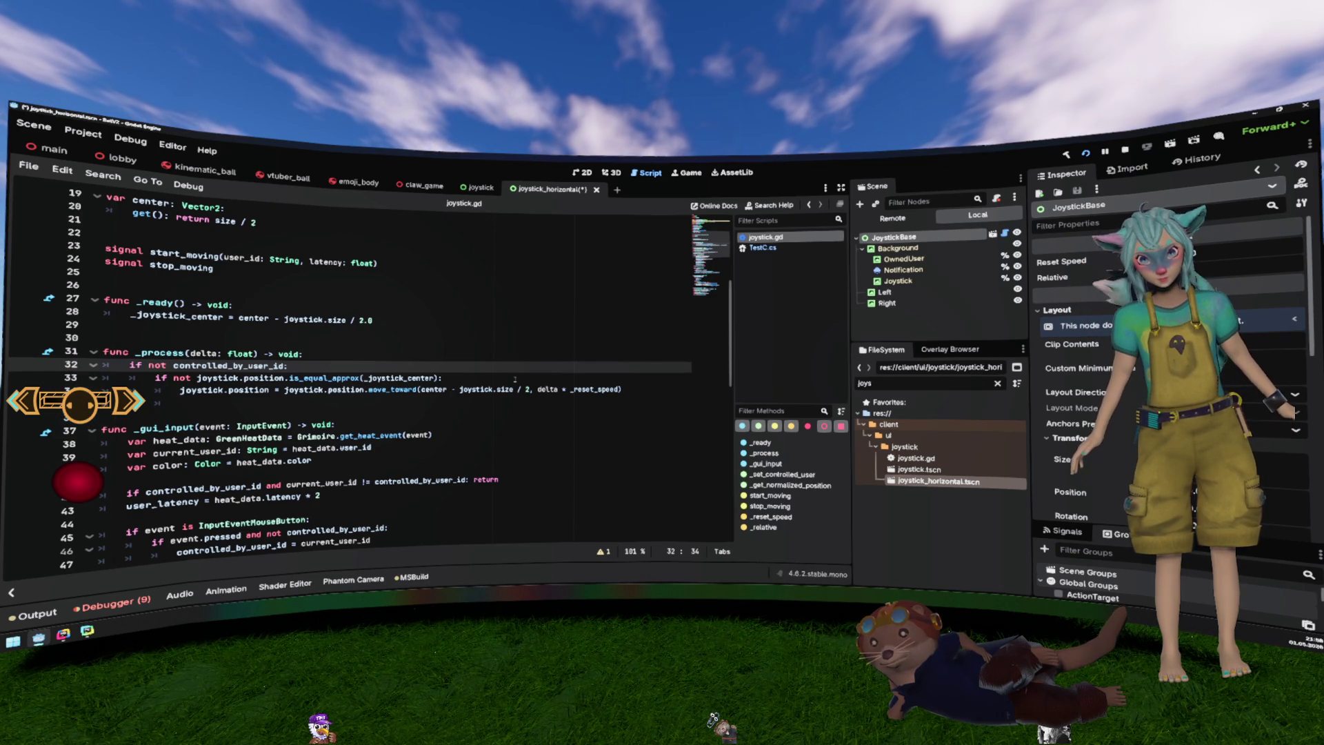
Step: Try removing the joystick.size / 2 offset from line 34's target, preview it, then undo
double_click(435, 390)
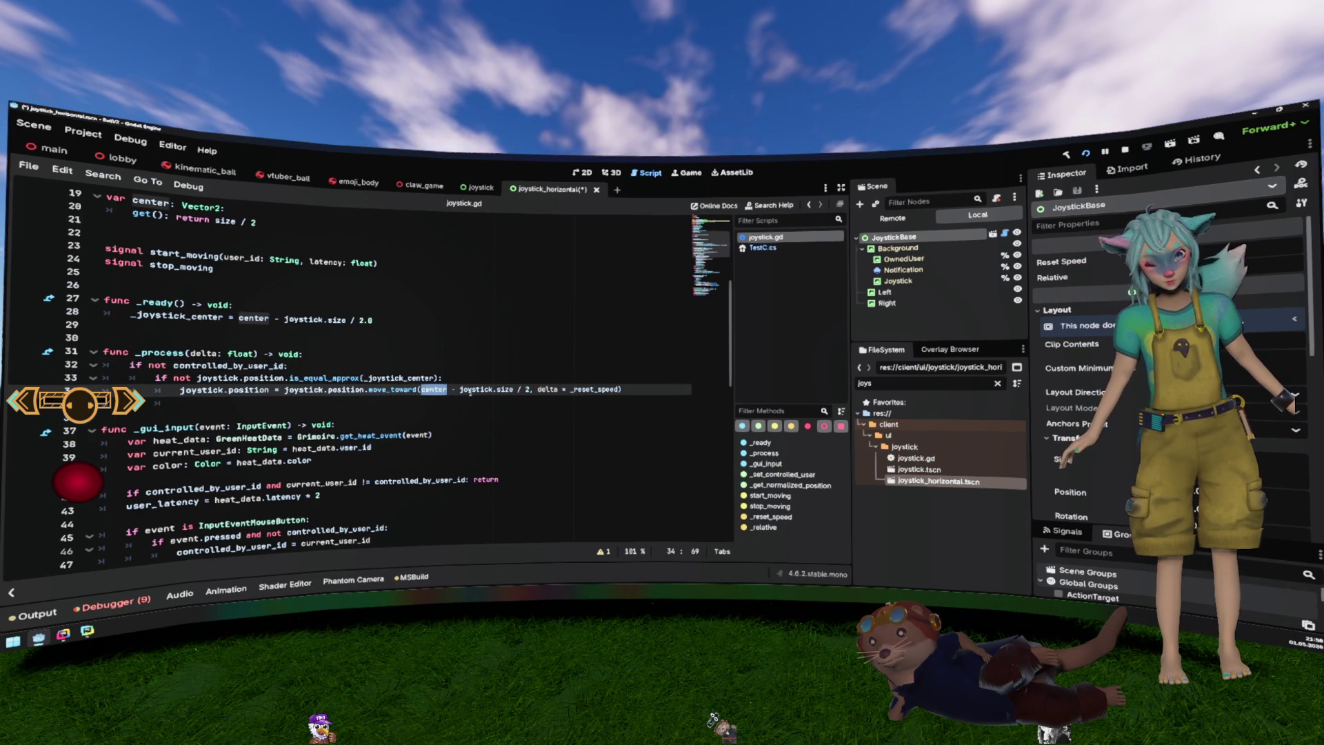
drag(448, 389, 533, 389)
key(BackSpace)
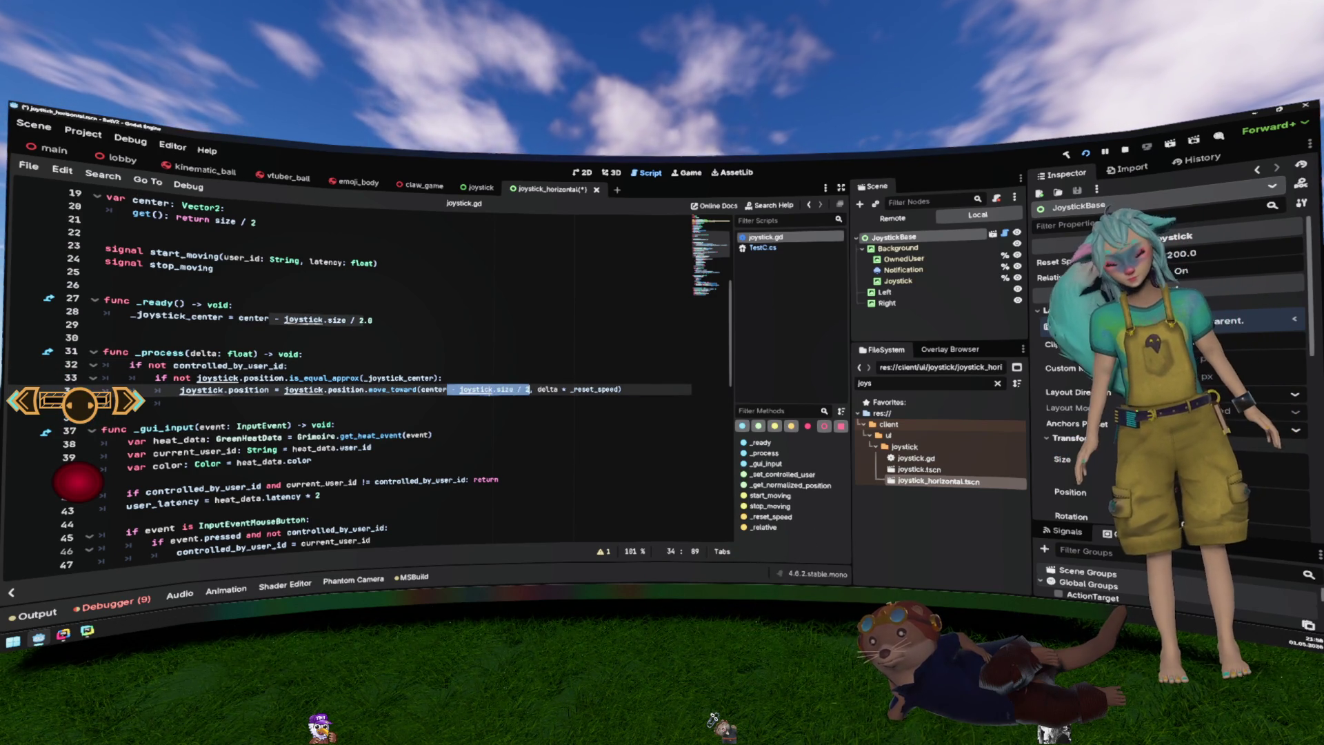
key(ctrl+s)
click(585, 173)
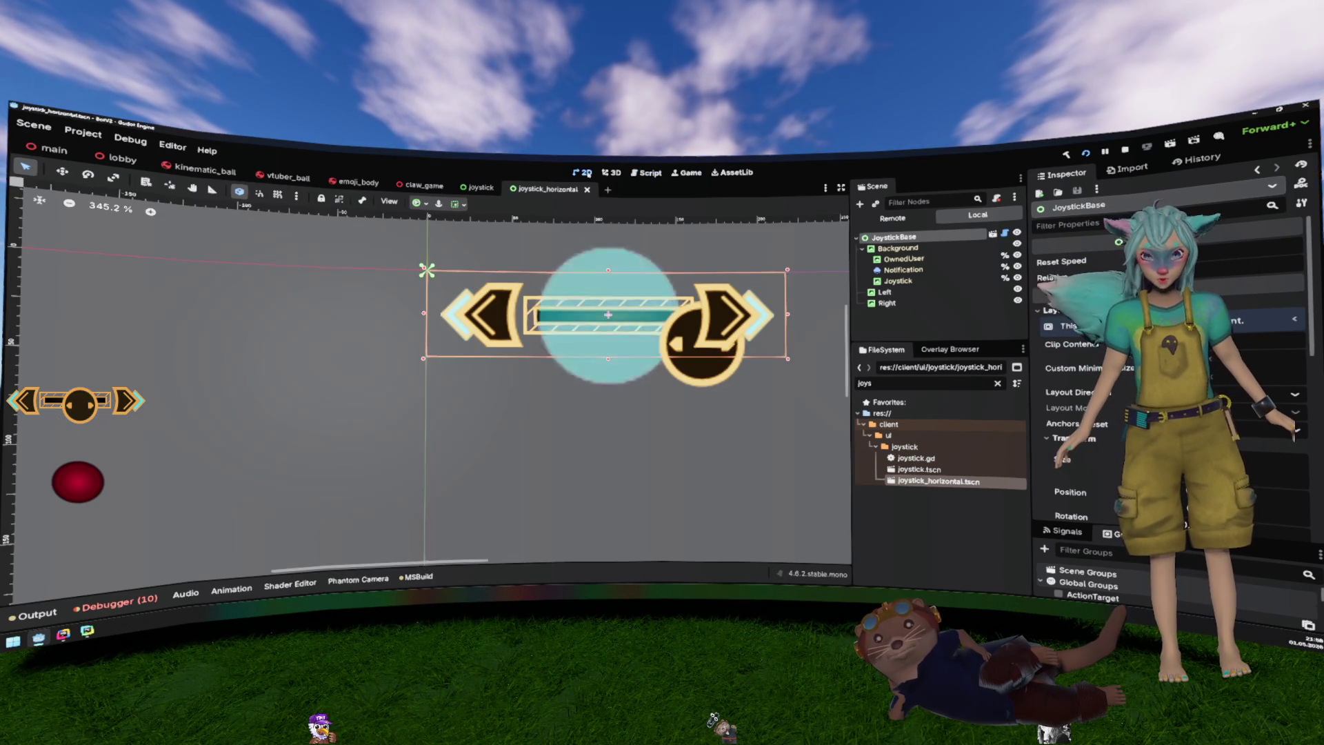
key(ctrl+F3)
key(ctrl+z)
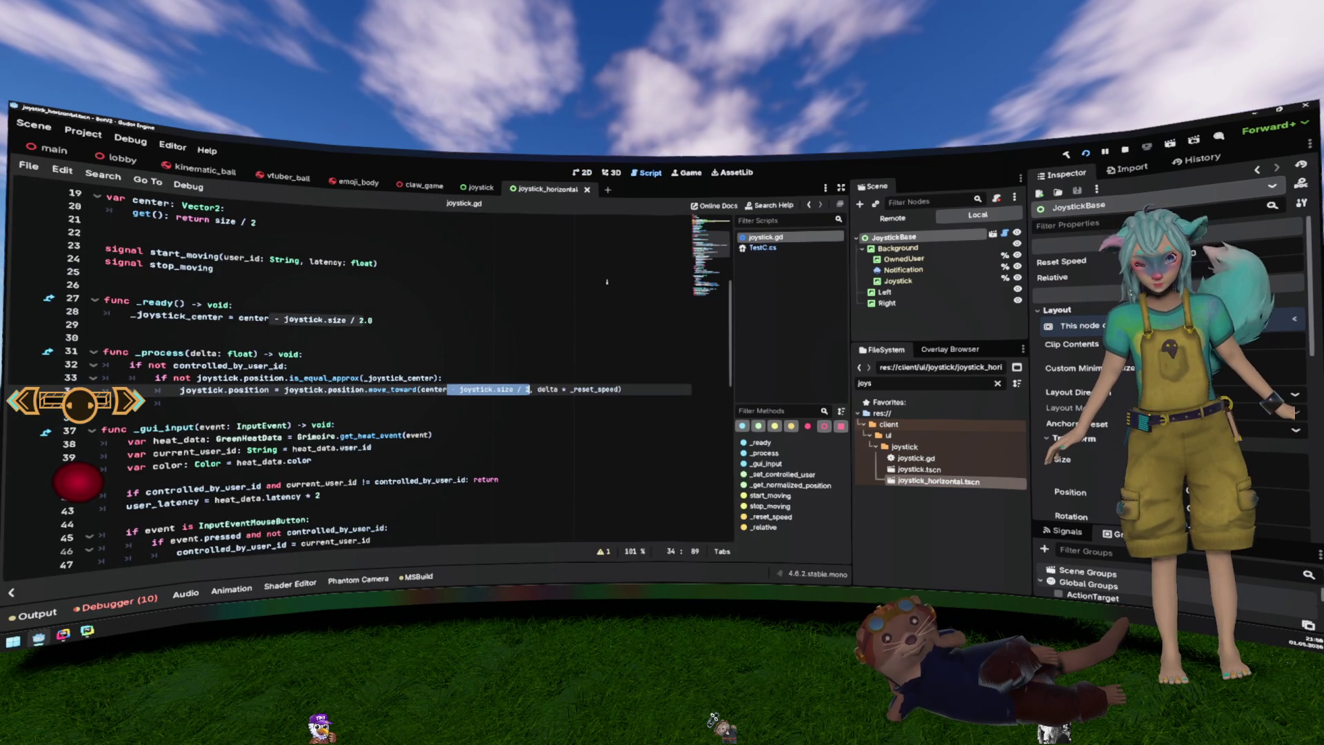
key(ctrl+s)
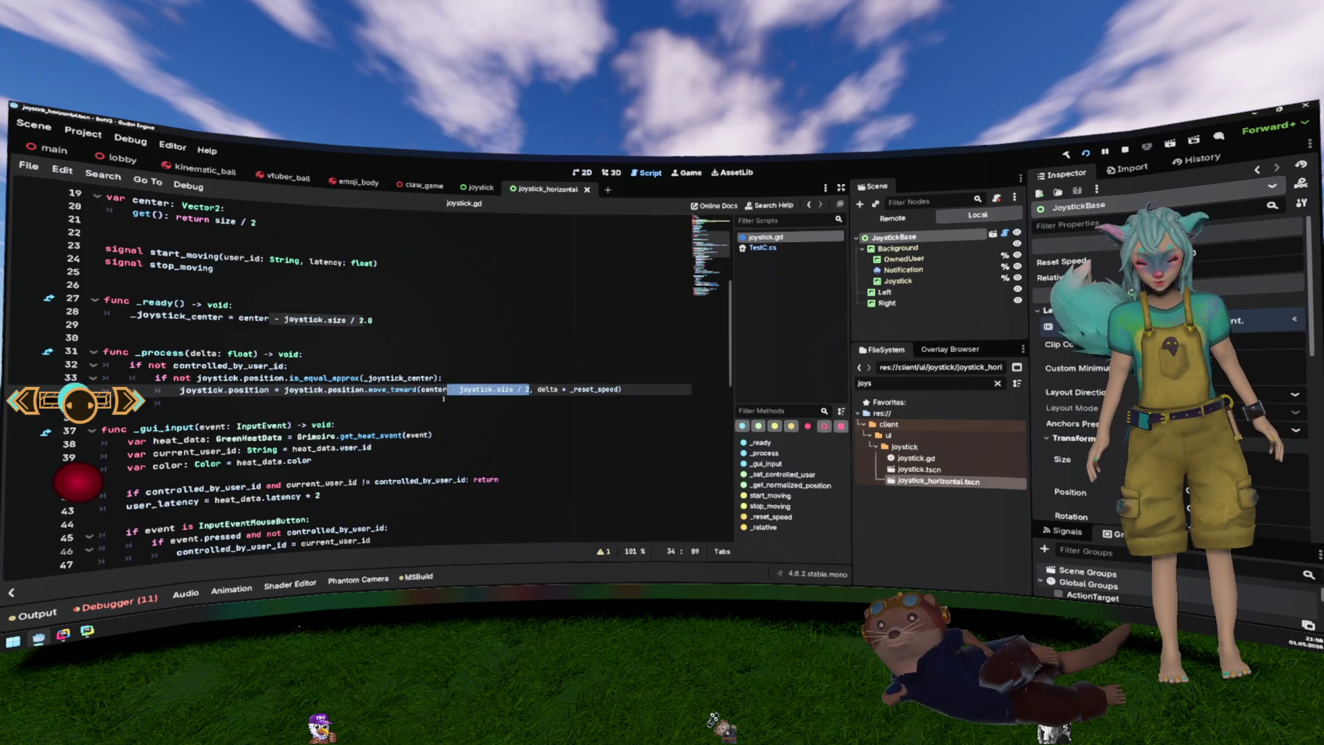
Step: Try removing 'center -' from line 34's target, preview the knob, then type it back
click(444, 398)
drag(457, 389, 416, 390)
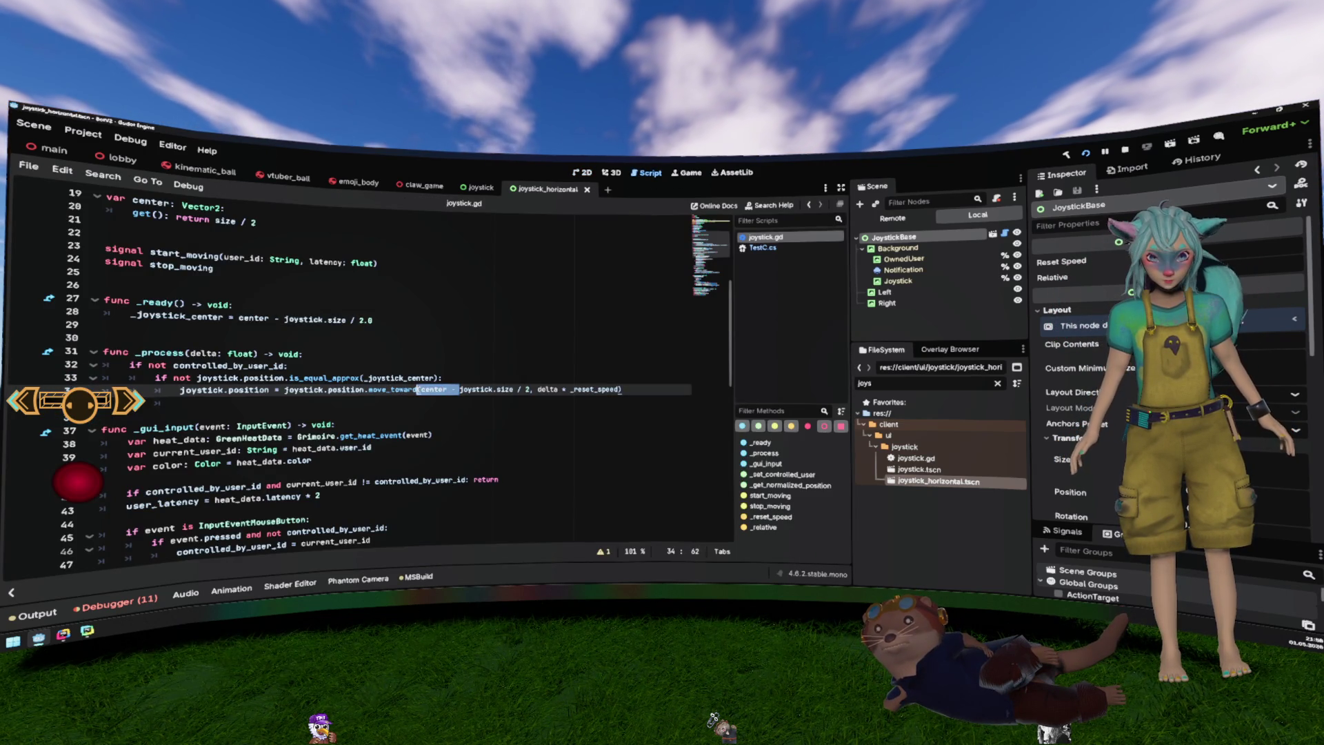
key(BackSpace)
key(ctrl+s)
click(582, 172)
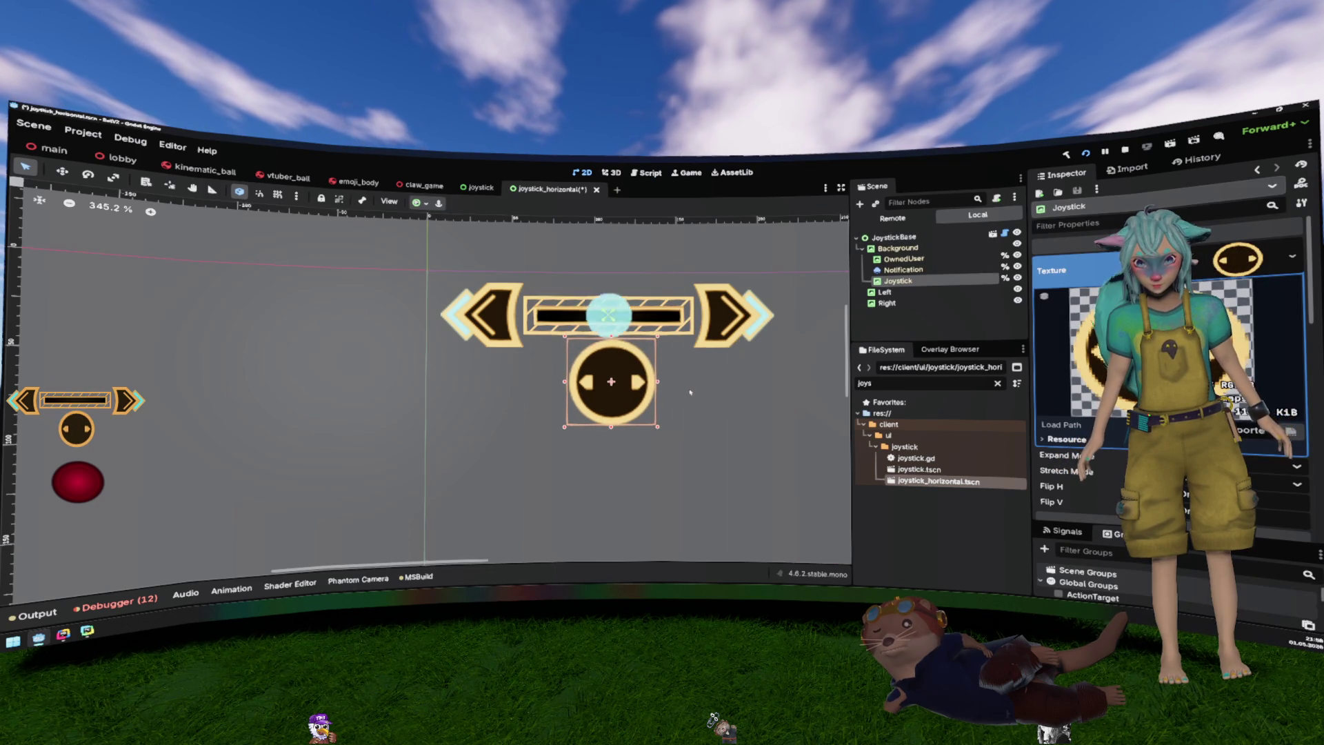
key(ctrl+F3)
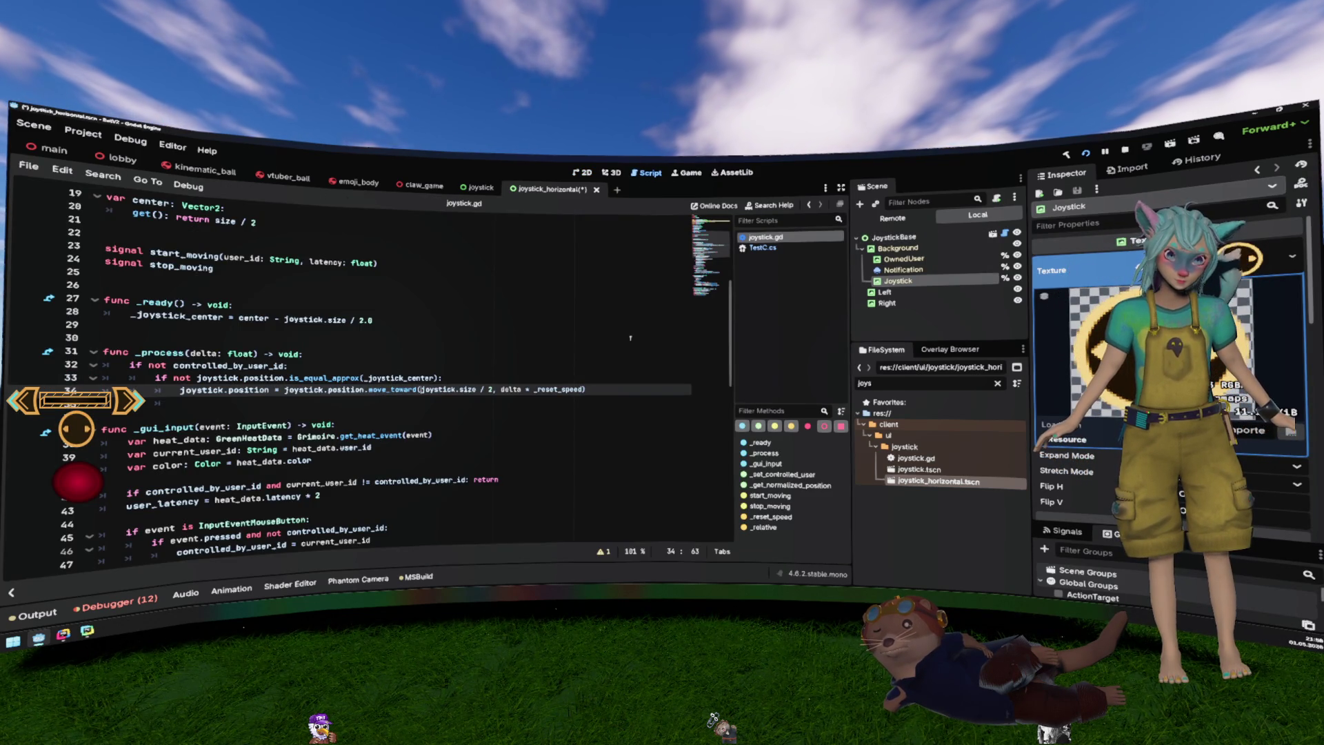
text(center -)
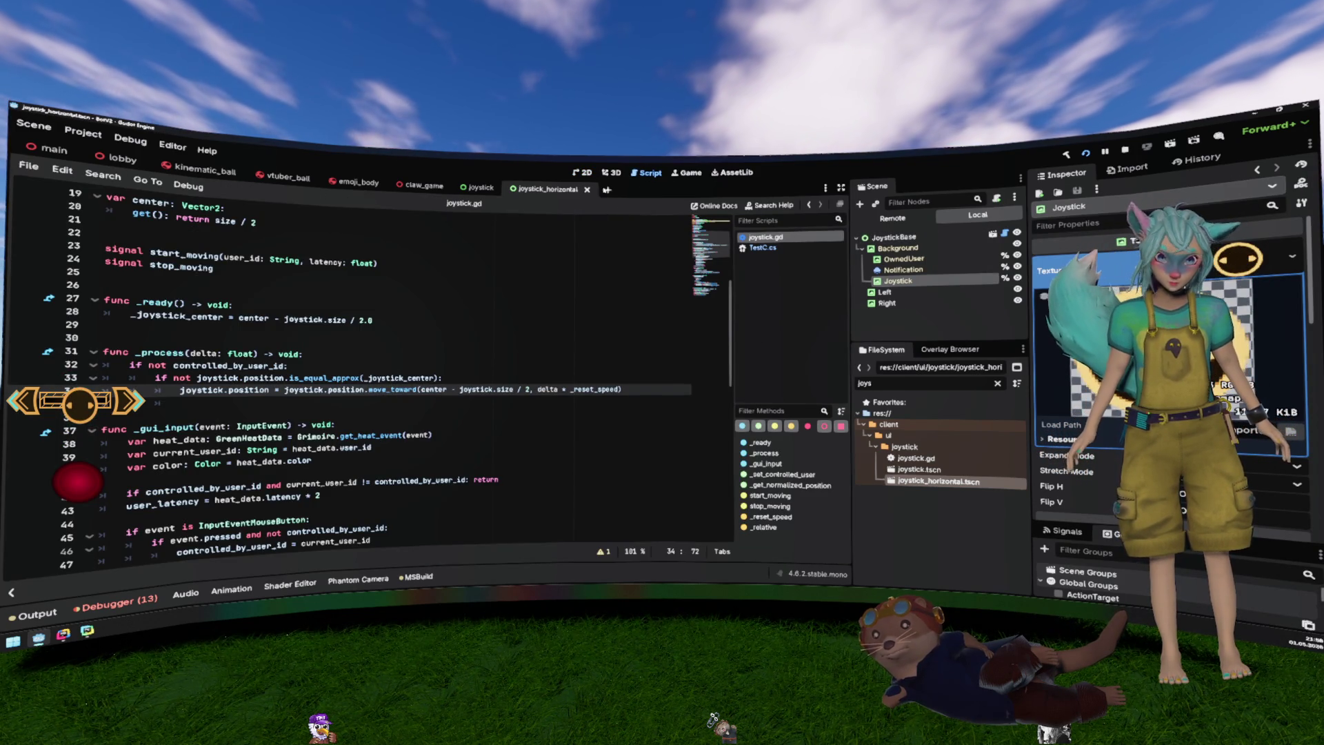
key(ctrl+F1)
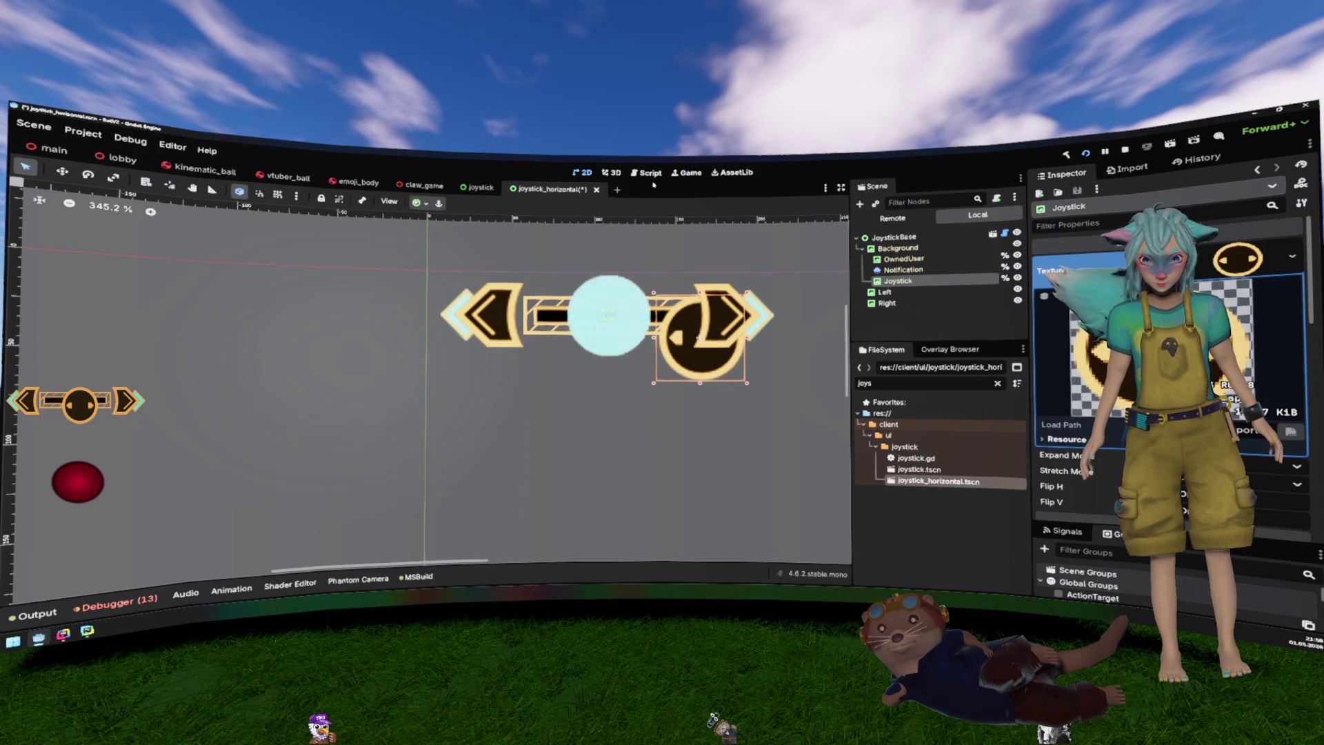
key(ctrl+F3)
Step: Replace center on line 34 with size / 2, save, and preview the knob
scroll(408, 299, up, 1)
double_click(433, 423)
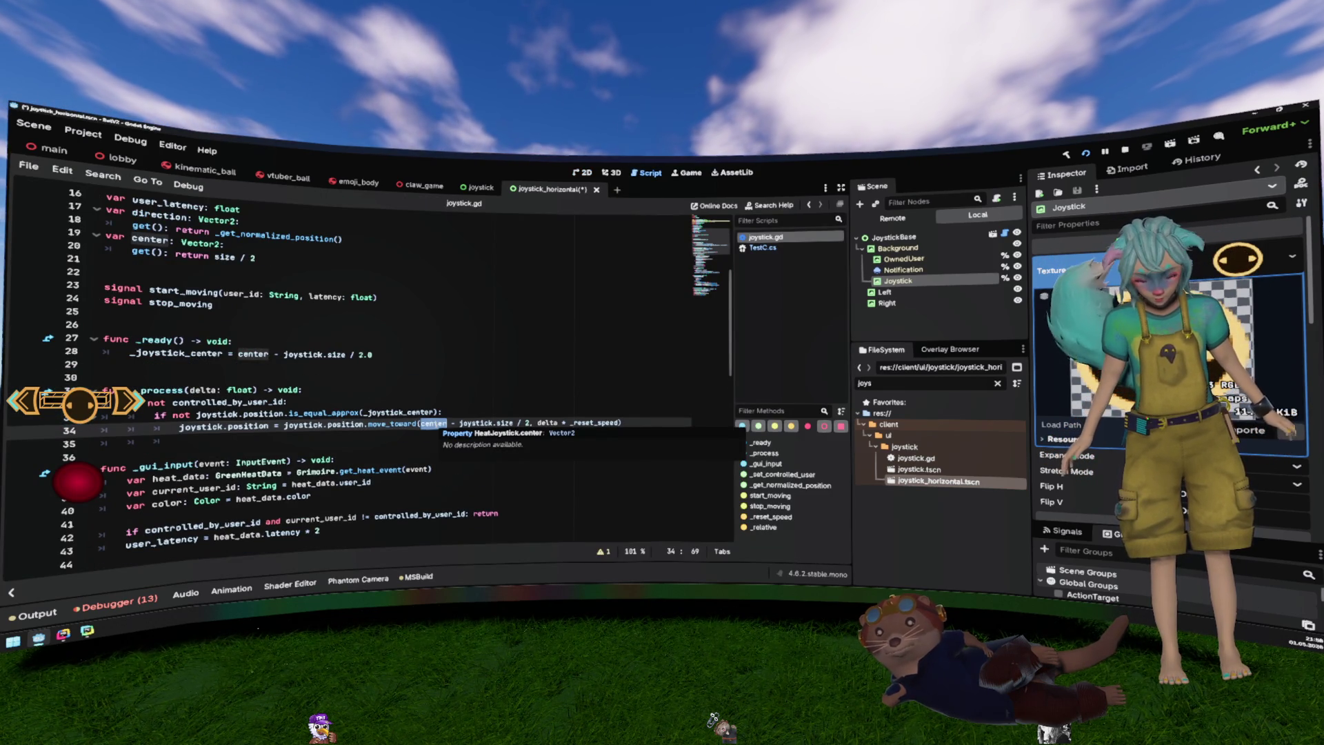
text(size)
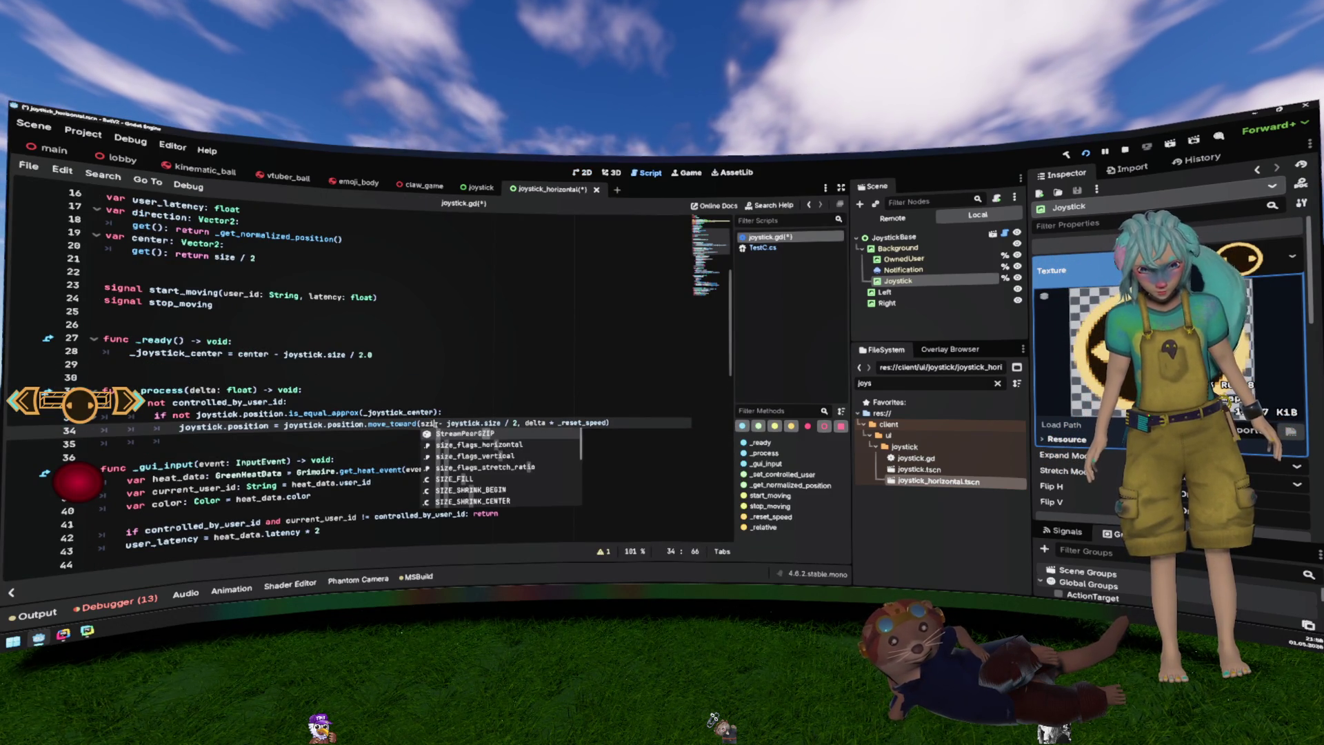
text( / 2)
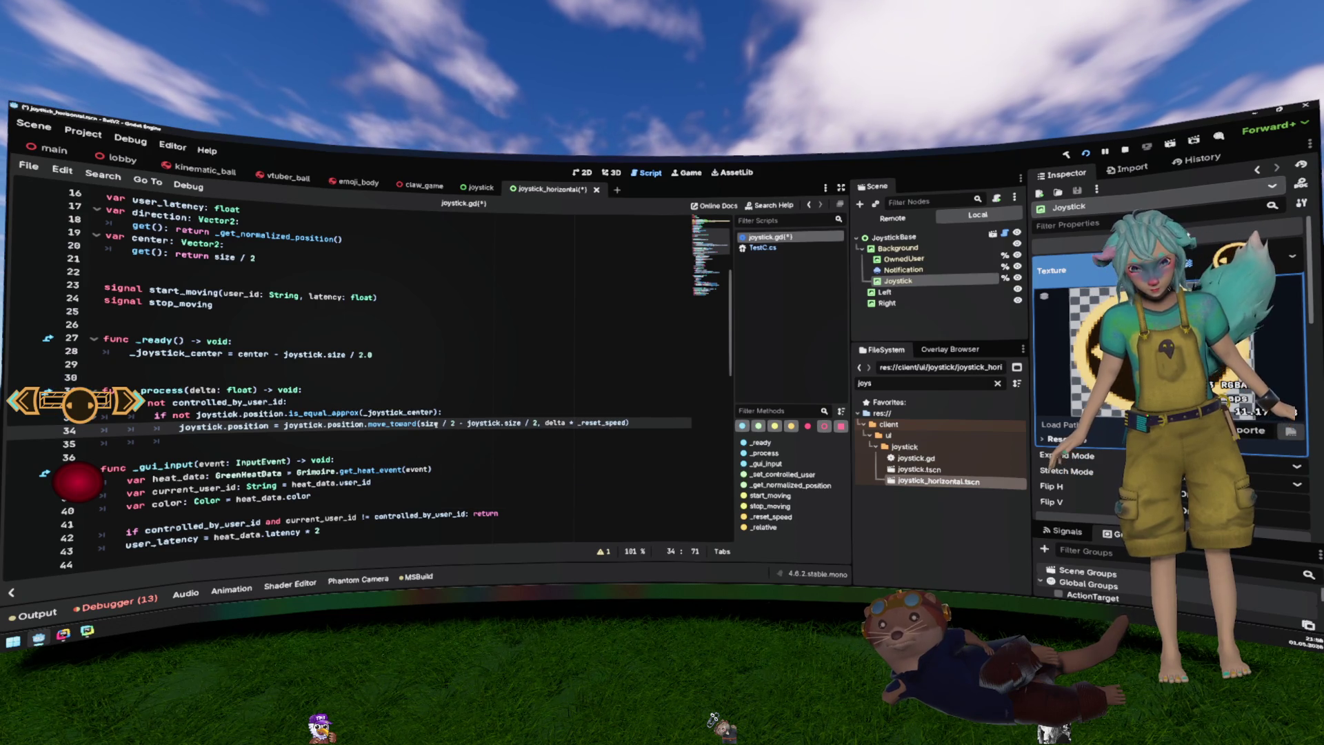
key(ctrl+s)
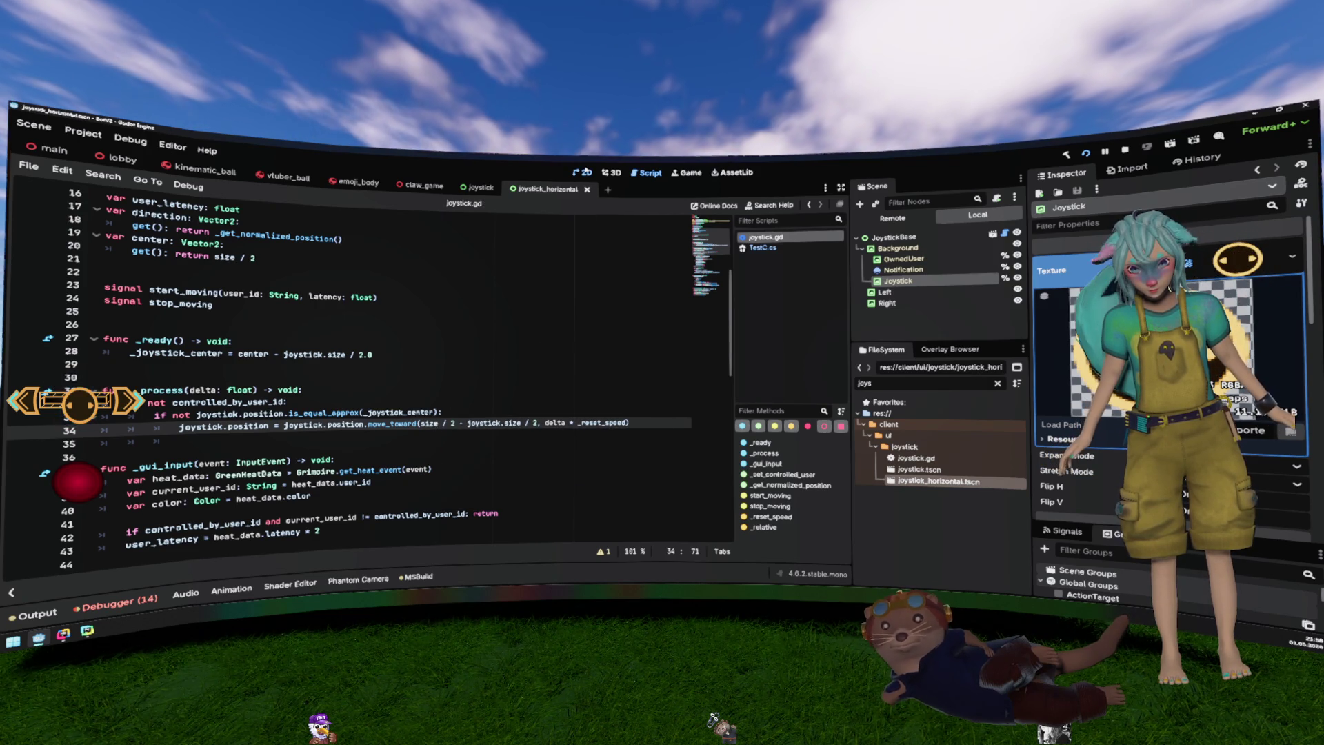
click(583, 173)
click(648, 173)
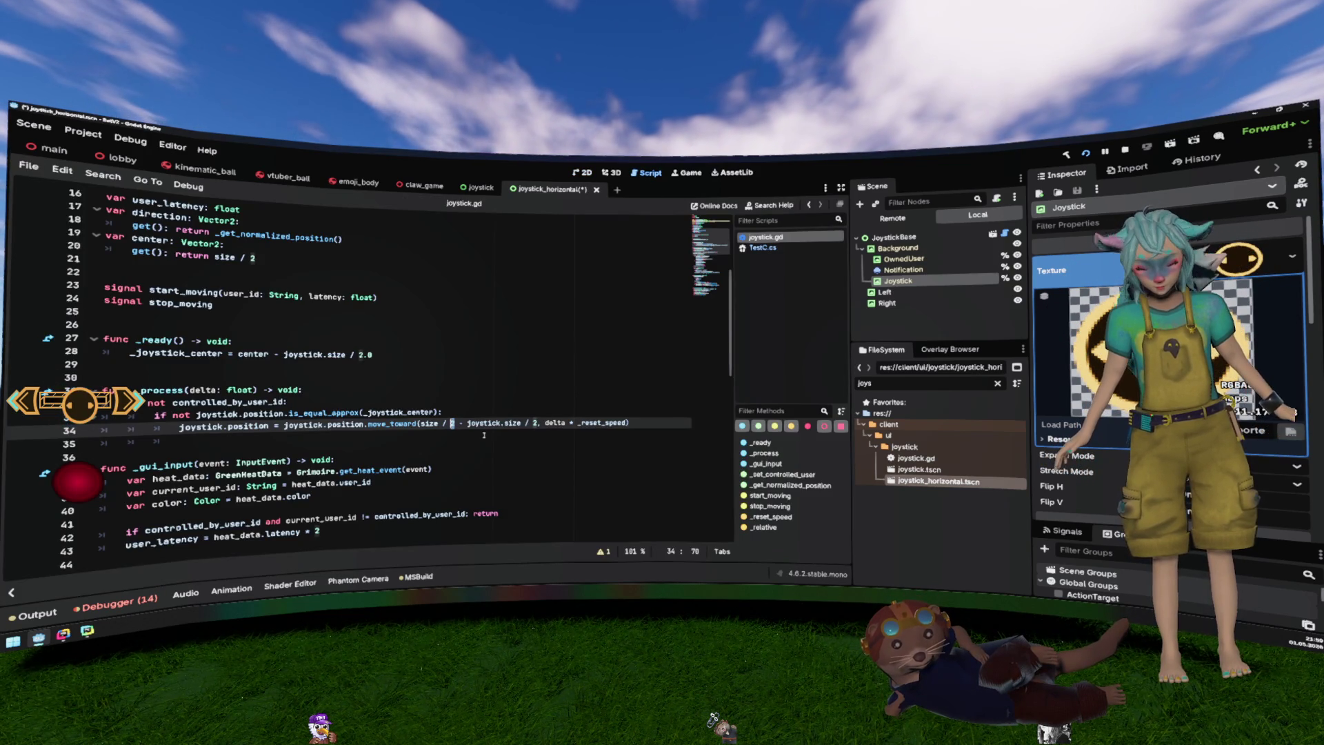
Step: Remove size / 2 and the leftover space from the move_toward target, save, and preview
key(ctrl+shift+Left)
key(ctrl+shift+Left)
key(ctrl+shift+Left)
key(BackSpace)
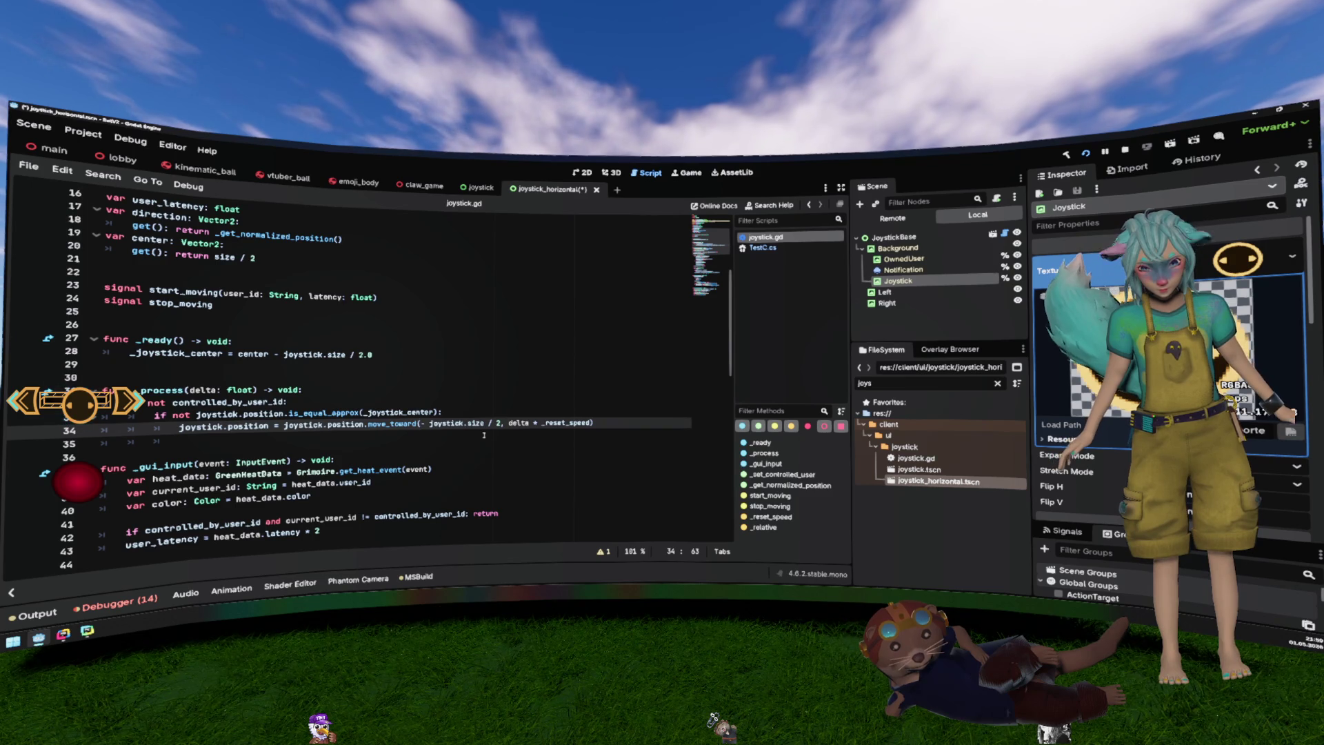
key(Delete)
key(ctrl+s)
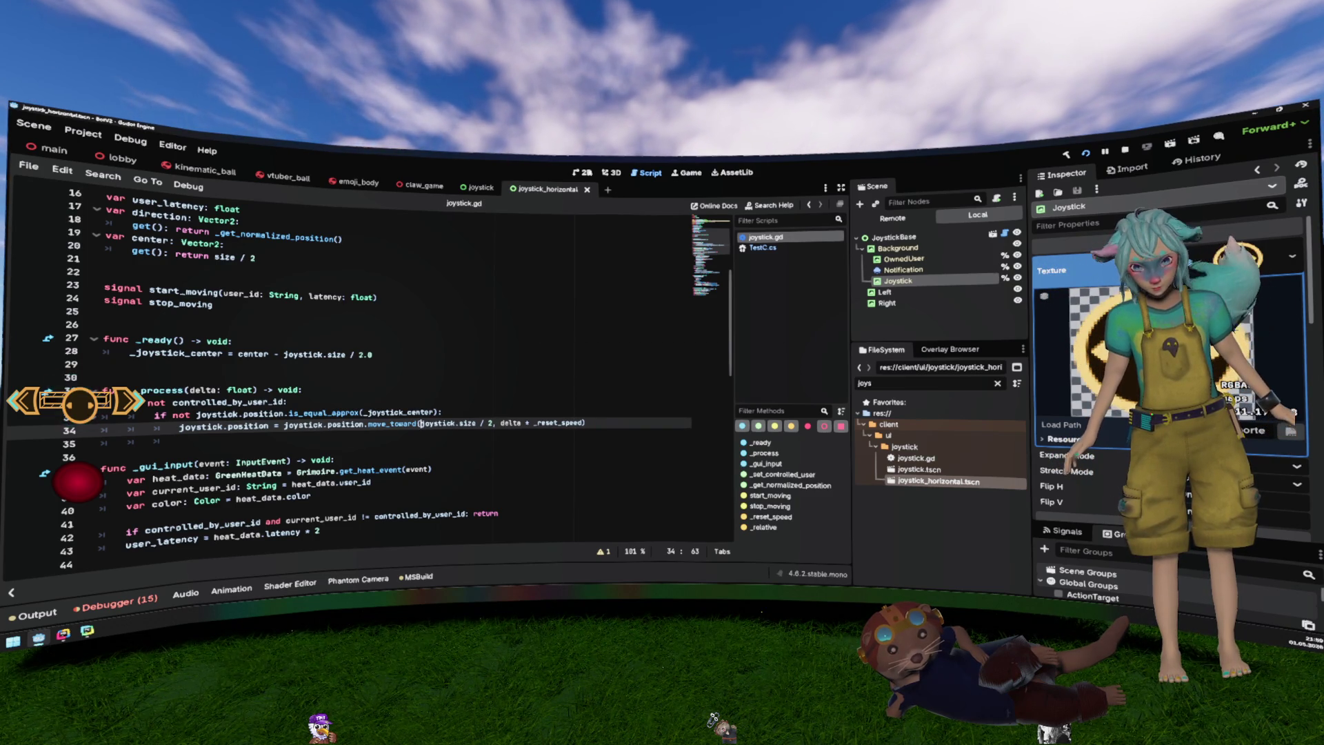
click(591, 172)
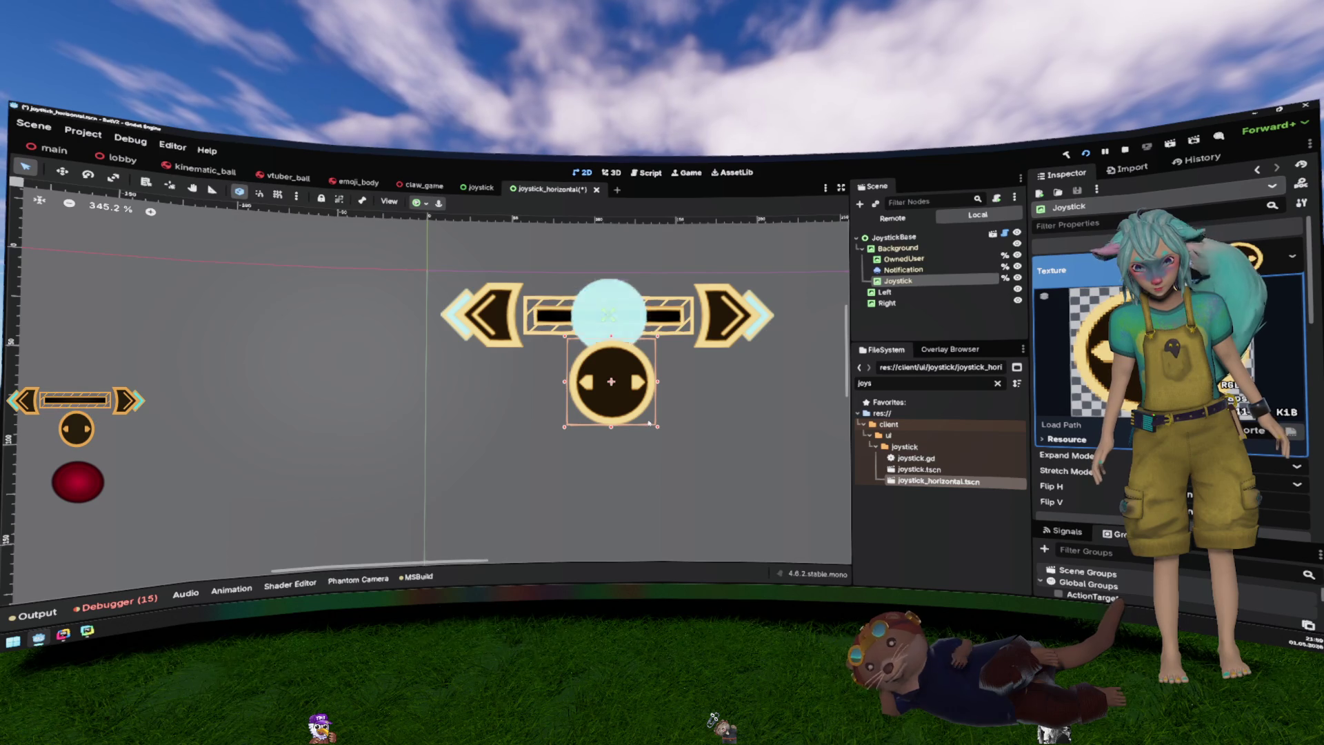
click(648, 173)
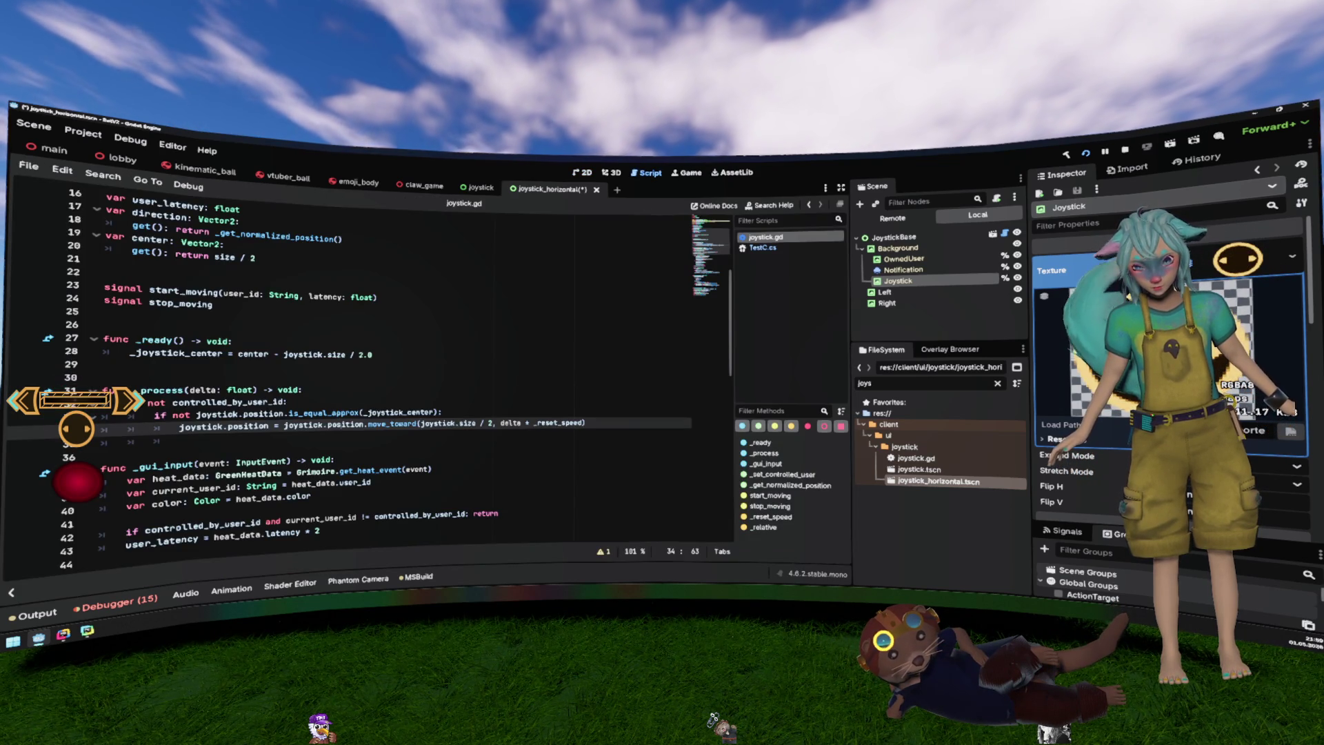
Step: Check joystick.position on line 34 against the scene, then reopen joystick.gd from JoystickBase
double_click(345, 423)
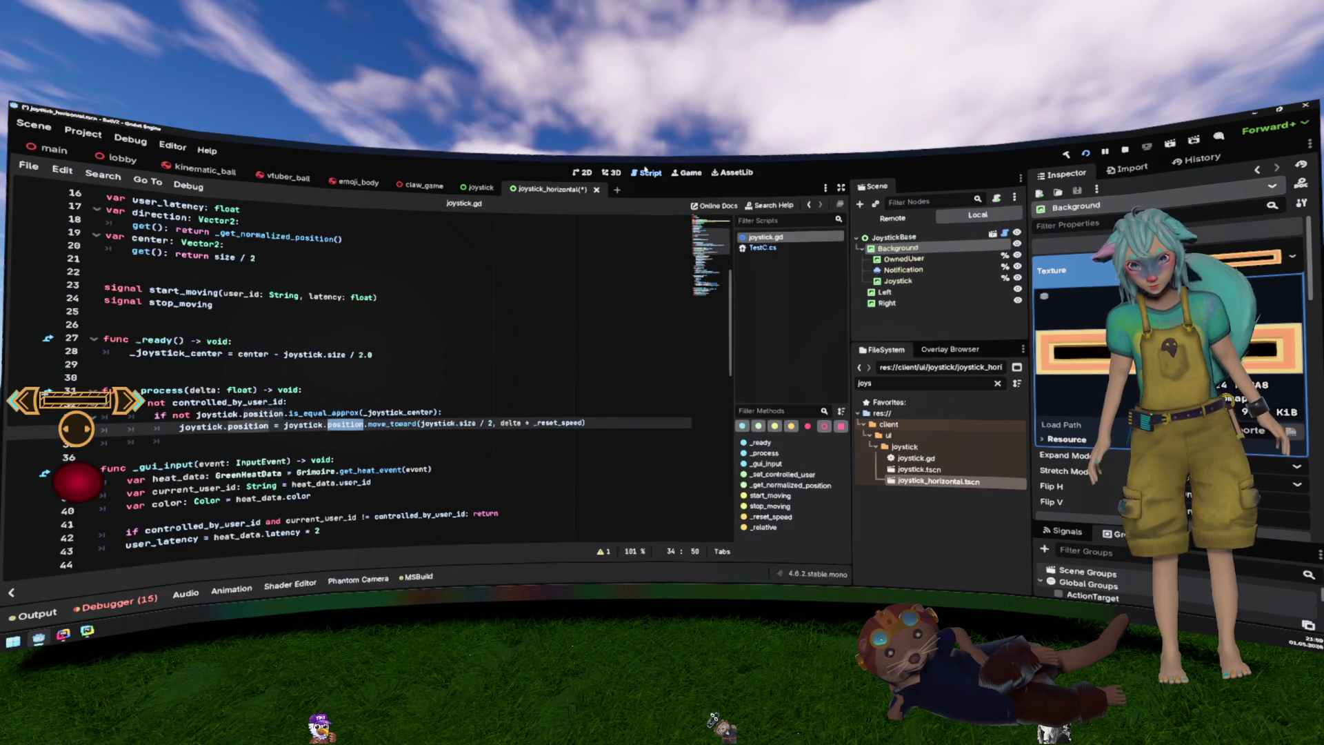
click(583, 173)
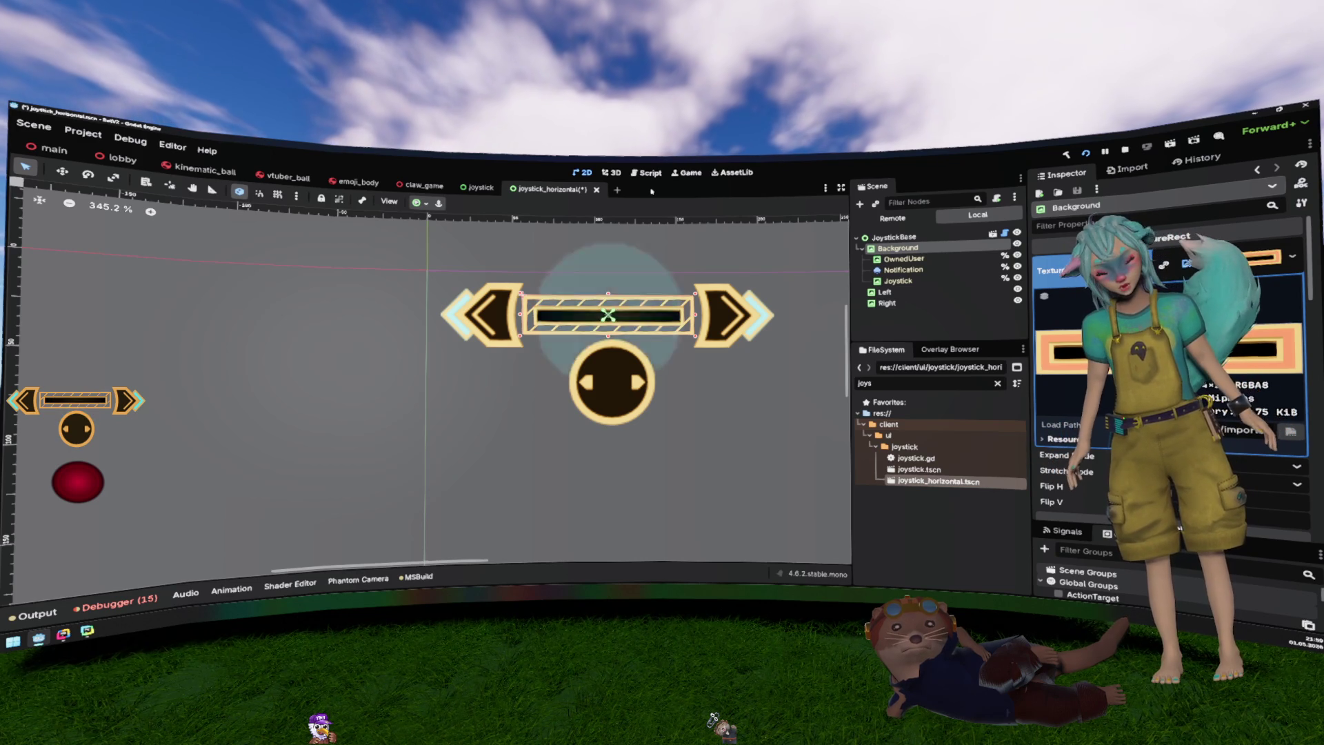
click(646, 172)
click(349, 445)
drag(285, 426, 363, 424)
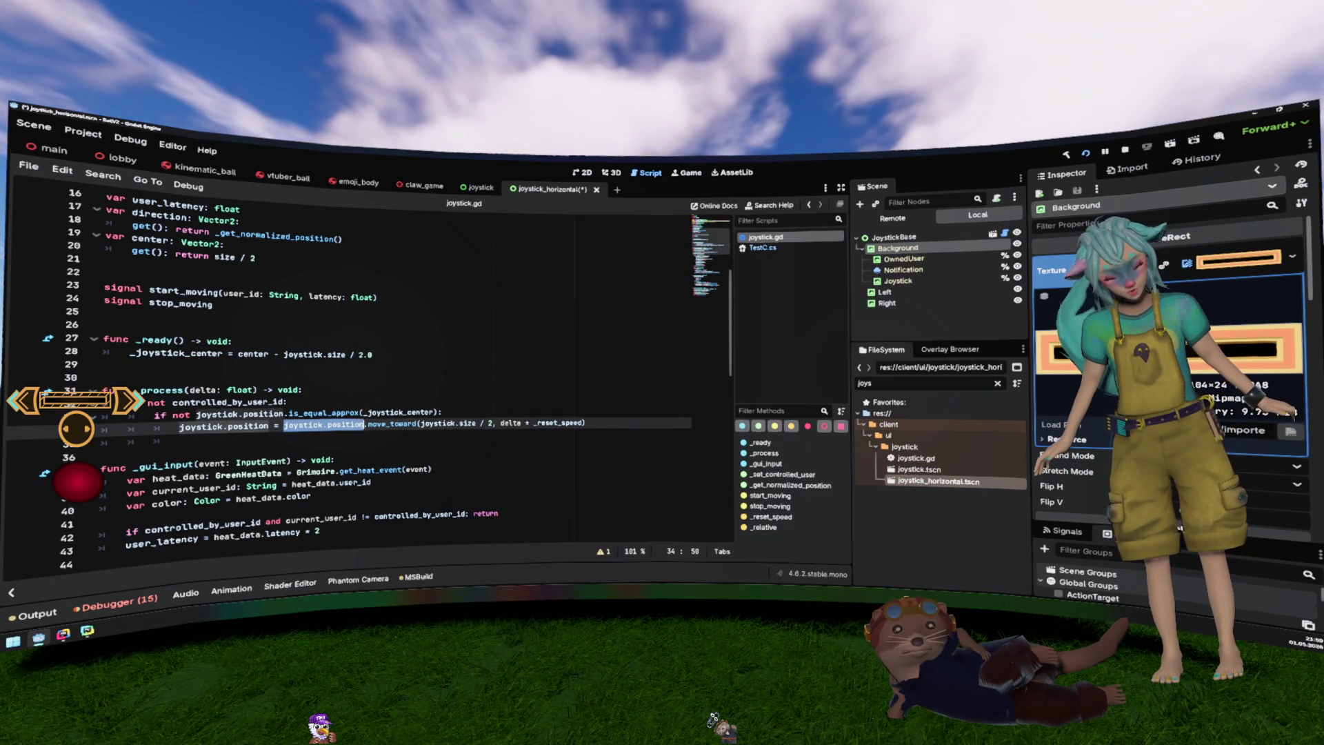
key(ctrl+F1)
click(622, 389)
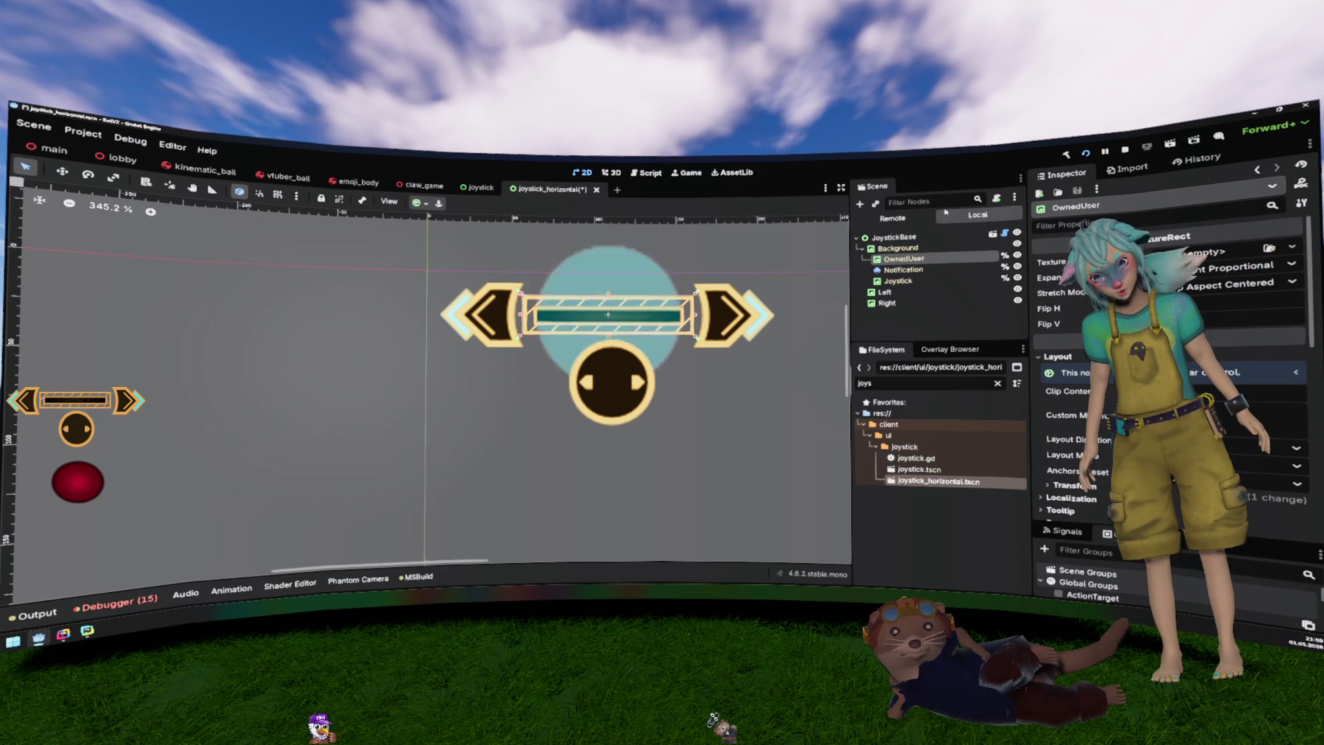
click(893, 237)
click(1005, 234)
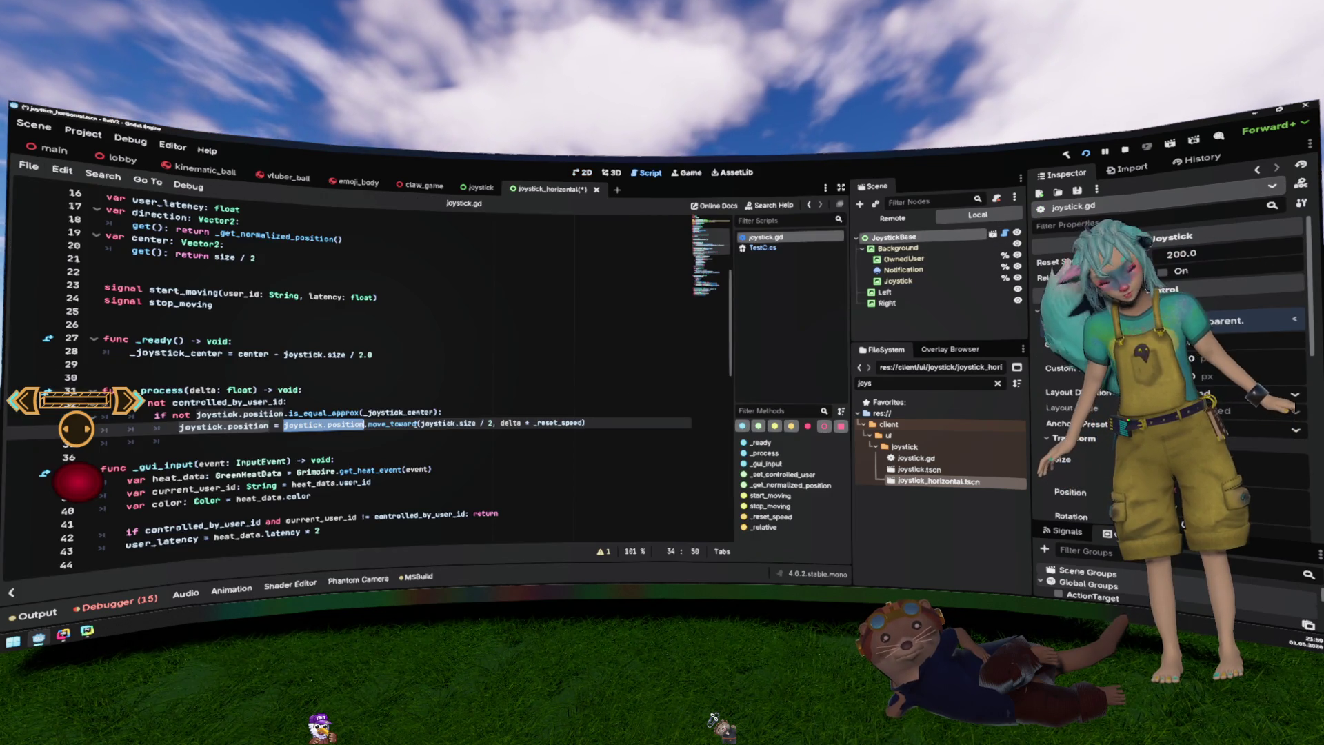
Step: Retype 'center -' before joystick.size / 2 on line 34 and select size / 2 in the center getter
click(420, 423)
text(size -)
key(BackSpace)
key(BackSpace)
key(BackSpace)
text(center)
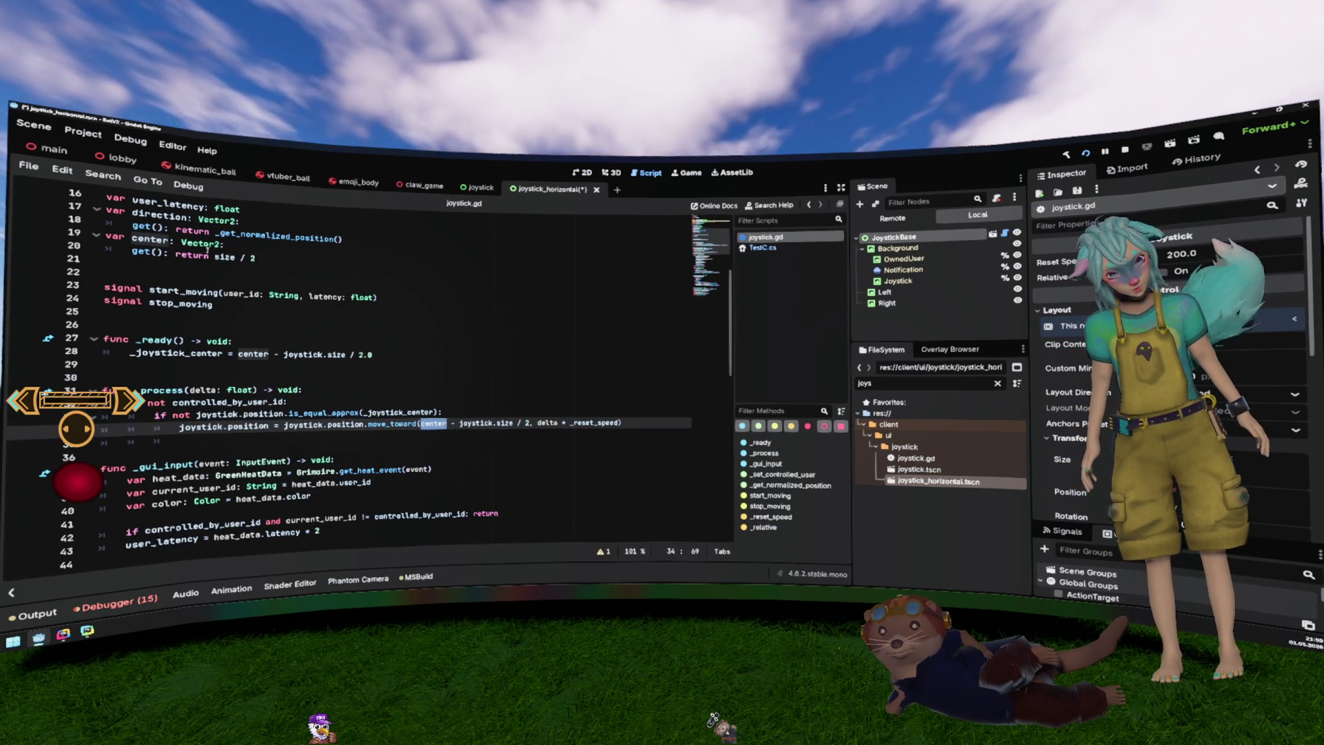
drag(212, 257, 255, 257)
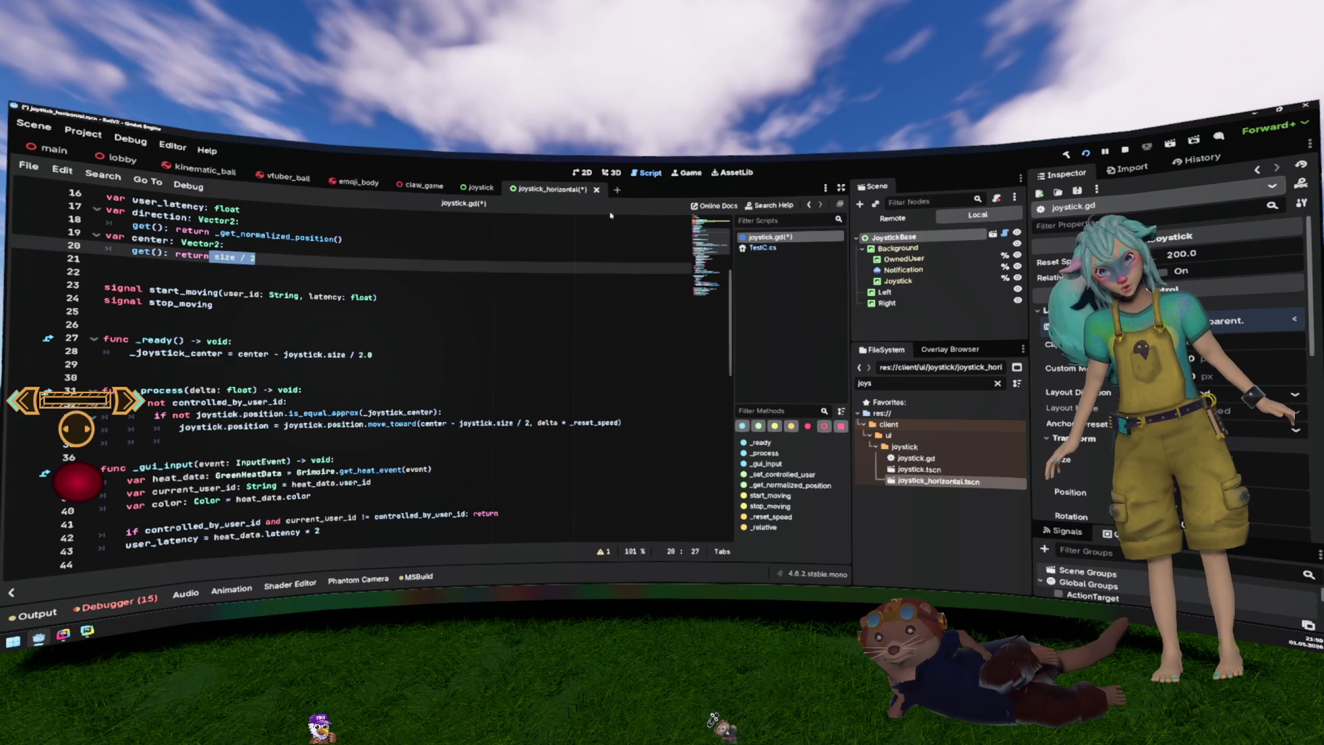
key(ctrl+F1)
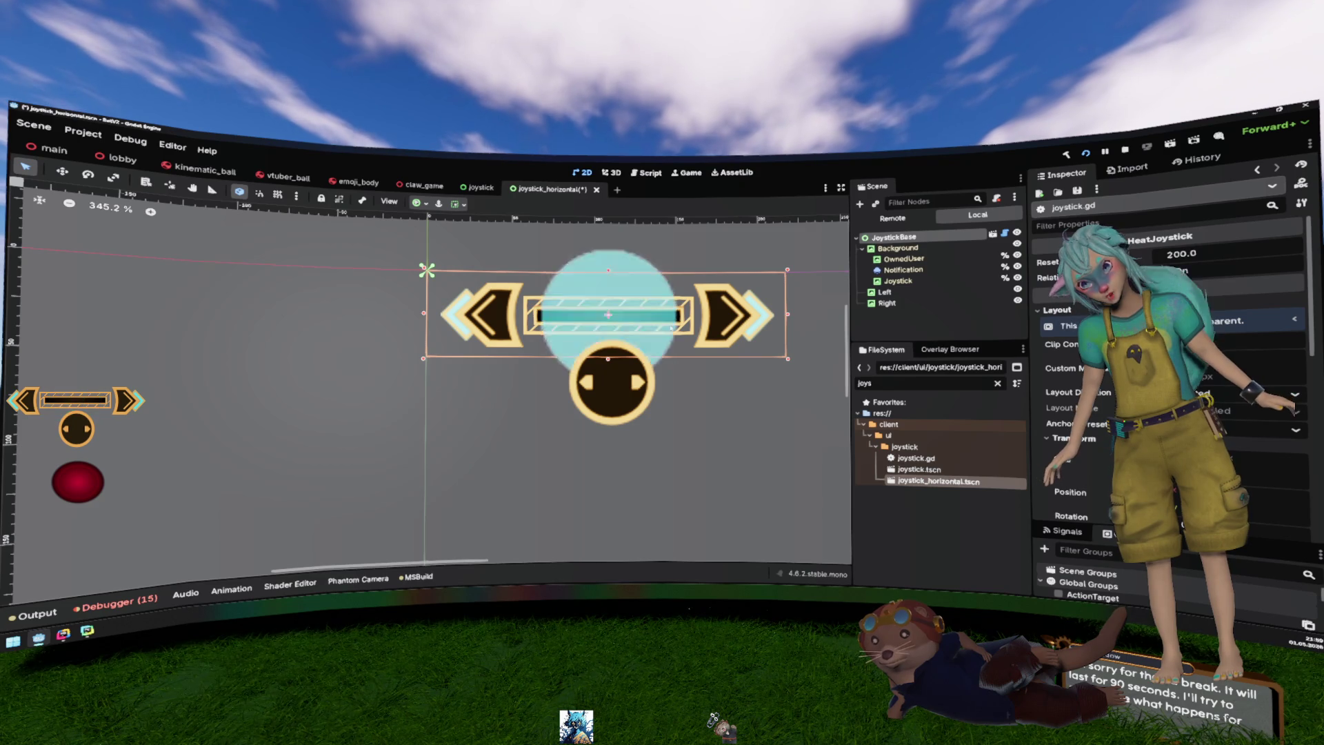
Step: Inspect the Background, JoystickBase, Notification and OwnedUser nodes in the Scene dock
click(910, 247)
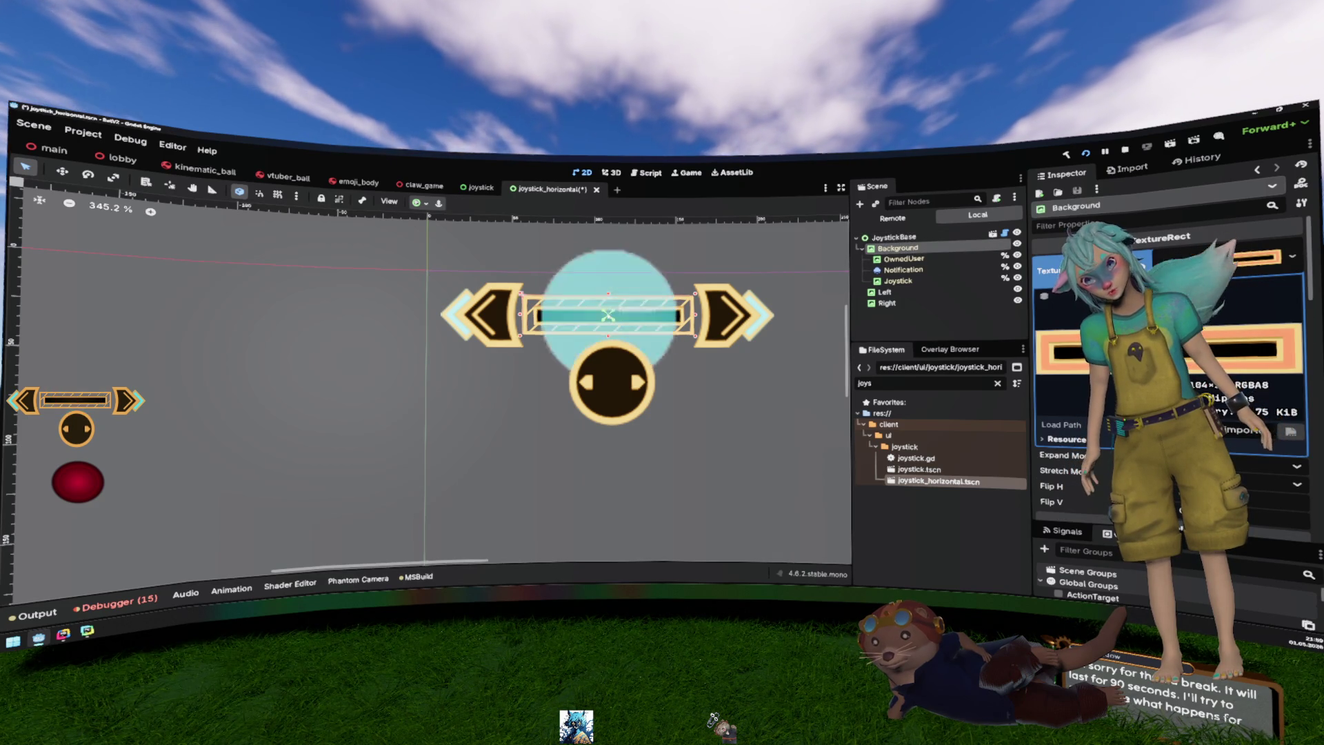
click(601, 291)
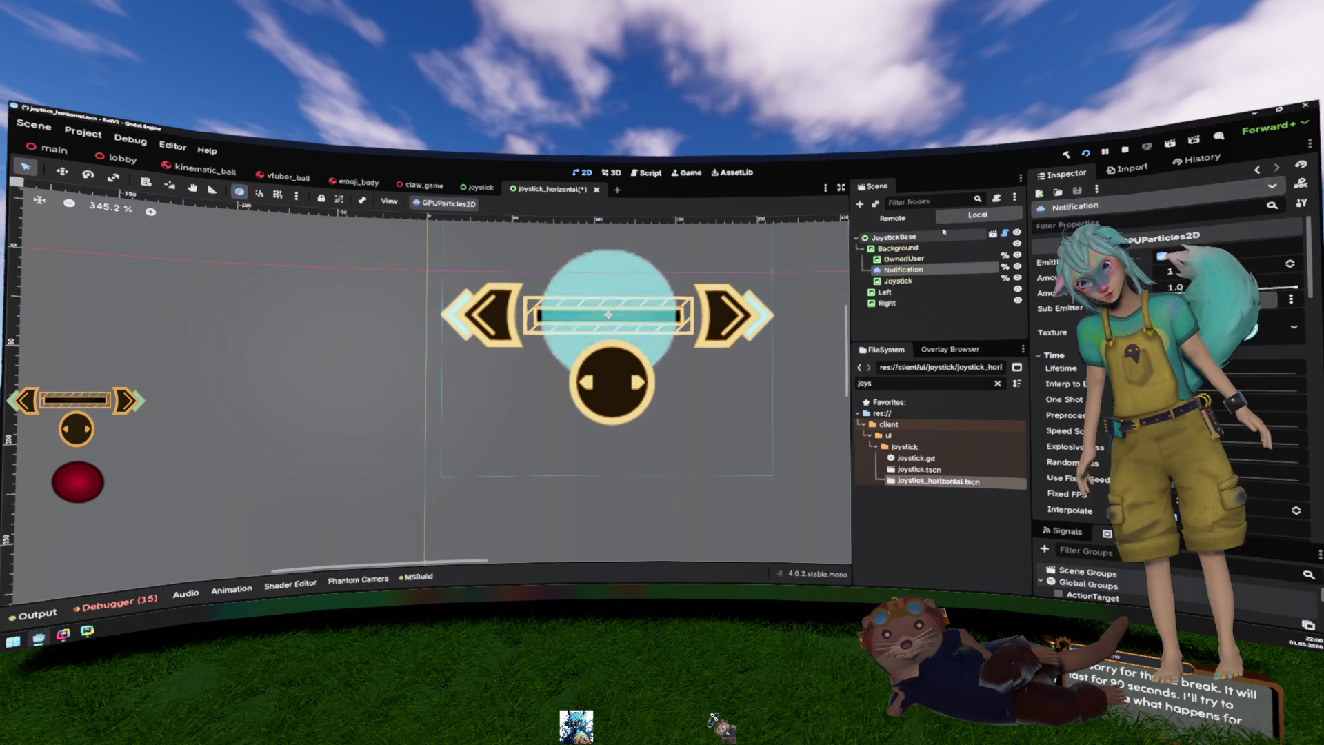
click(769, 308)
click(903, 258)
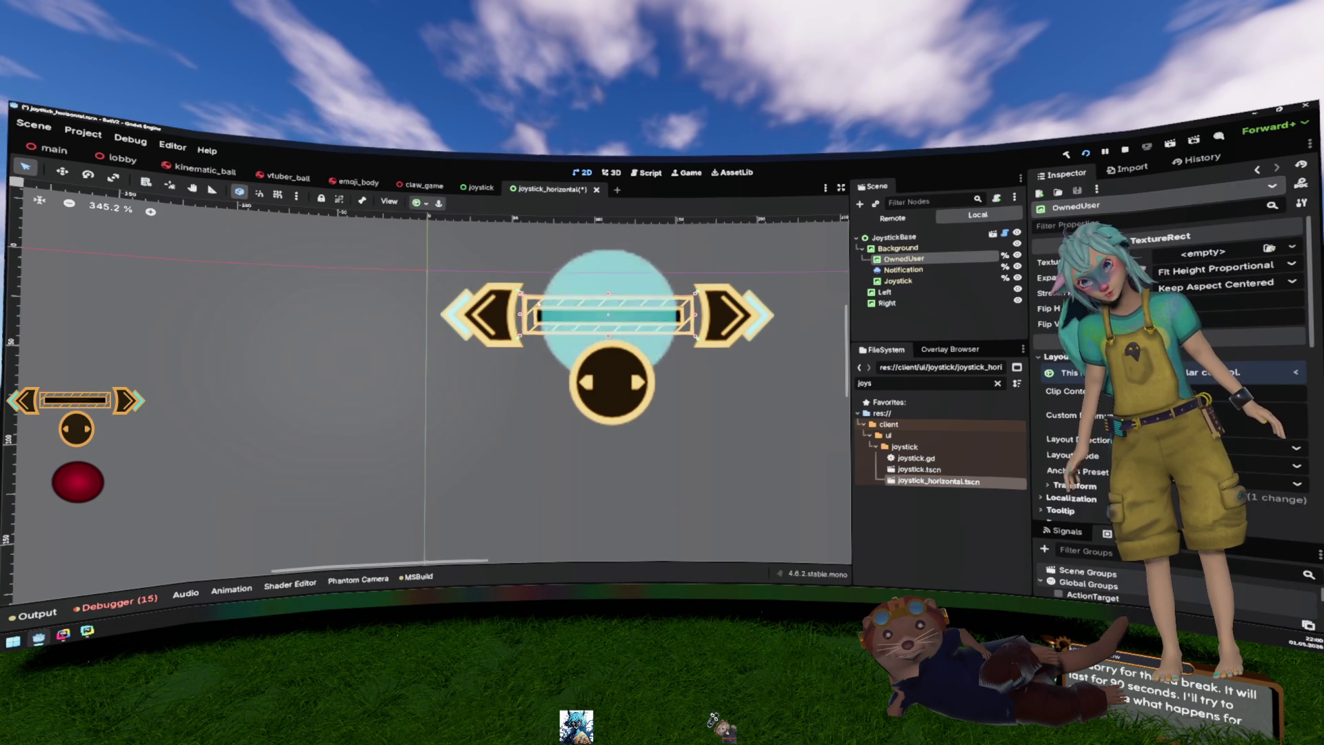
click(894, 237)
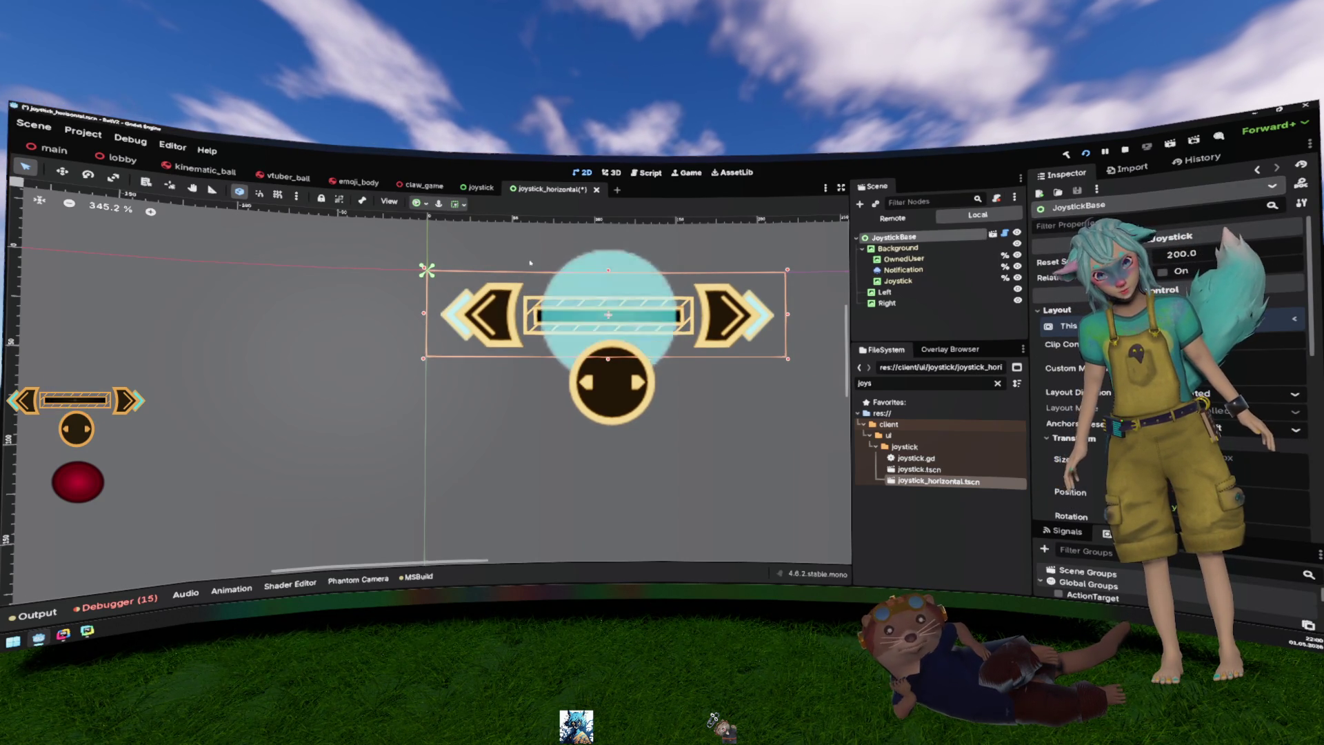
click(903, 270)
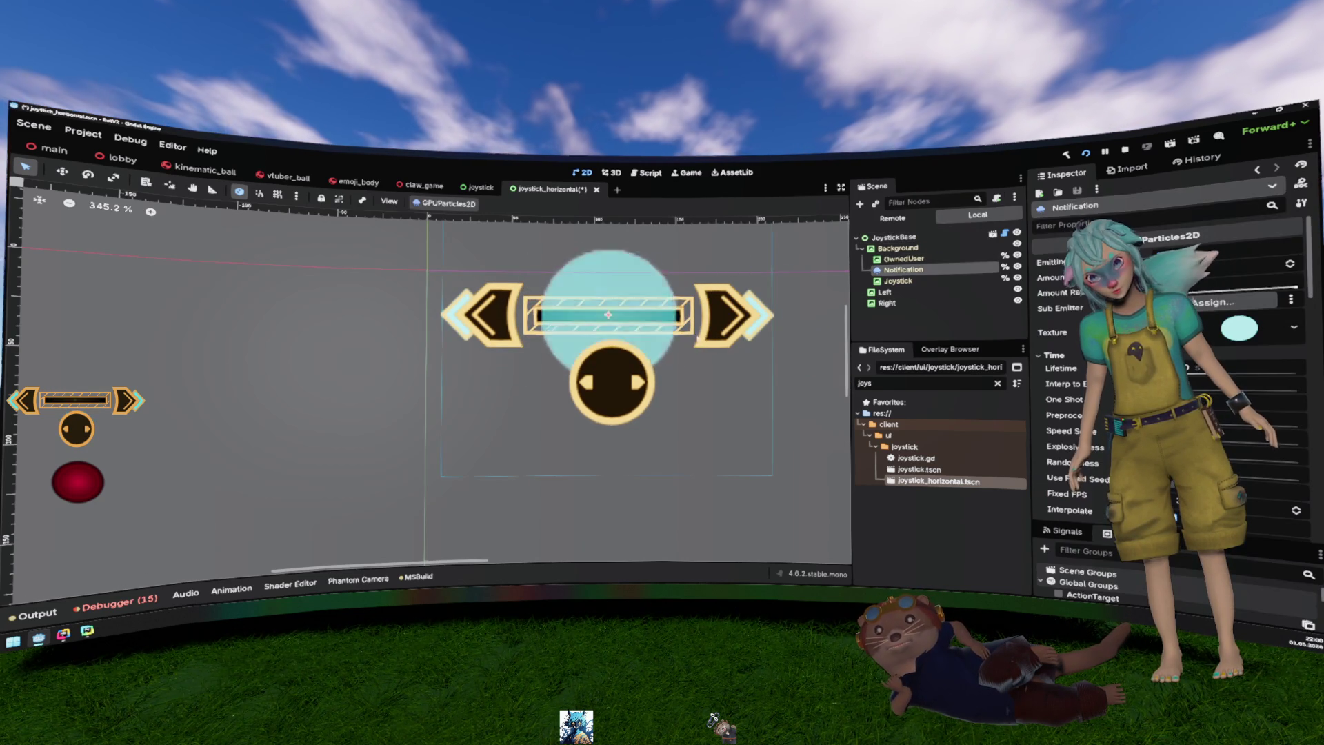
Step: Drag the Background node into joystick.gd to add an onready background variable on line 10
click(1005, 233)
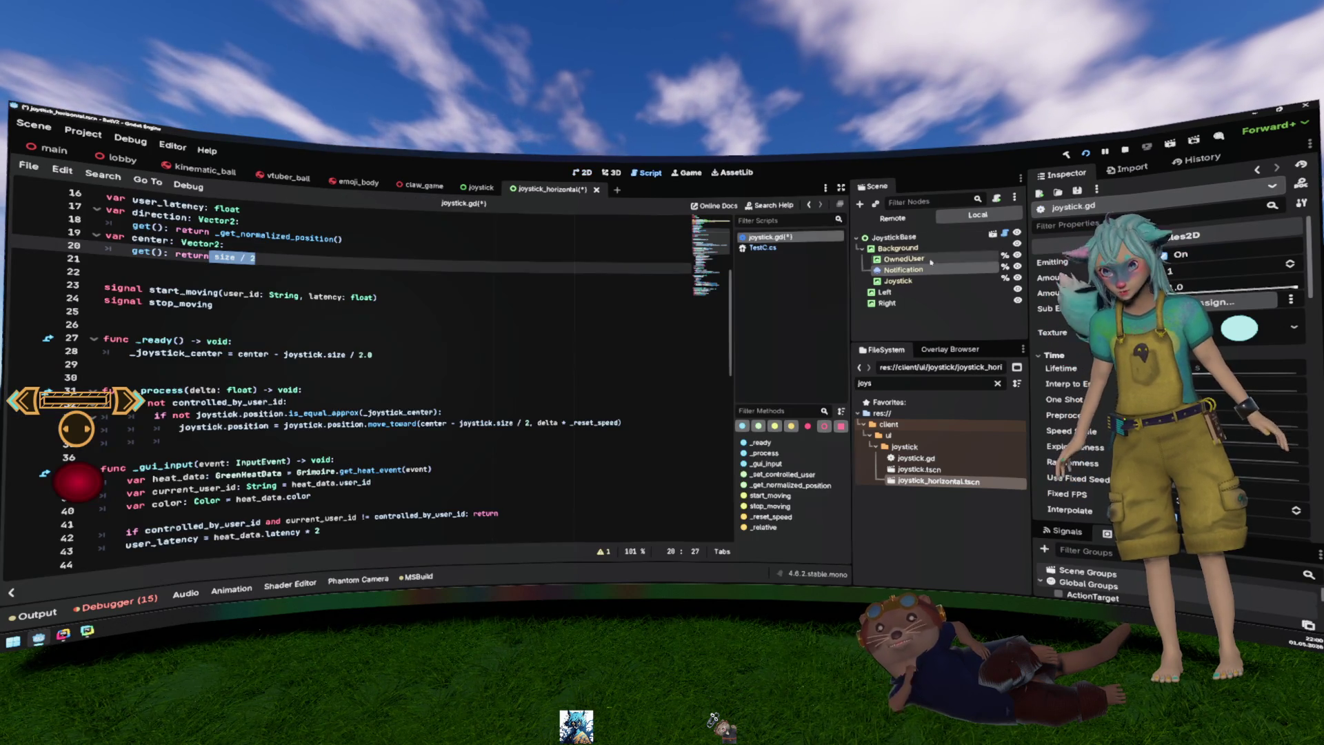
right_click(918, 248)
click(647, 365)
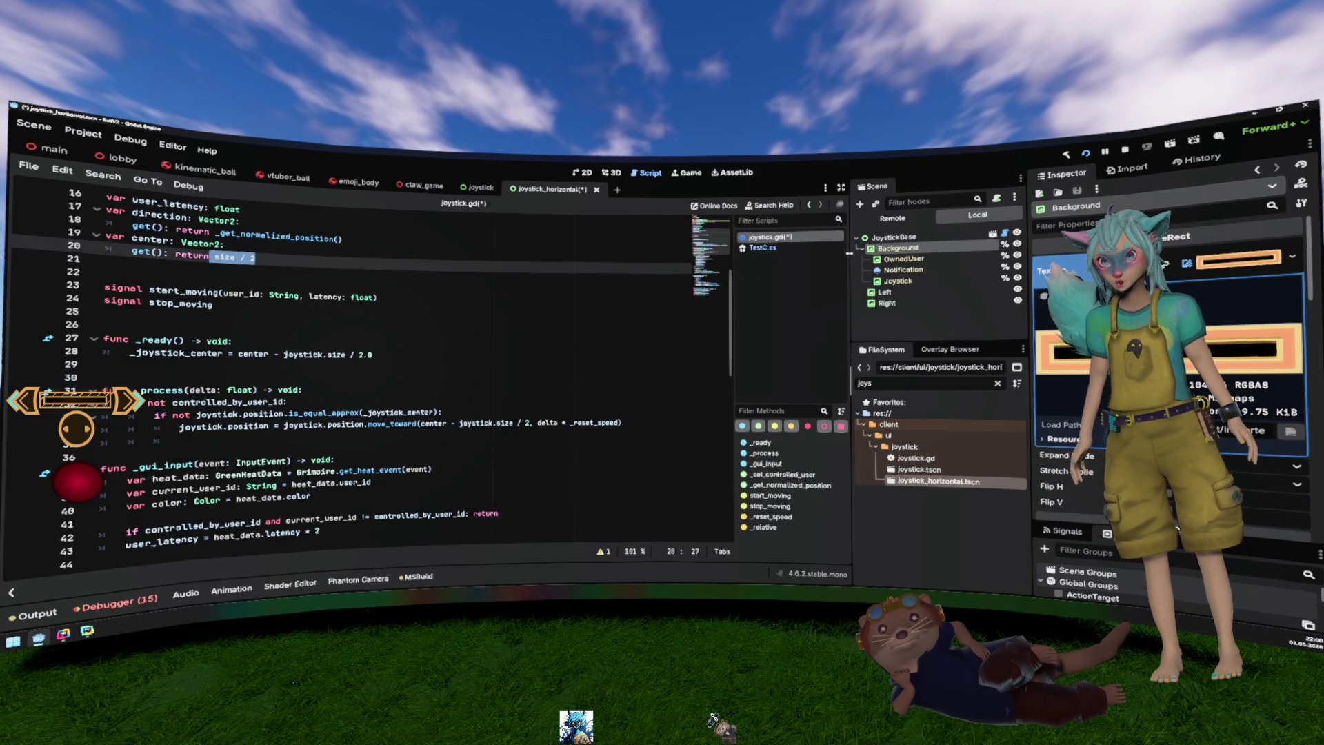
mouse_move(913, 252)
mouse_down()
mouse_move(491, 286)
mouse_move(491, 272)
mouse_move(412, 263)
mouse_move(372, 298)
mouse_up()
Step: Change the center getter to return background.size / 2 by pasting background before size
click(238, 304)
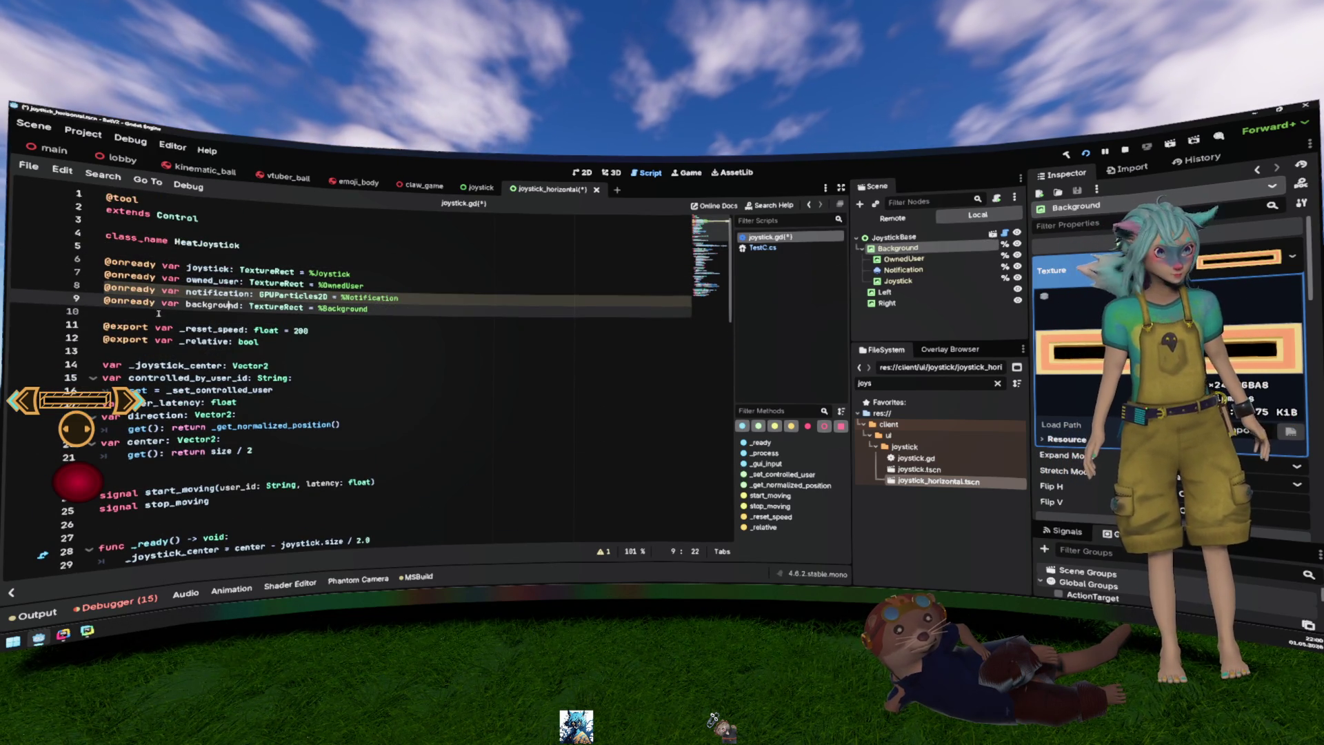
double_click(199, 306)
key(ctrl+c)
click(207, 451)
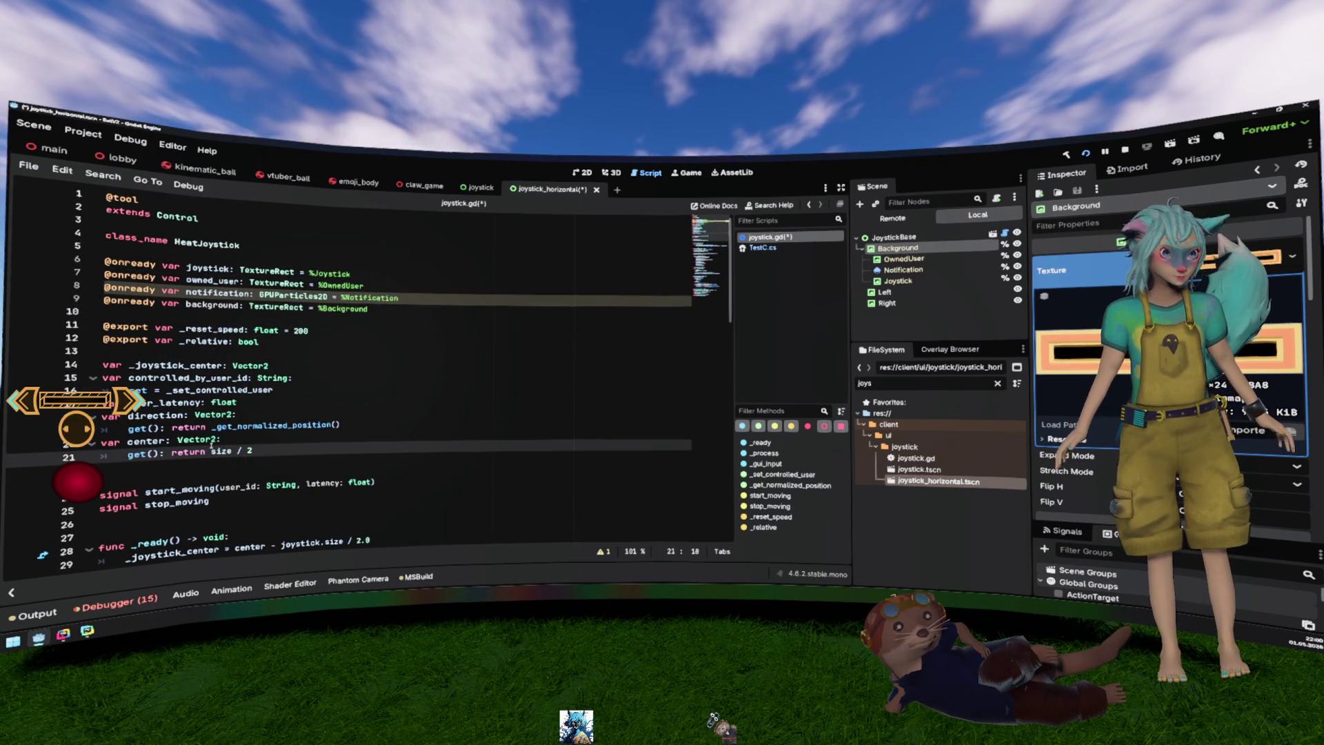
key(ctrl+v)
text(.)
key(Escape)
scroll(308, 401, down, 4)
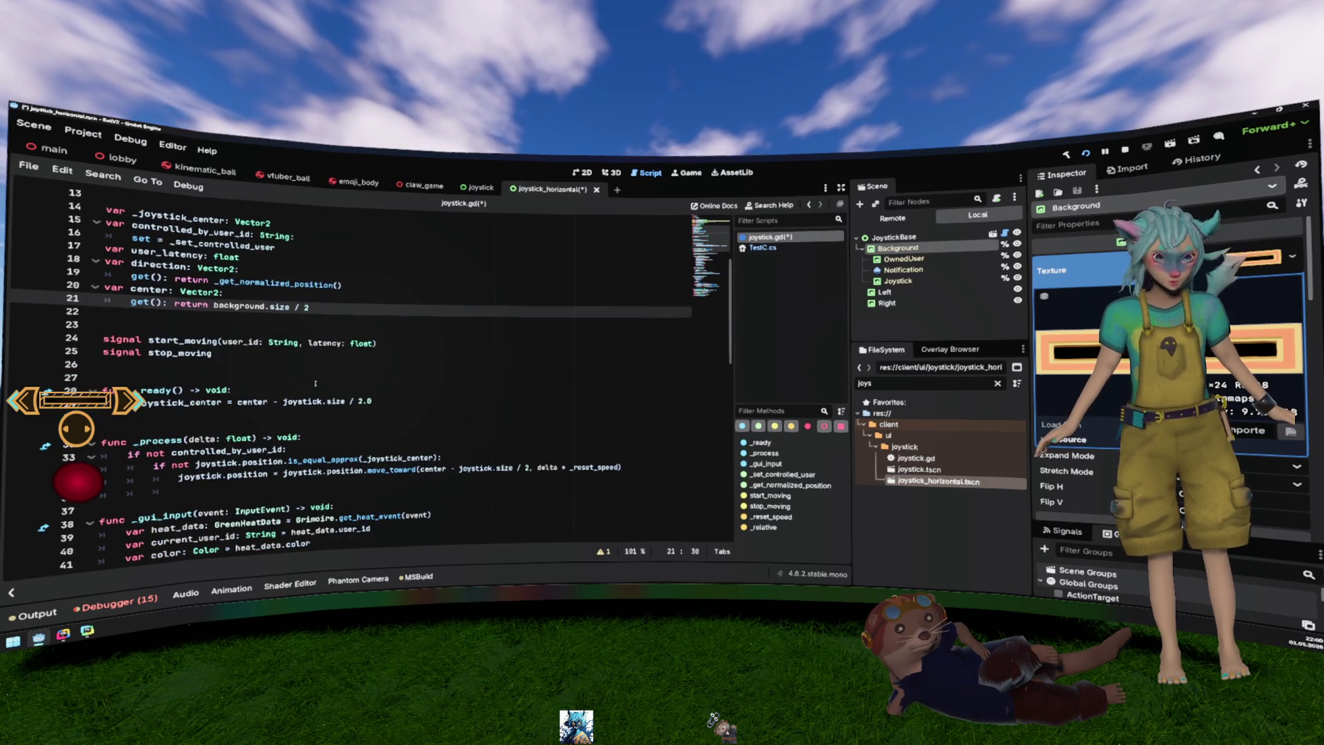
scroll(324, 305, down, 2)
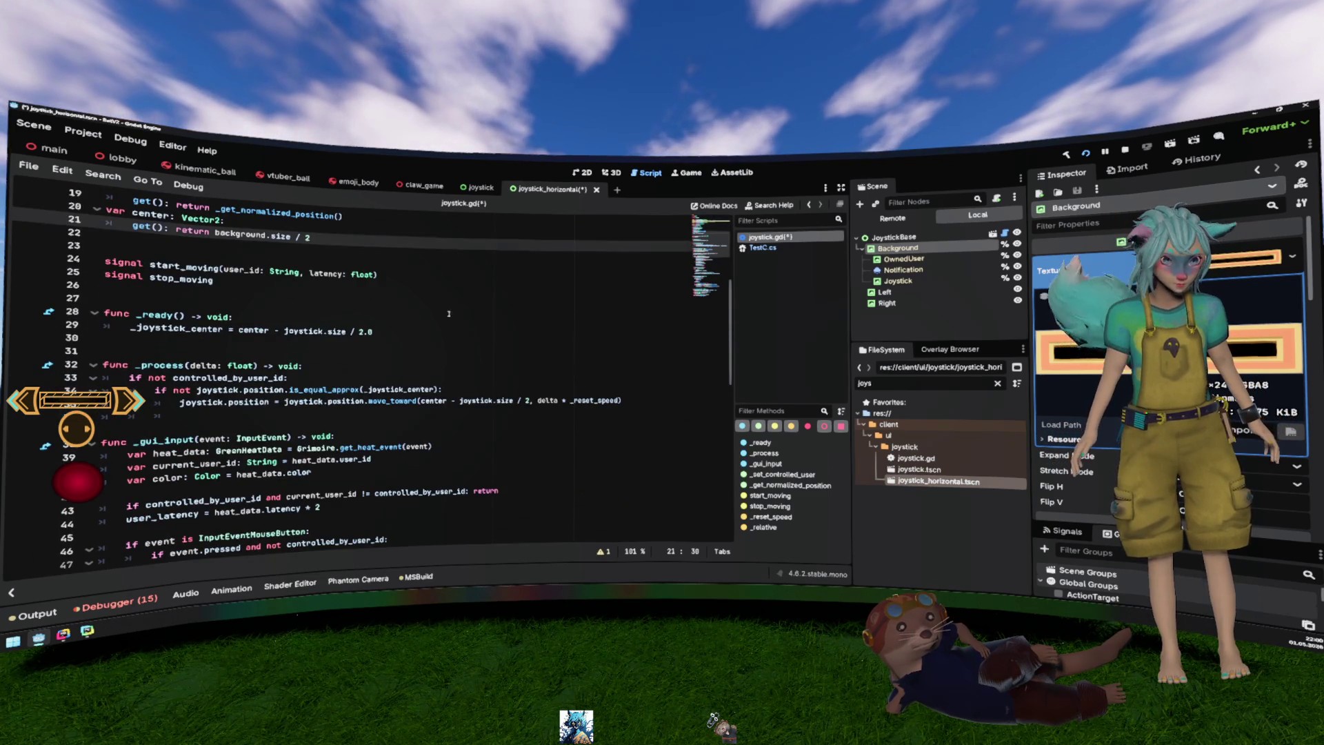
click(451, 314)
Step: Save the script and run the game with F5 to test the new center
key(ctrl+s)
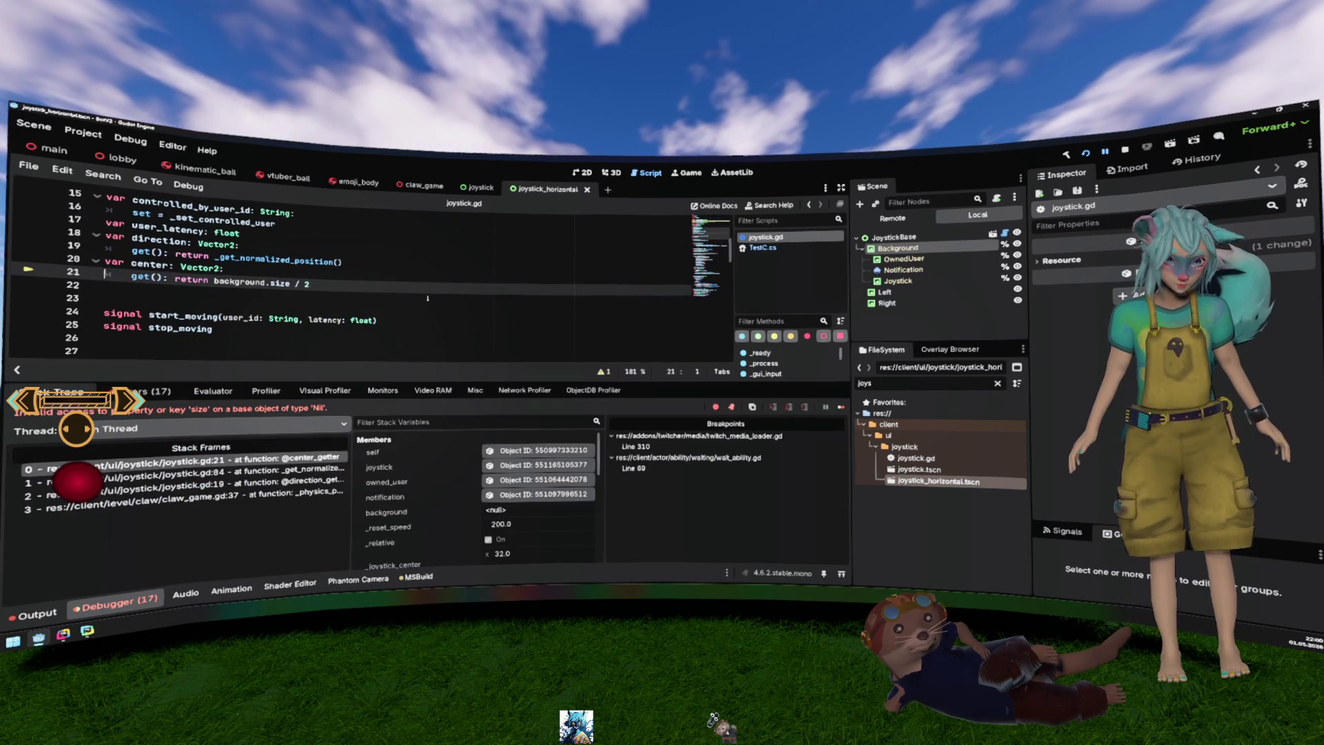
click(369, 289)
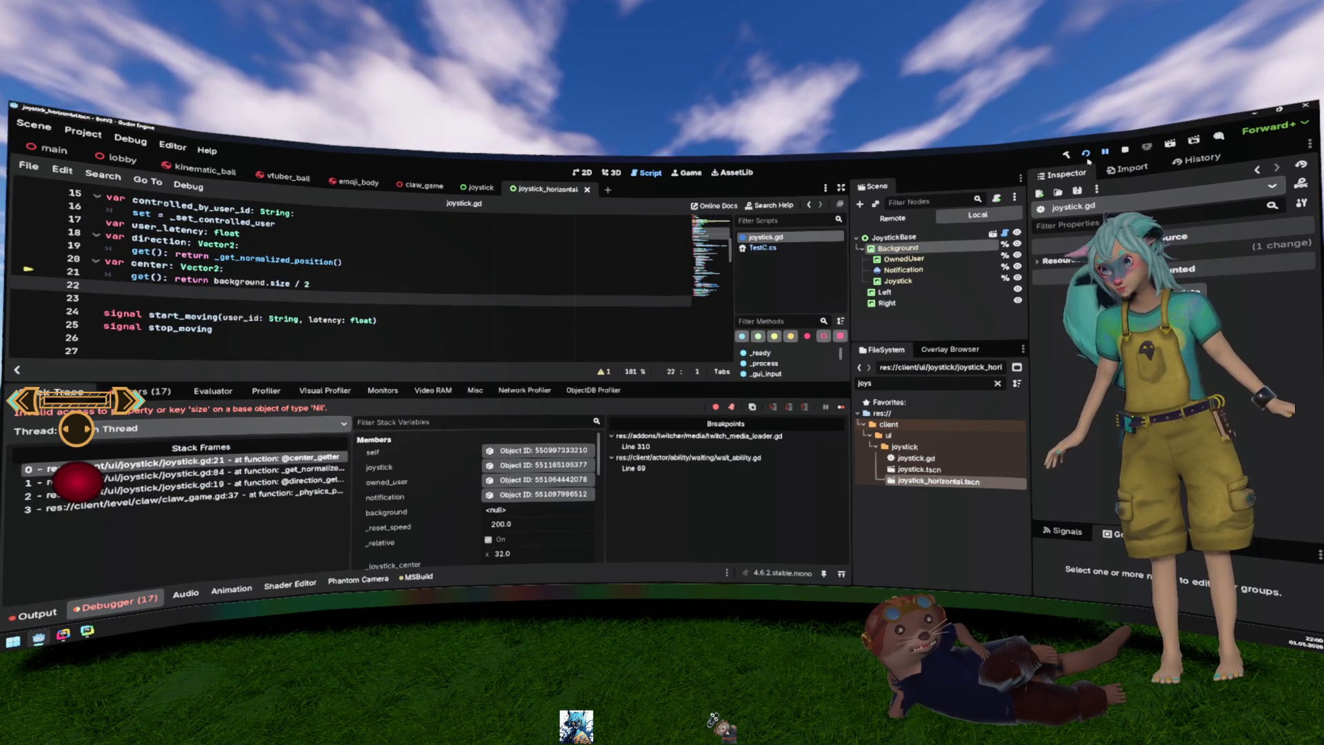
key(F5)
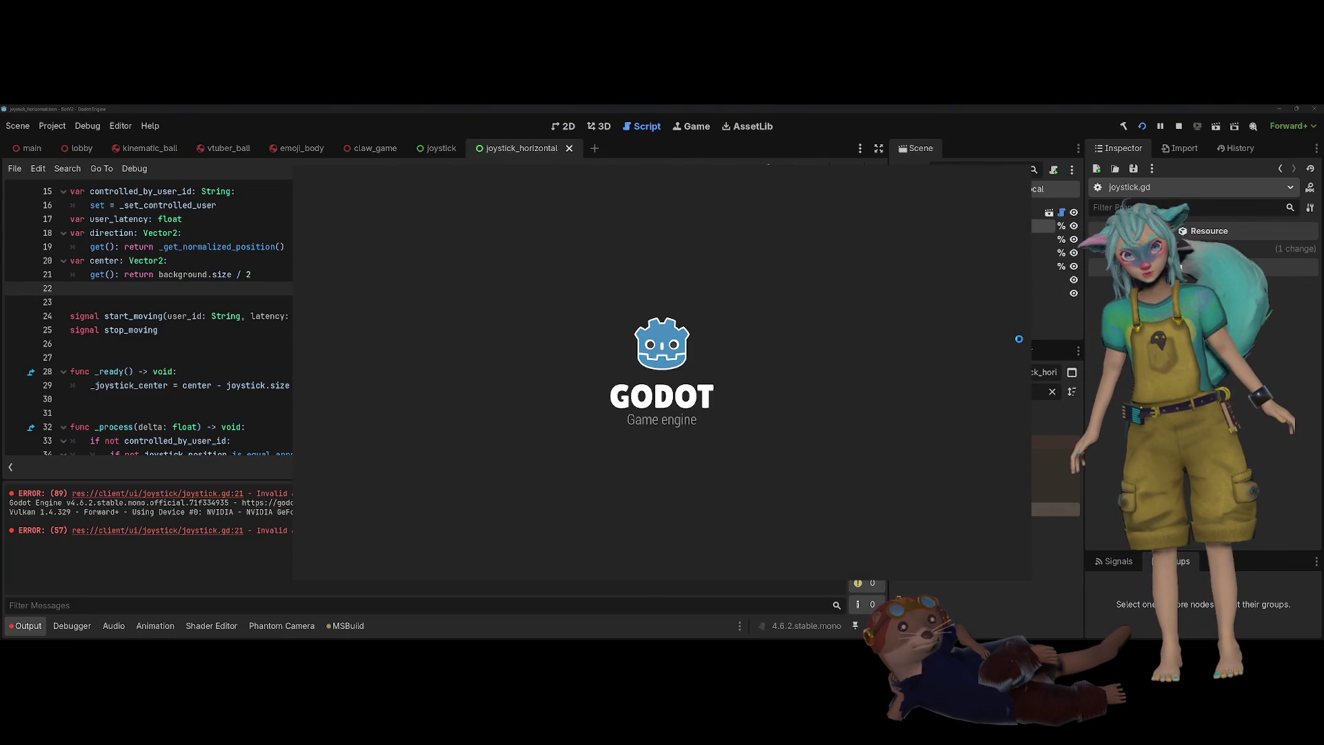
Step: Stop the game and wrap the getter's return background.size / 2 in an 'if background:' check
key(F8)
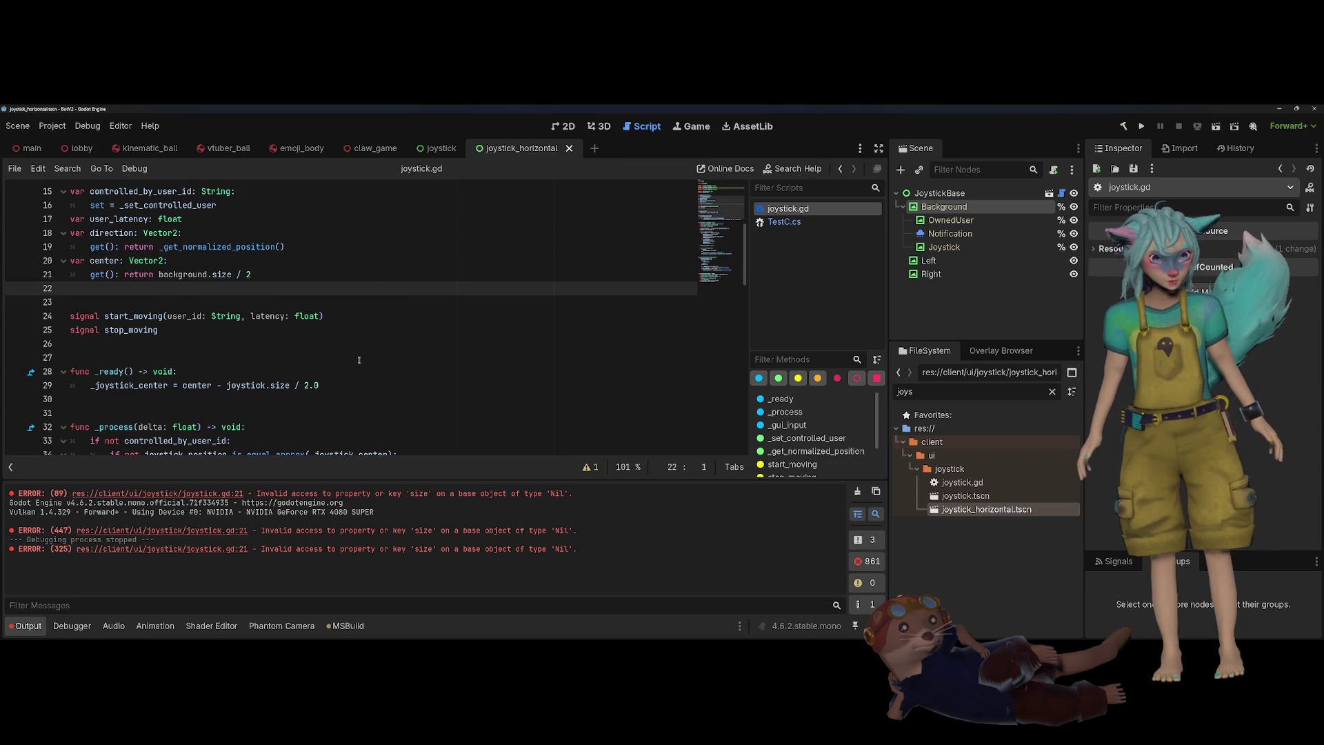
scroll(195, 227, down, 1)
double_click(199, 233)
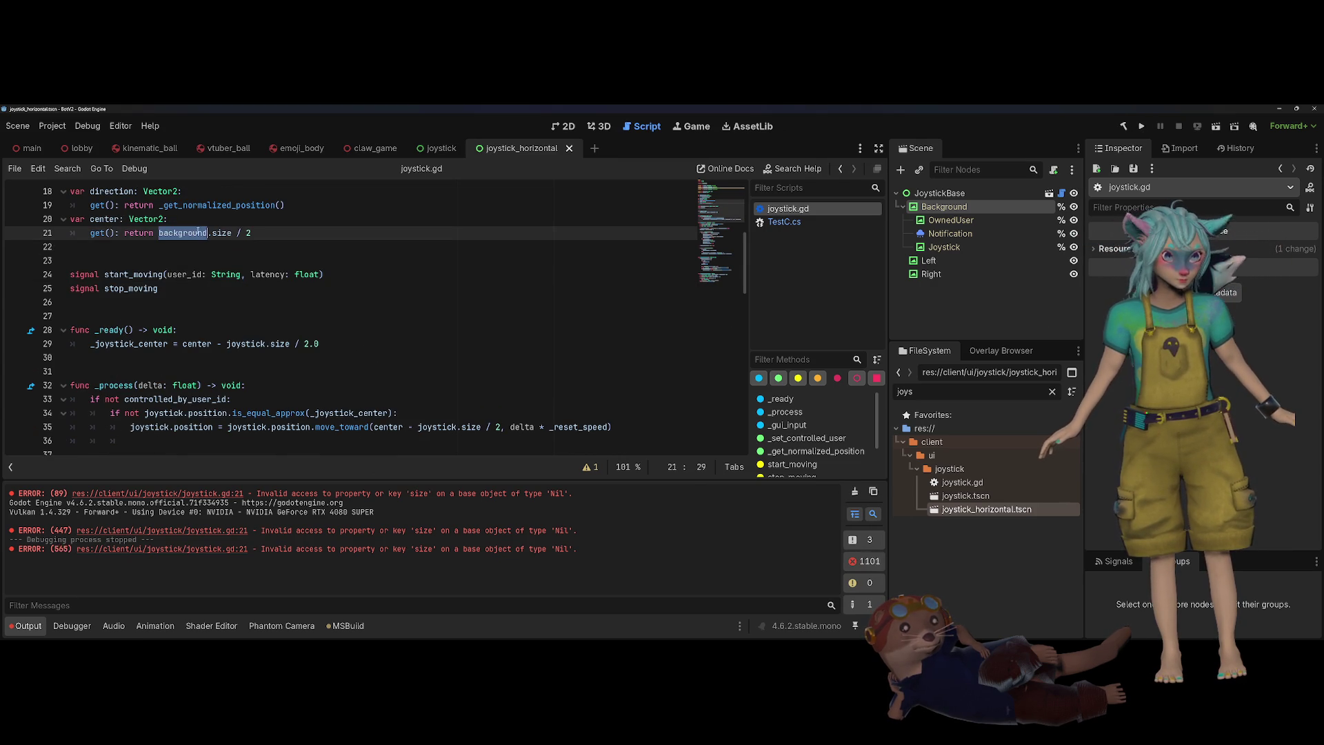
click(200, 232)
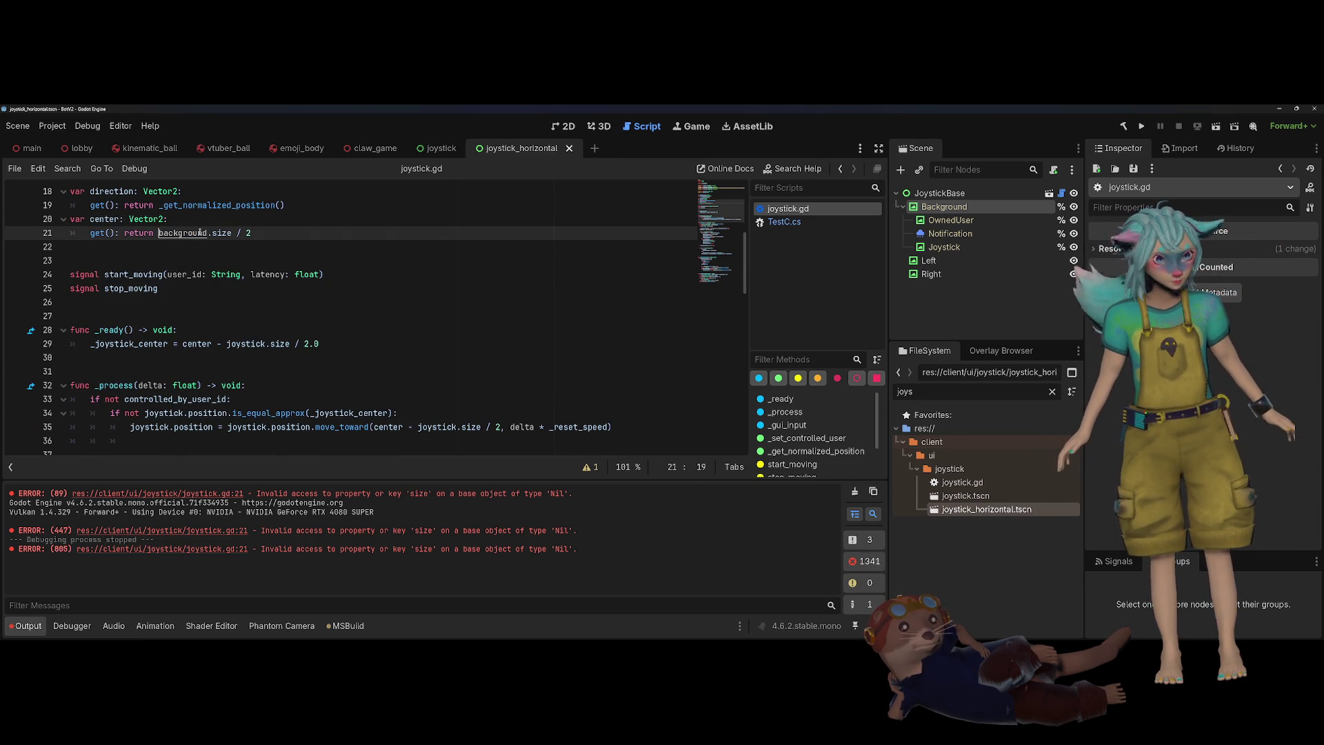
key(ctrl+Left)
key(ctrl+Left)
key(Return)
key(ctrl+shift+Return)
text(if background:)
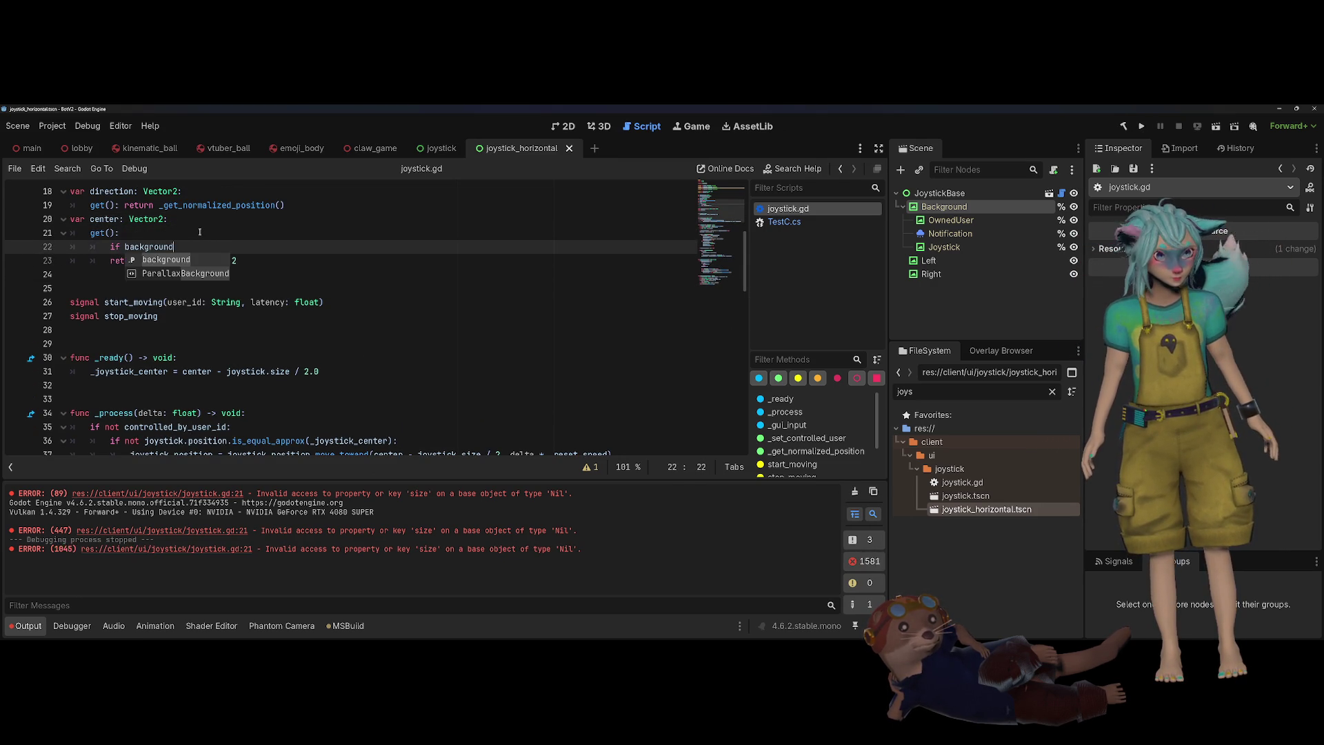
key(Down)
key(Home)
key(Tab)
key(BackSpace)
key(BackSpace)
key(BackSpace)
Step: Add a fallback 'return Vector2.ZERO' after the check and save the script
key(End)
key(Return)
text(return )
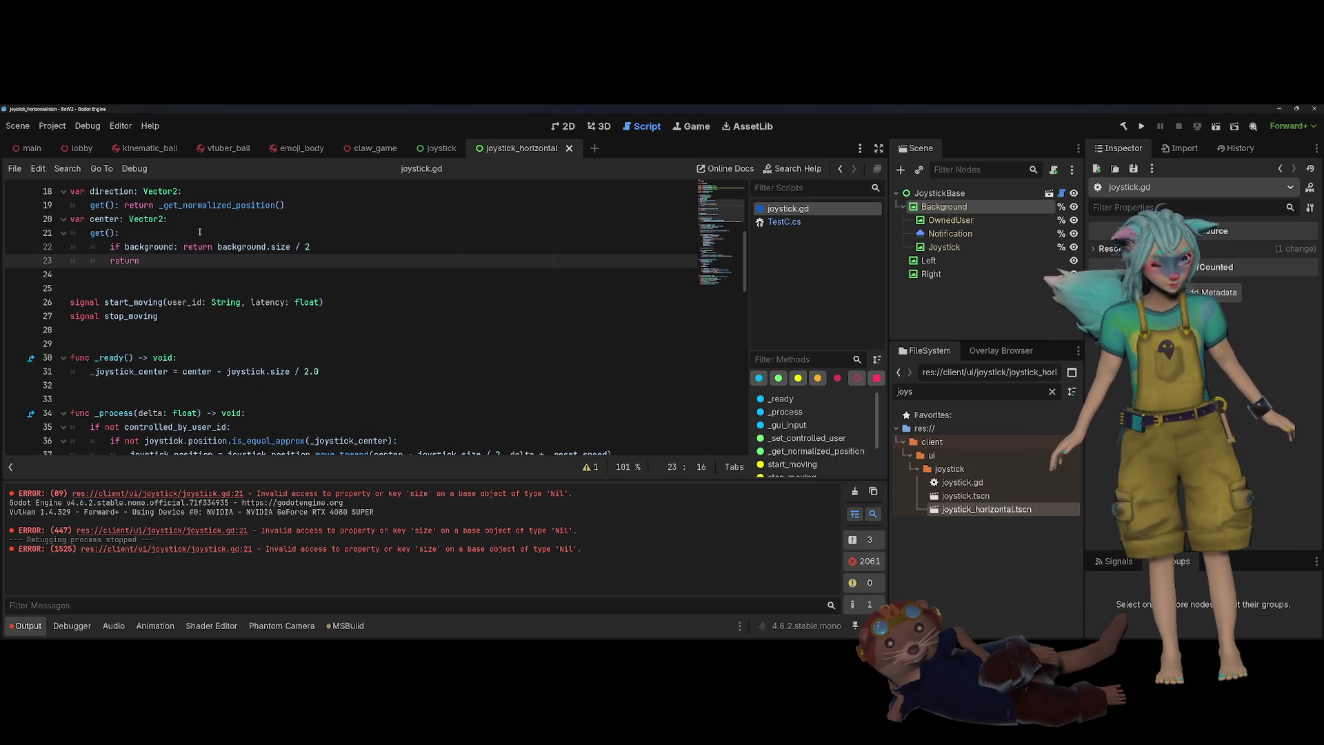
text(Vector3)
key(BackSpace)
text(2.ZERO)
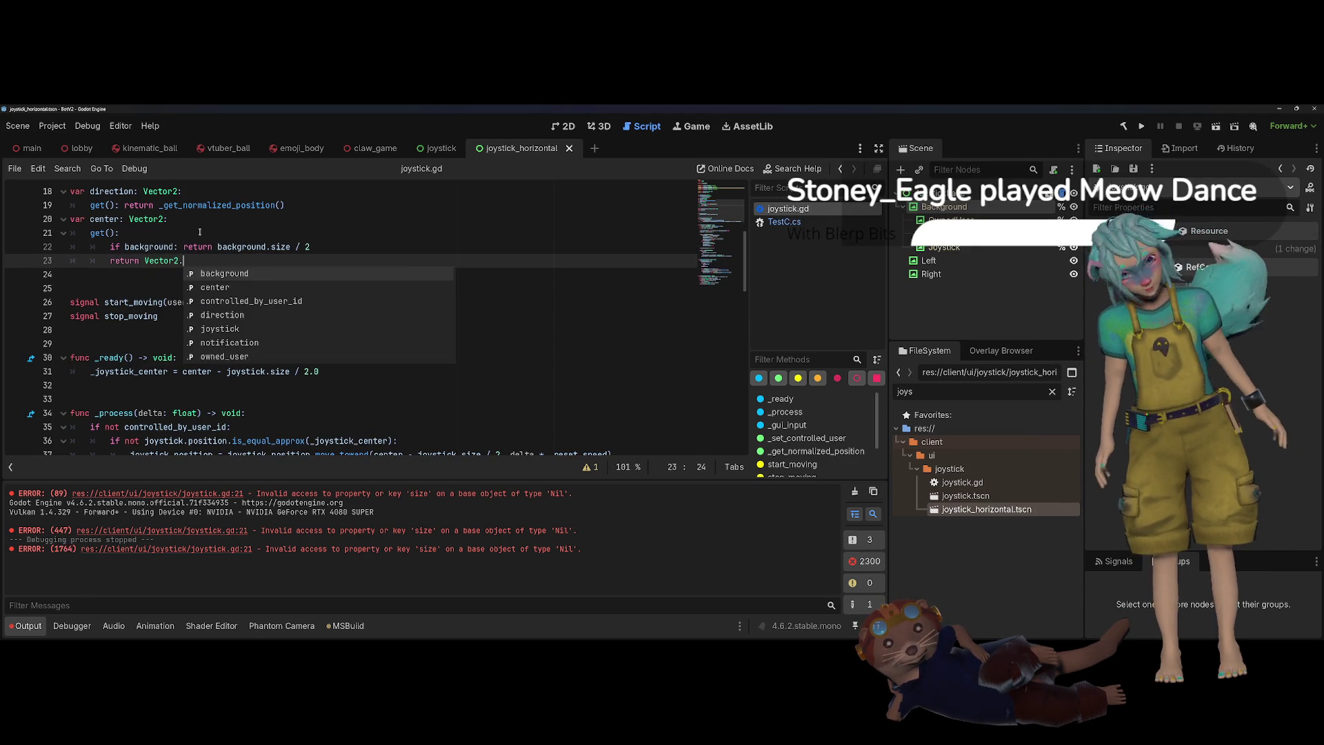
key(Up)
key(ctrl+s)
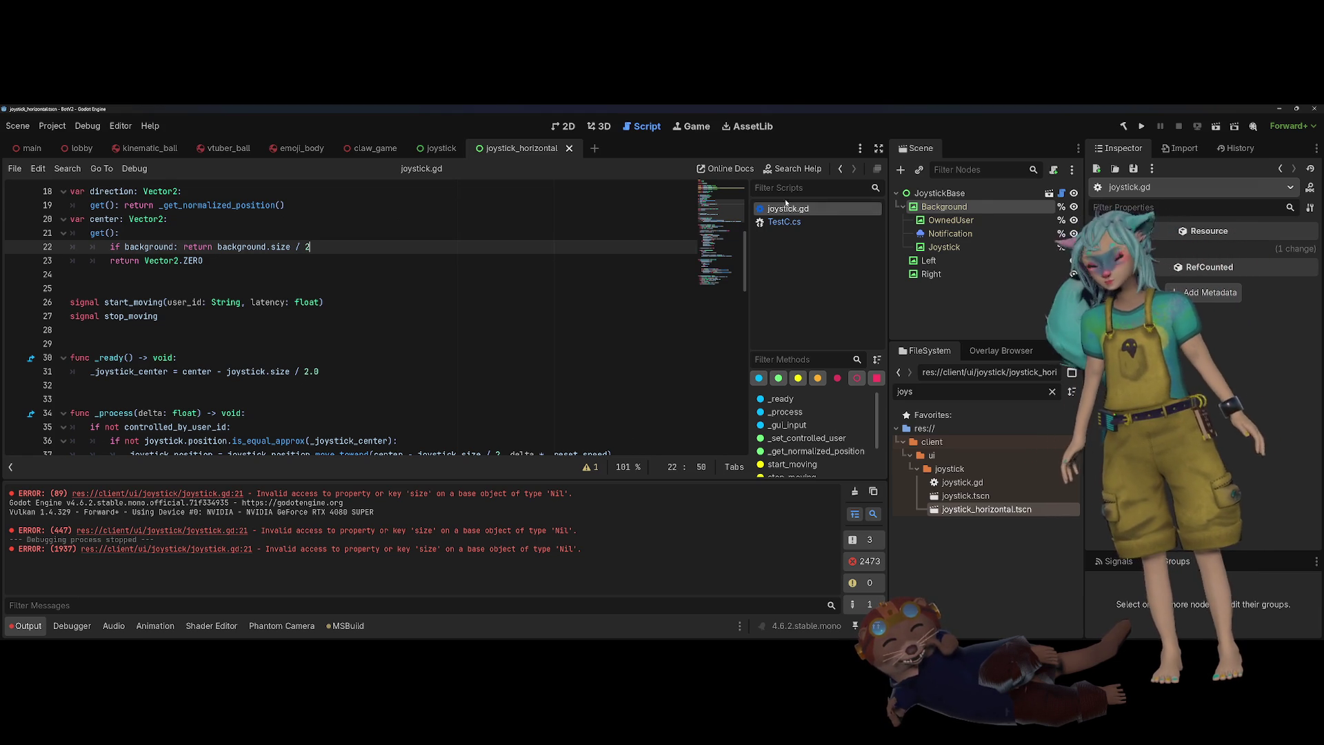
key(Down)
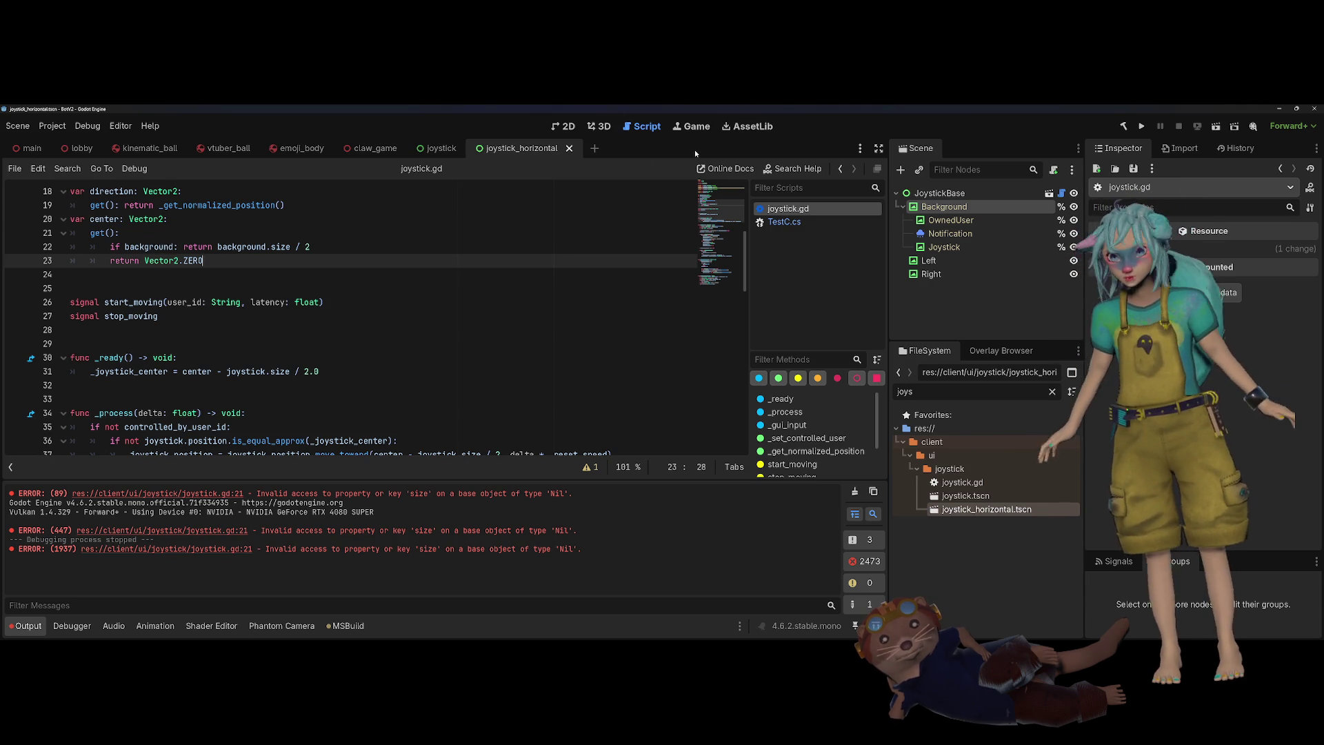
click(390, 346)
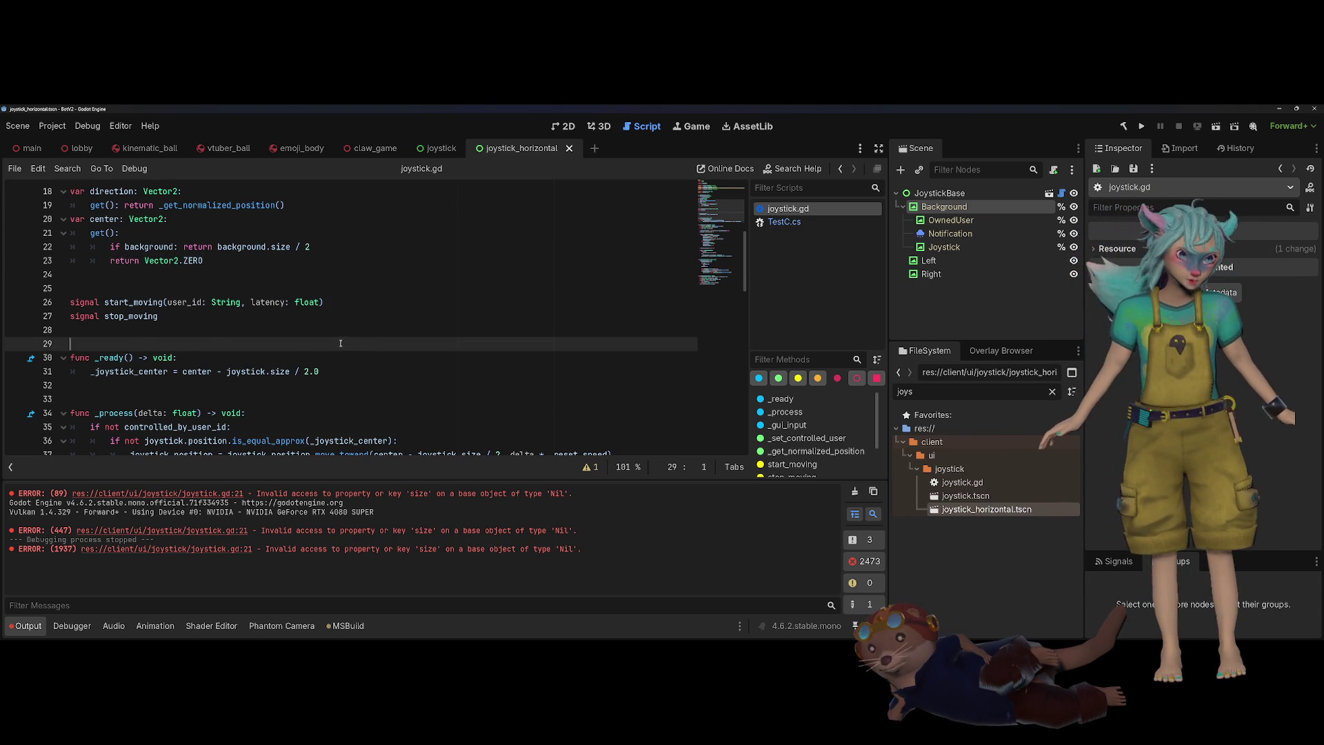
scroll(340, 343, up, 1)
click(338, 368)
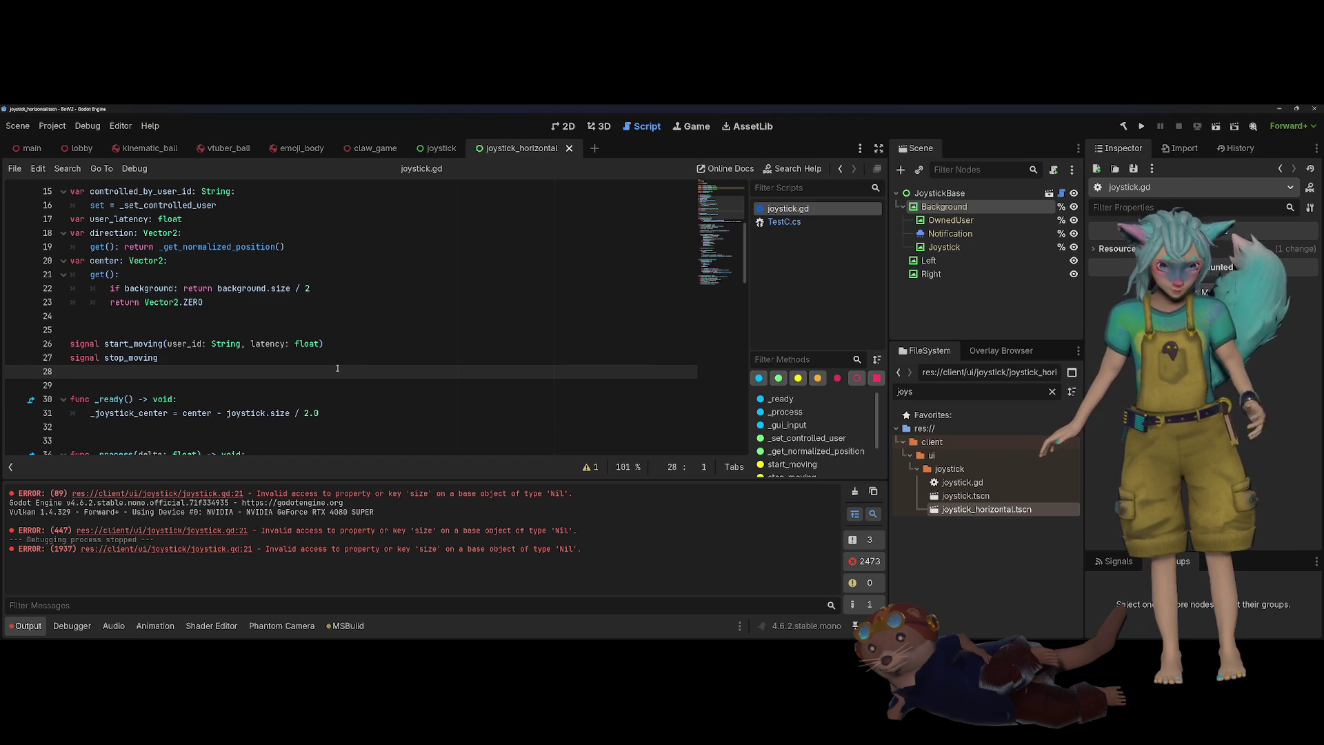
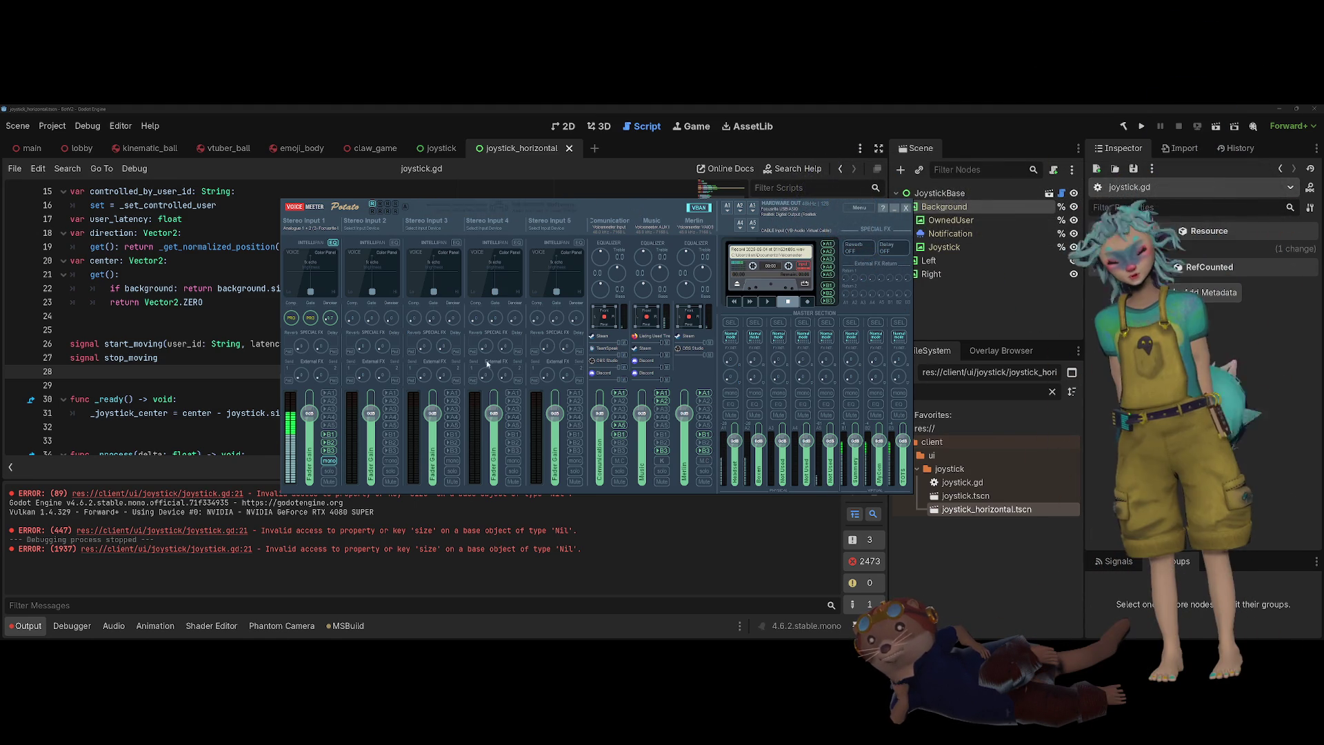
Step: Move the Voicemeeter Potato mixer window off the Godot script editor
mouse_move(621, 204)
mouse_down()
mouse_move(570, 200)
mouse_move(331, 103)
mouse_up()
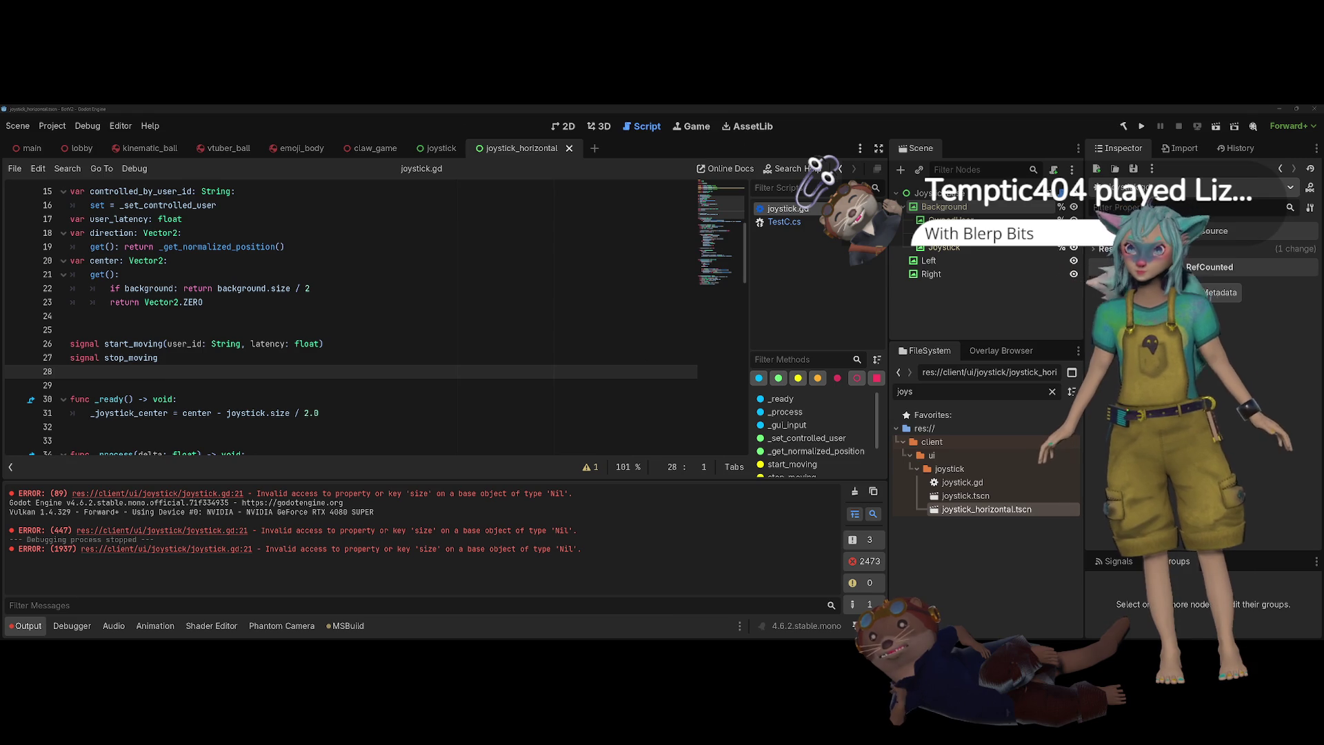
Step: Review joystick.gd's direction property, start_moving signal and 'size' on Nil error, then run the project
click(490, 234)
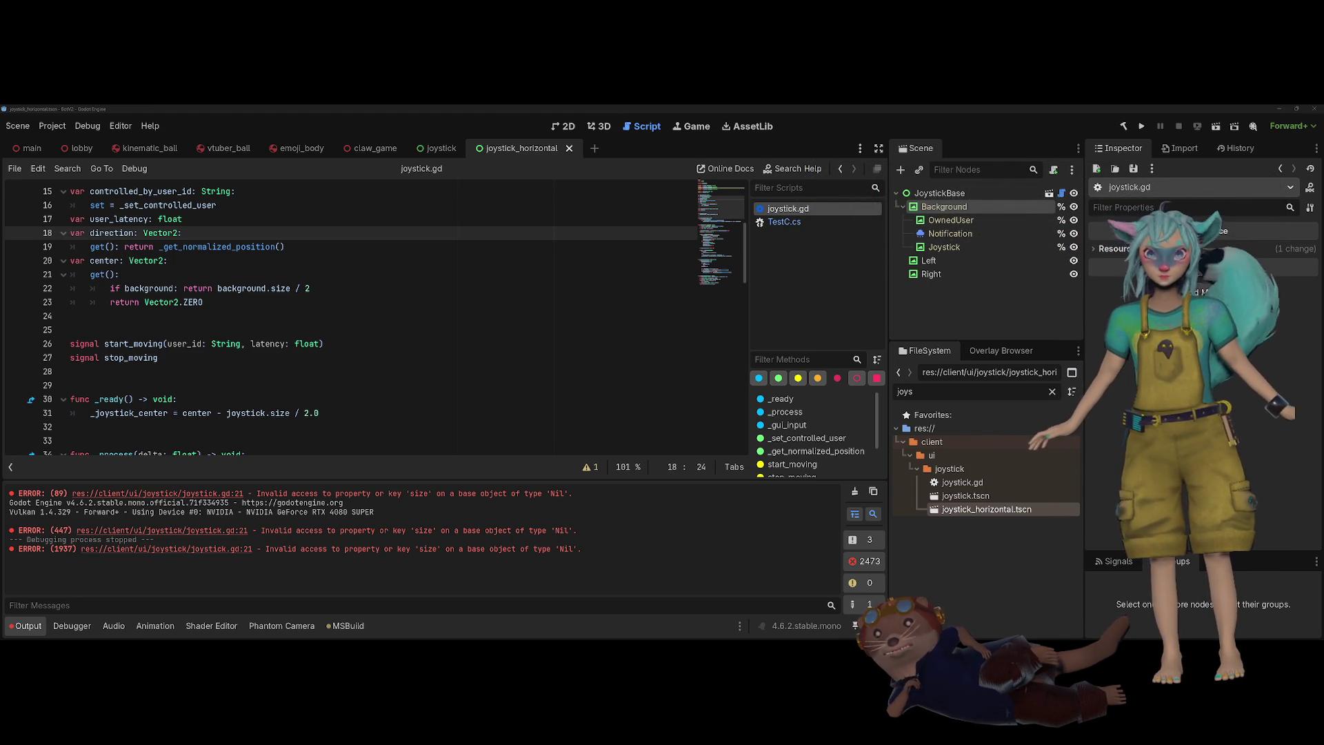
click(459, 344)
scroll(459, 344, down, 1)
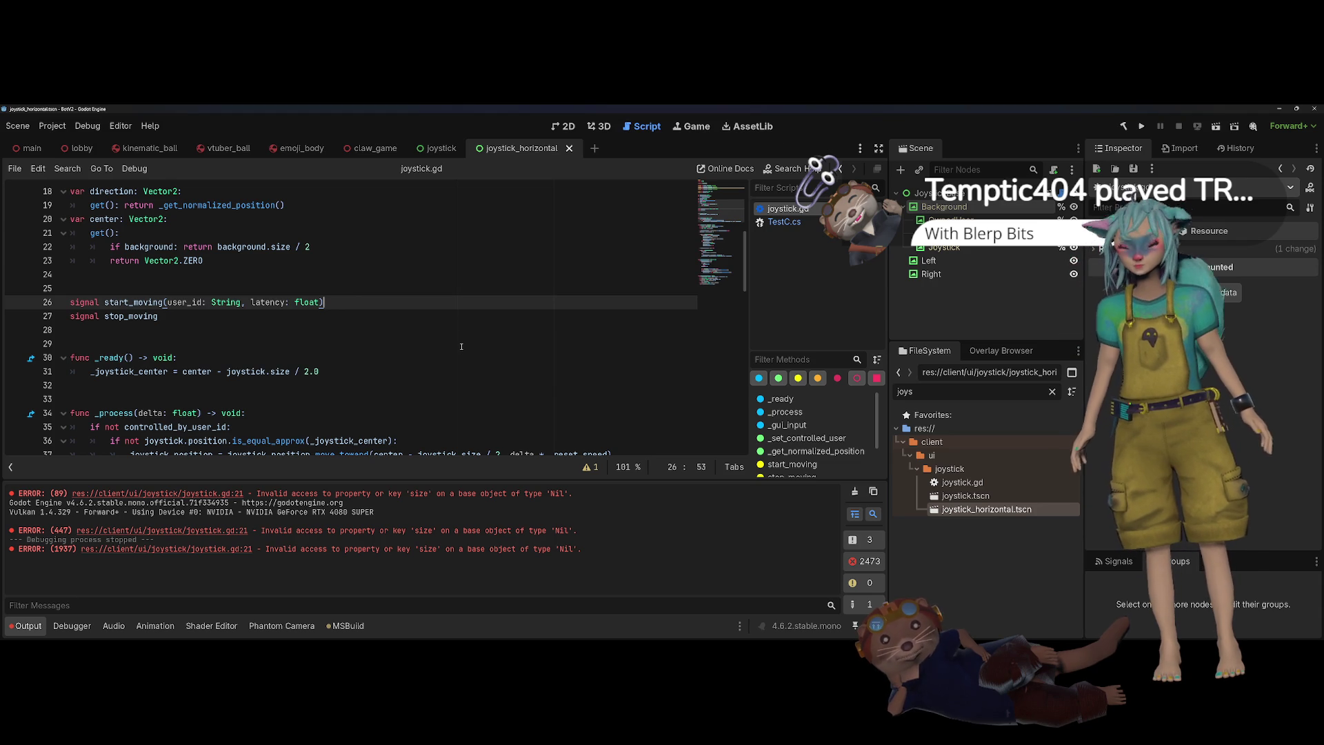
click(462, 344)
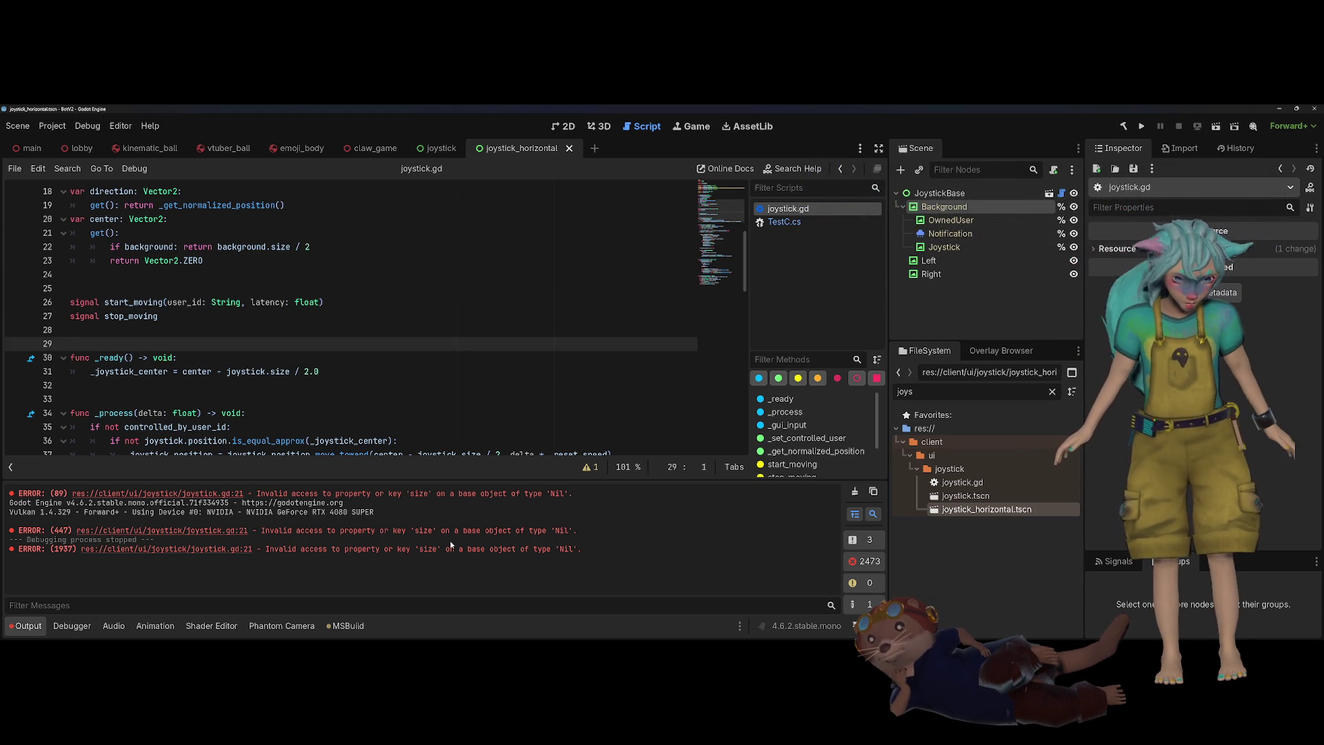
drag(304, 550, 513, 549)
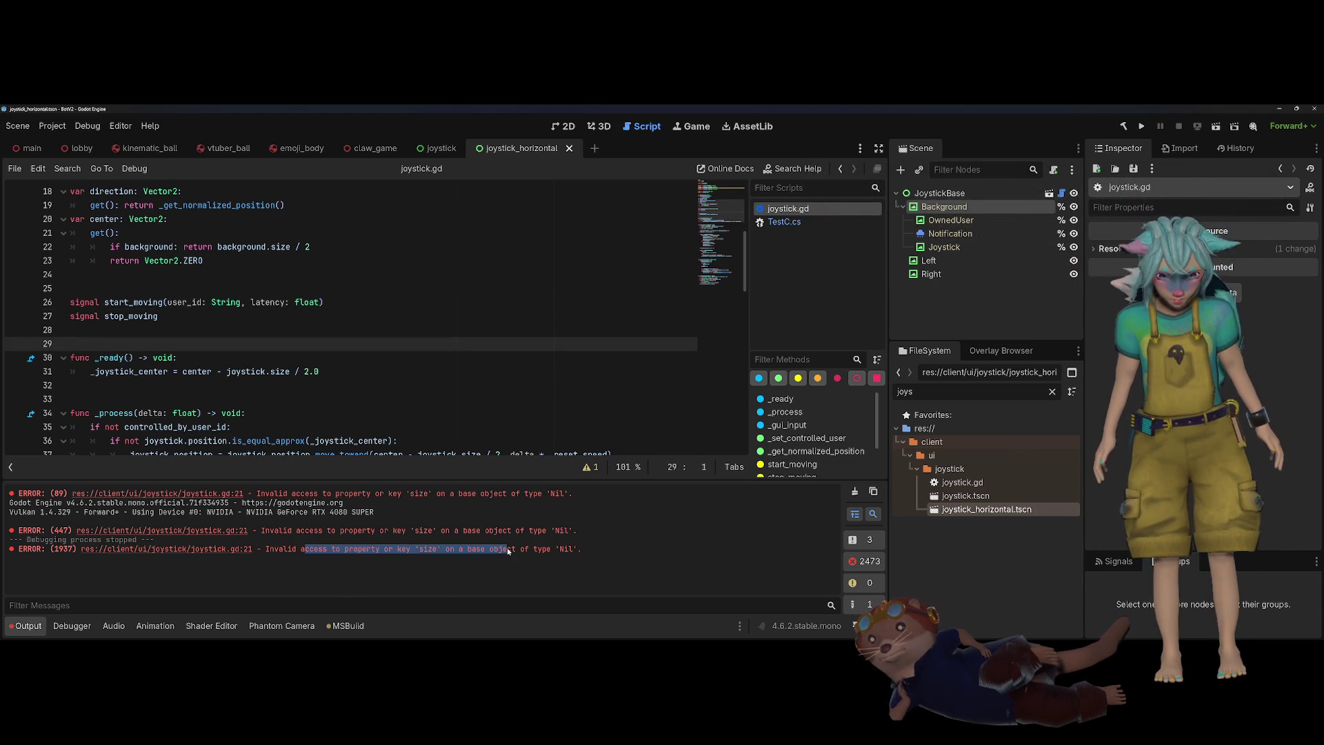
click(1142, 124)
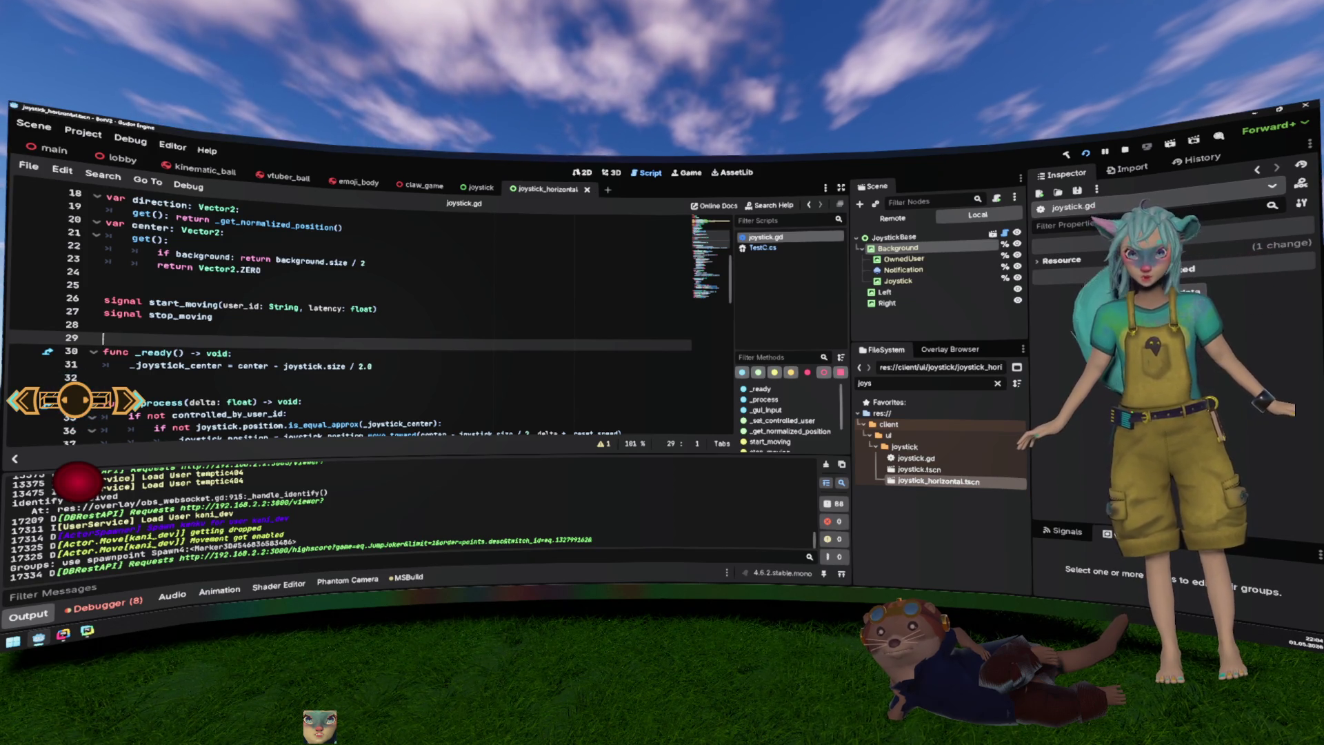
Step: Show the joystick_horizontal scene on the 2D canvas and inspect the Joystick node
click(582, 173)
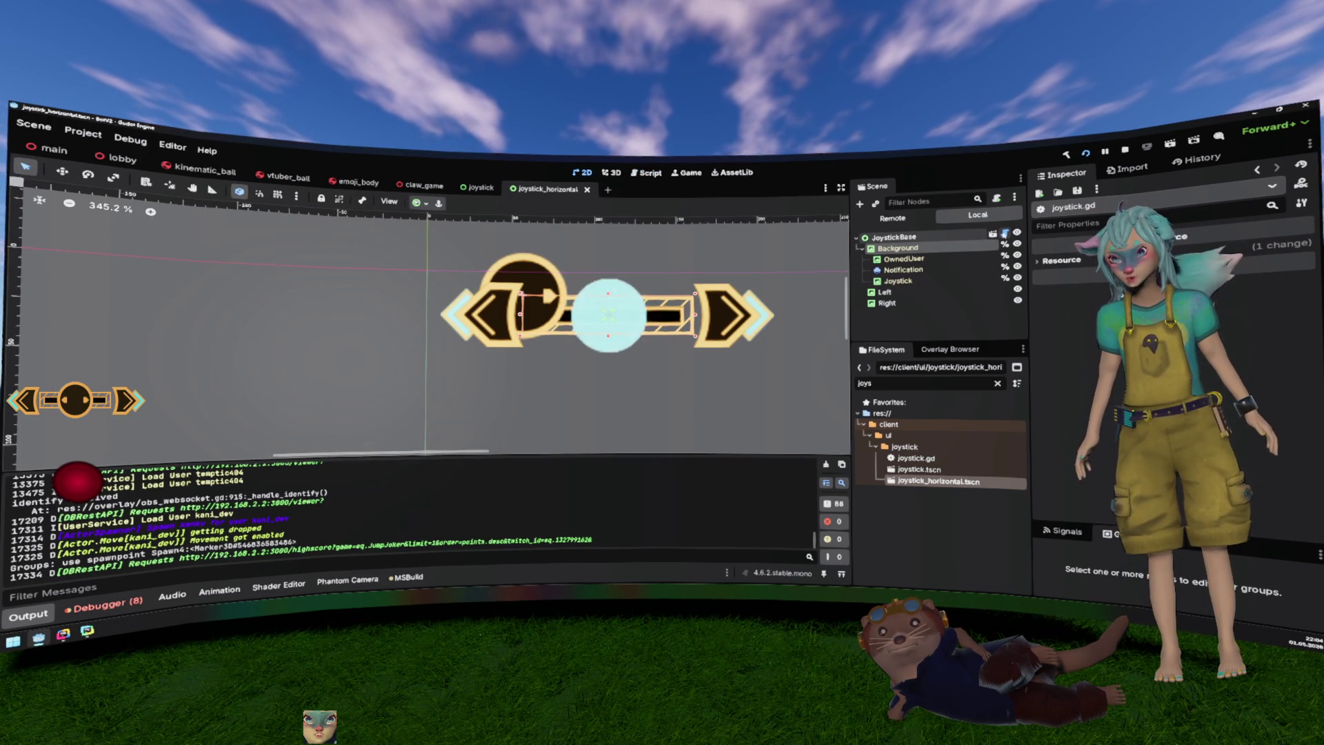
click(1005, 234)
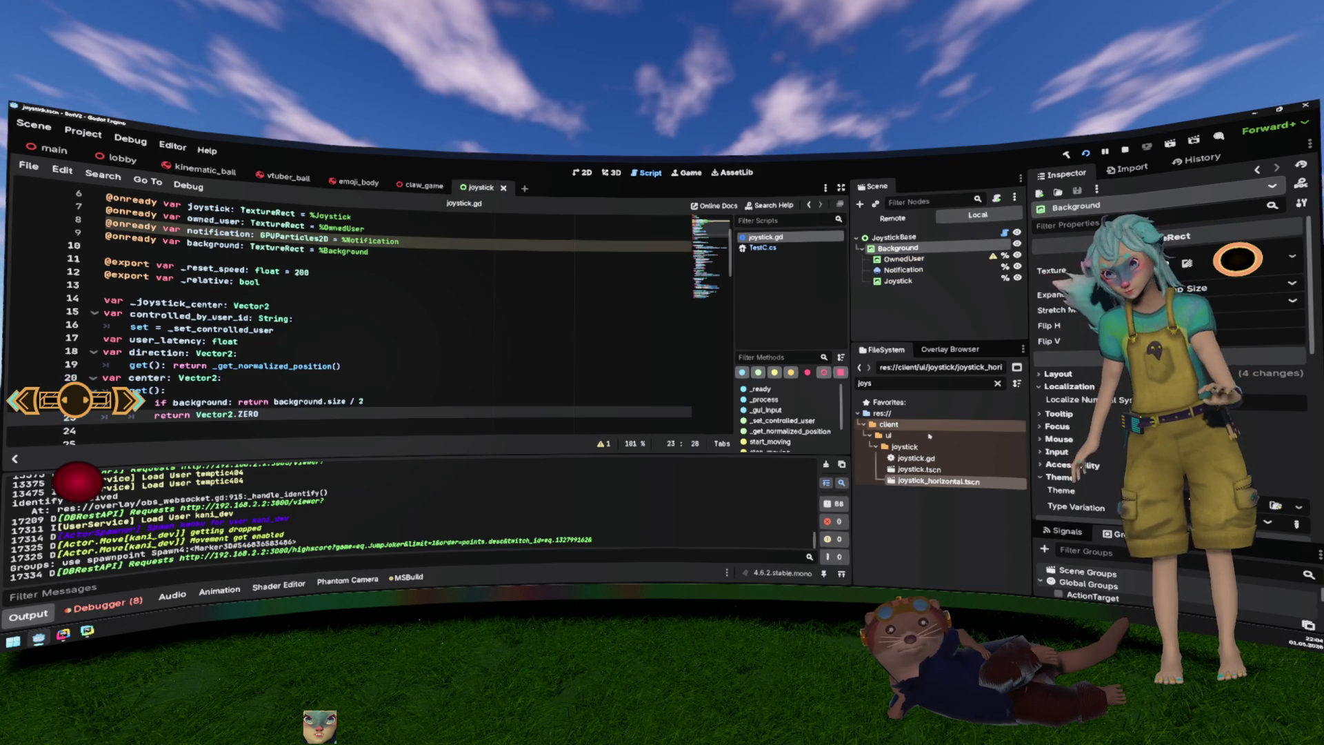
click(584, 173)
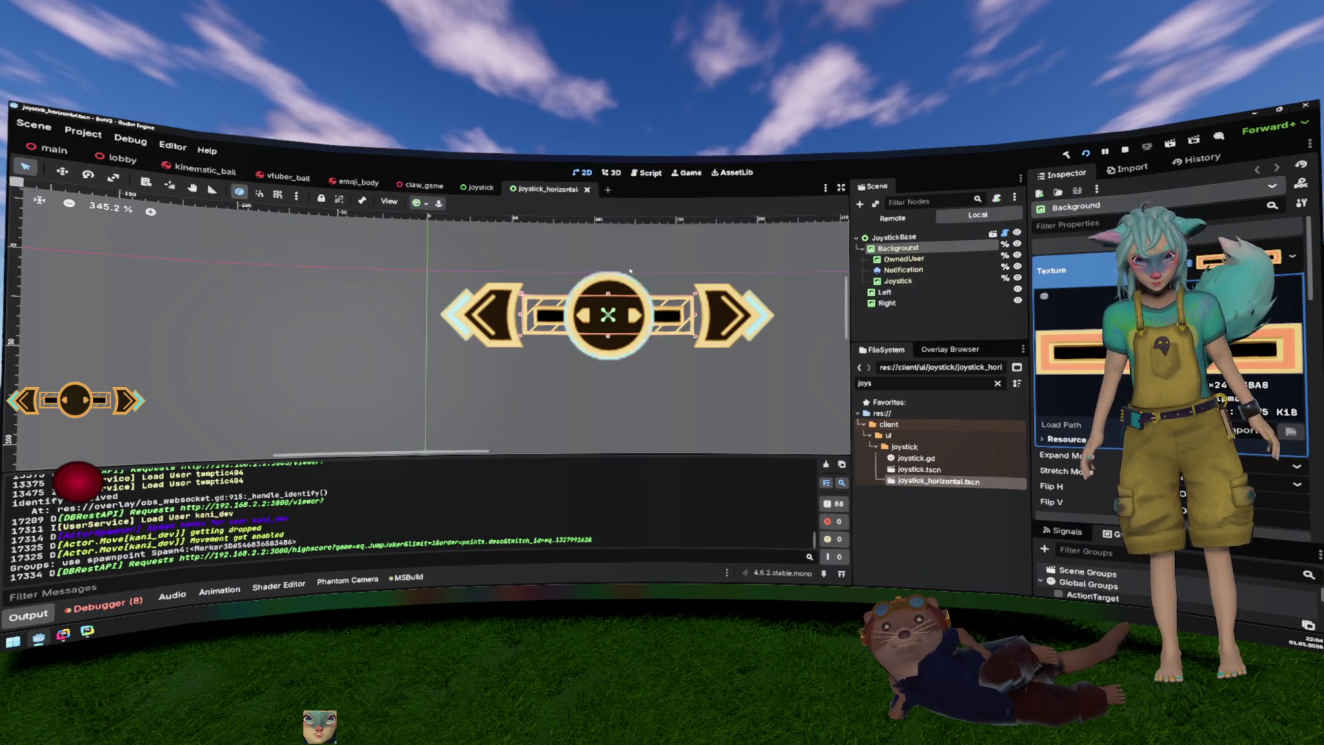
scroll(628, 275, up, 3)
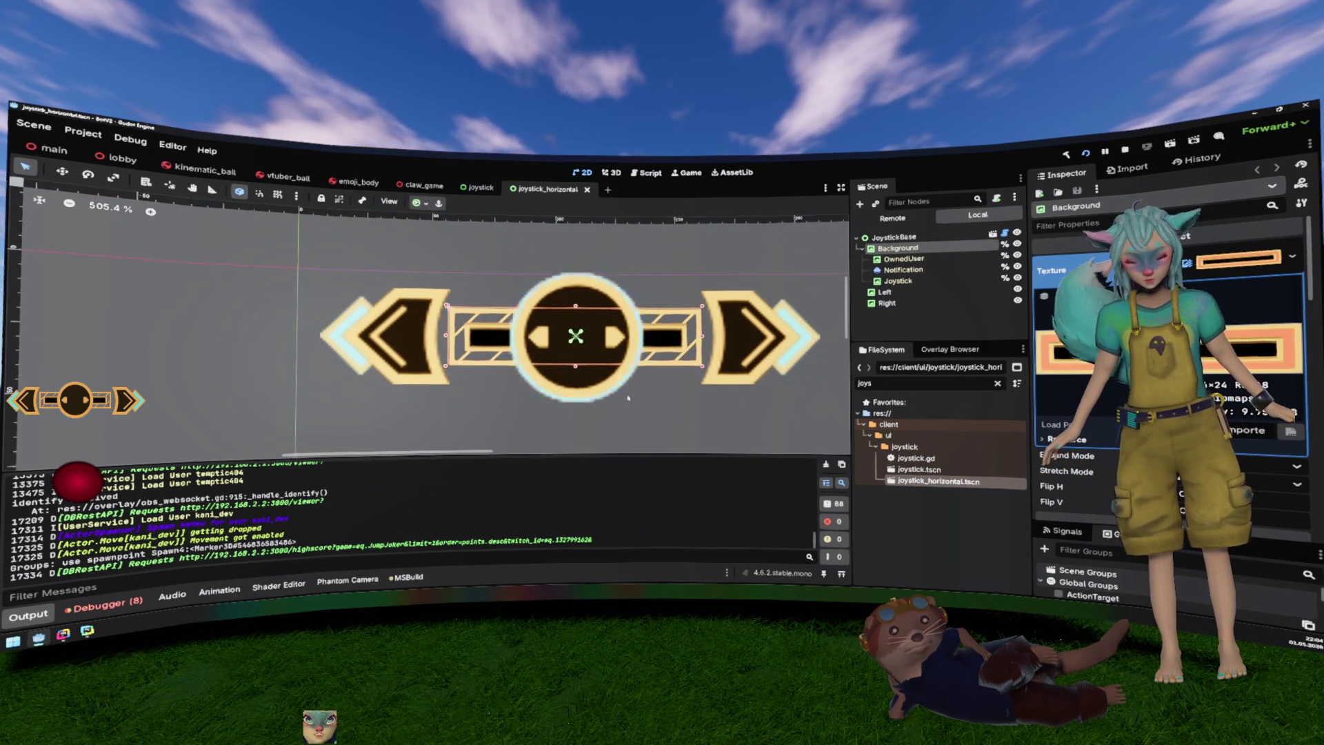
click(628, 400)
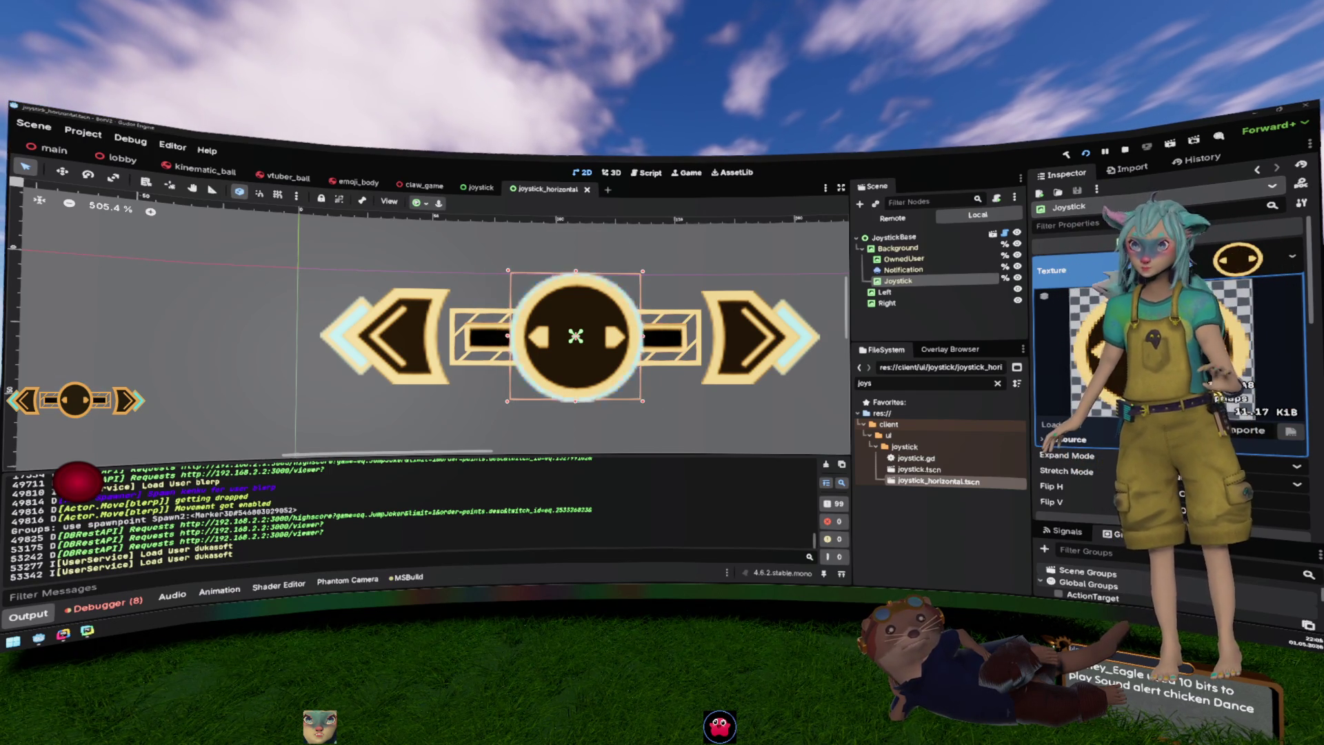
click(479, 262)
scroll(537, 314, down, 4)
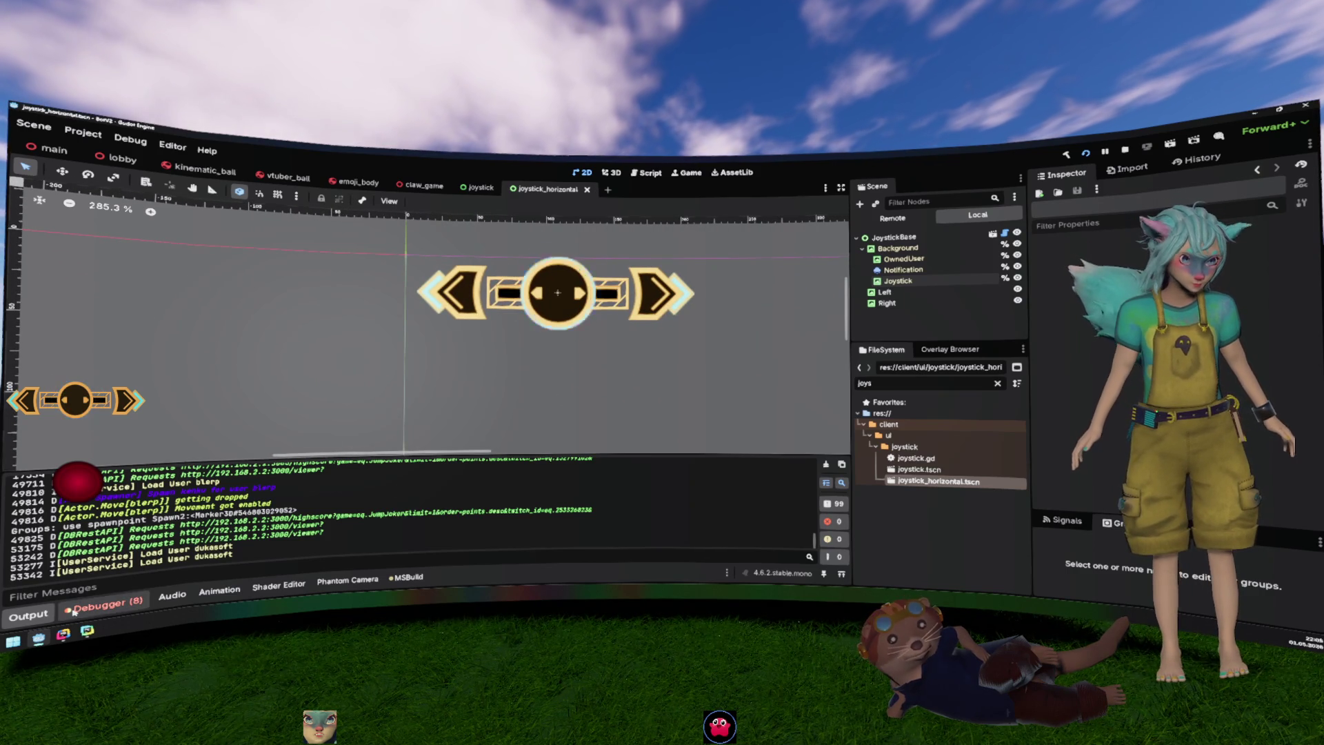
Step: Check the debugger's Errors list, collapse the bottom panel, recenter the joystick and reopen joystick.gd
click(103, 604)
click(138, 391)
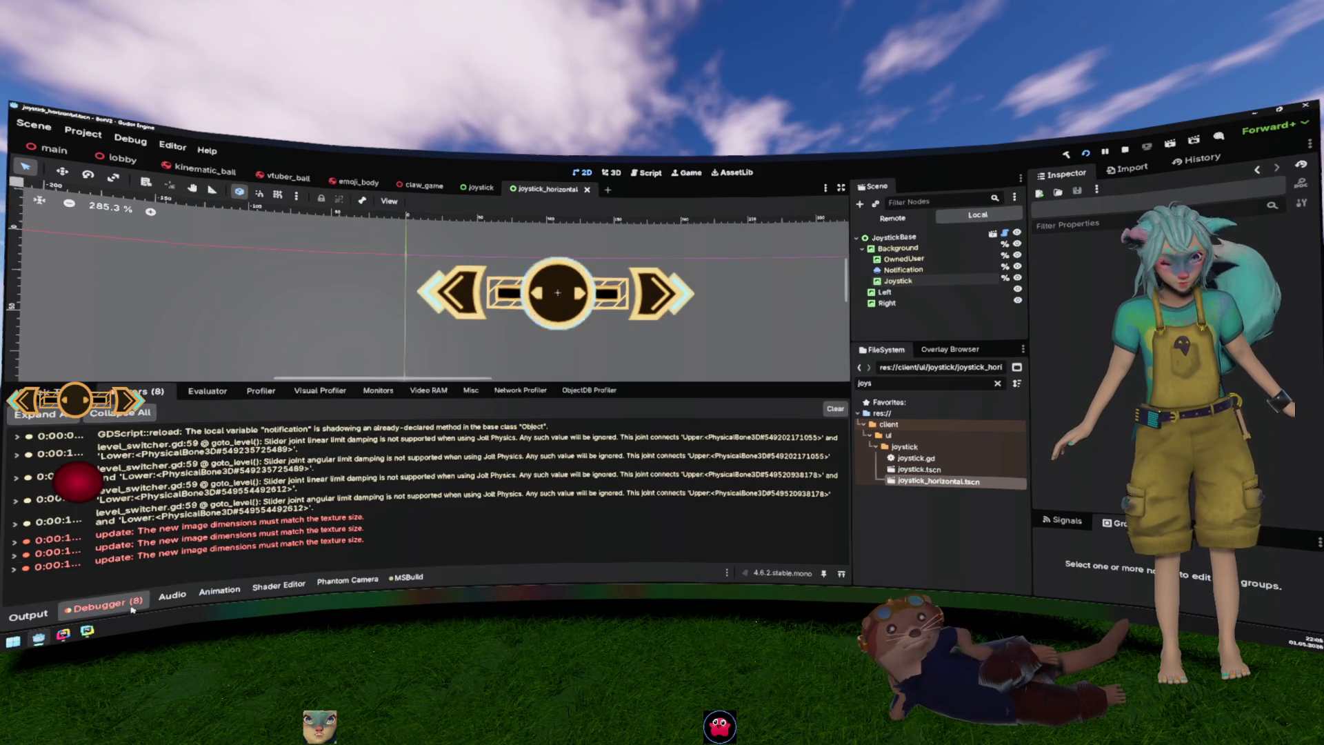
click(104, 604)
drag(455, 410, 467, 474)
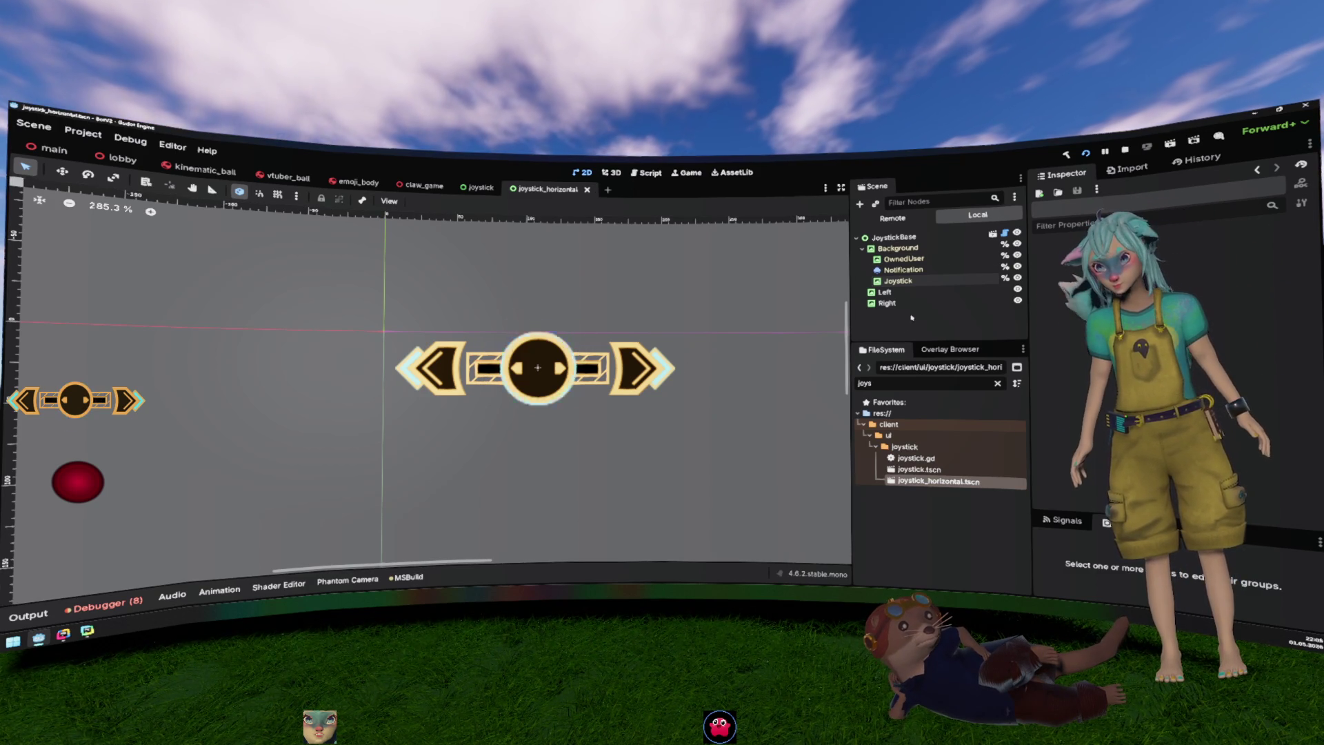
click(1005, 234)
Step: Review the start_moving code and the relative position line 64 in joystick.gd
scroll(493, 388, down, 1)
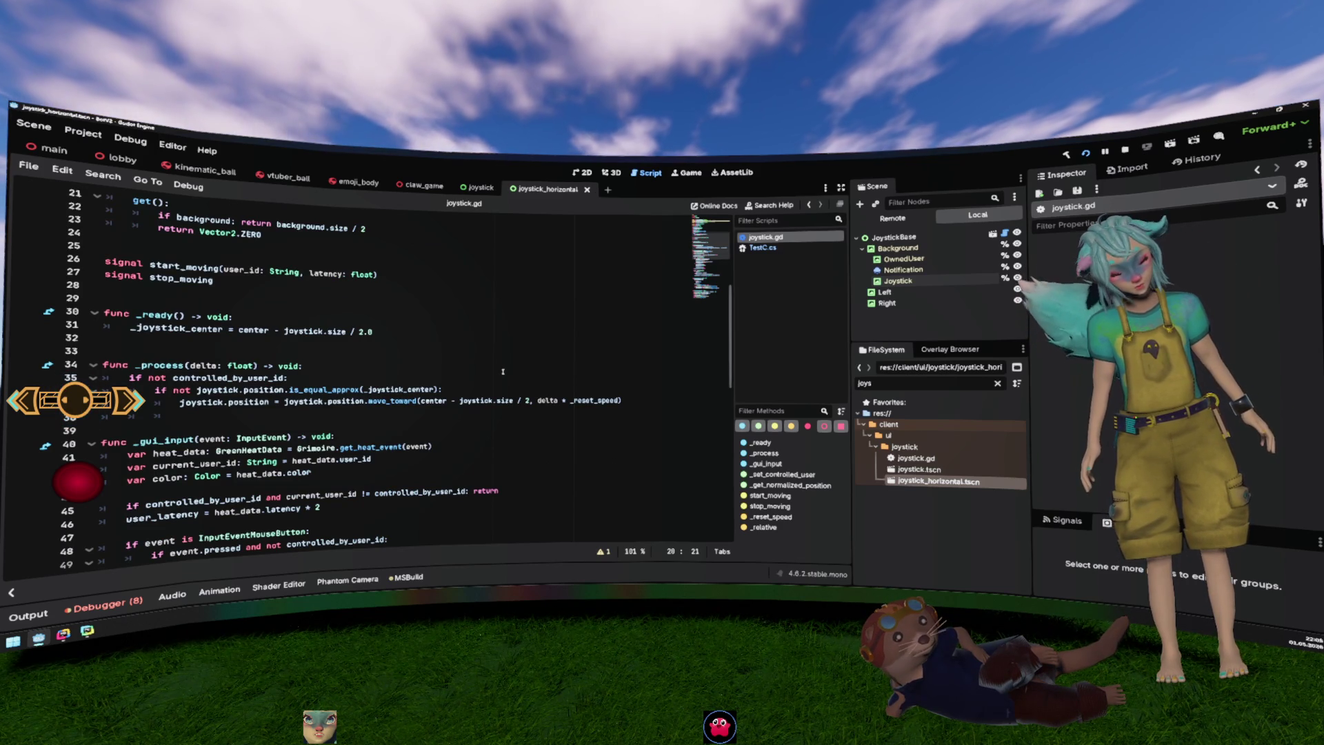
scroll(503, 372, down, 6)
click(218, 317)
double_click(214, 293)
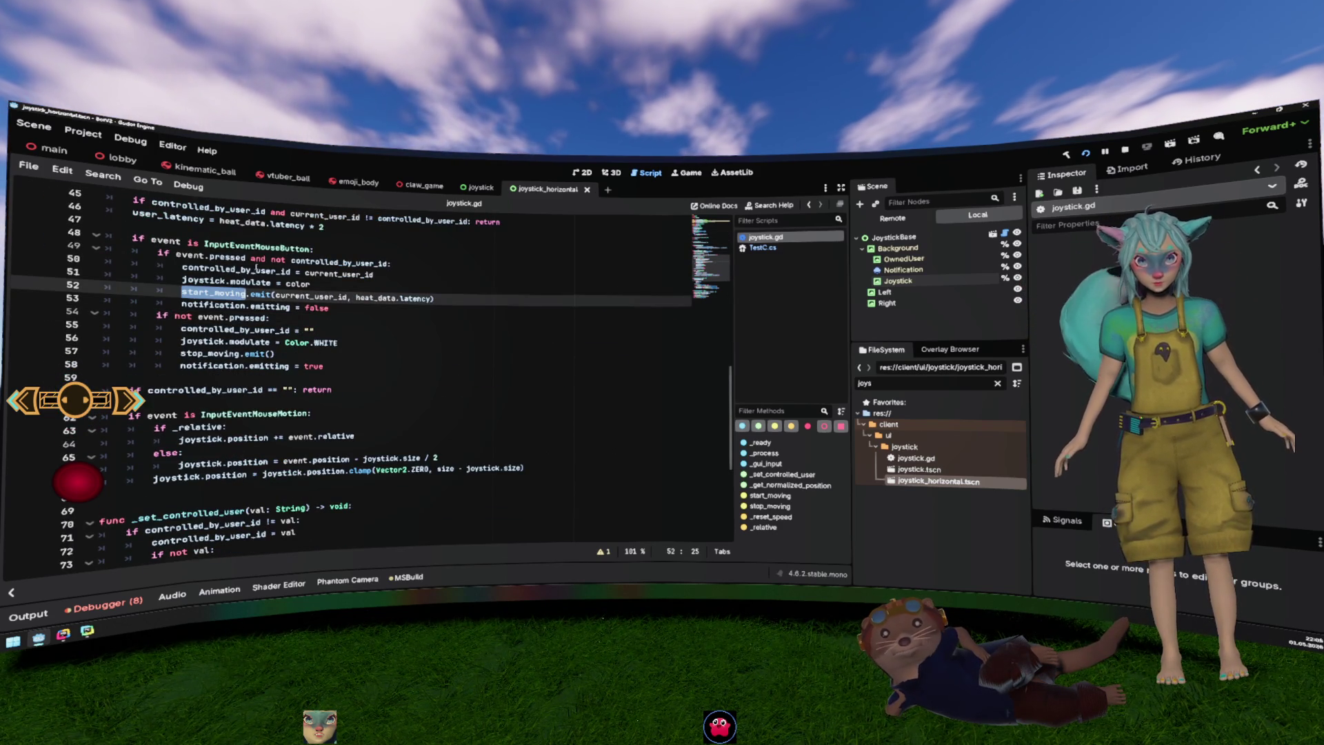
drag(355, 437, 143, 442)
drag(355, 437, 178, 439)
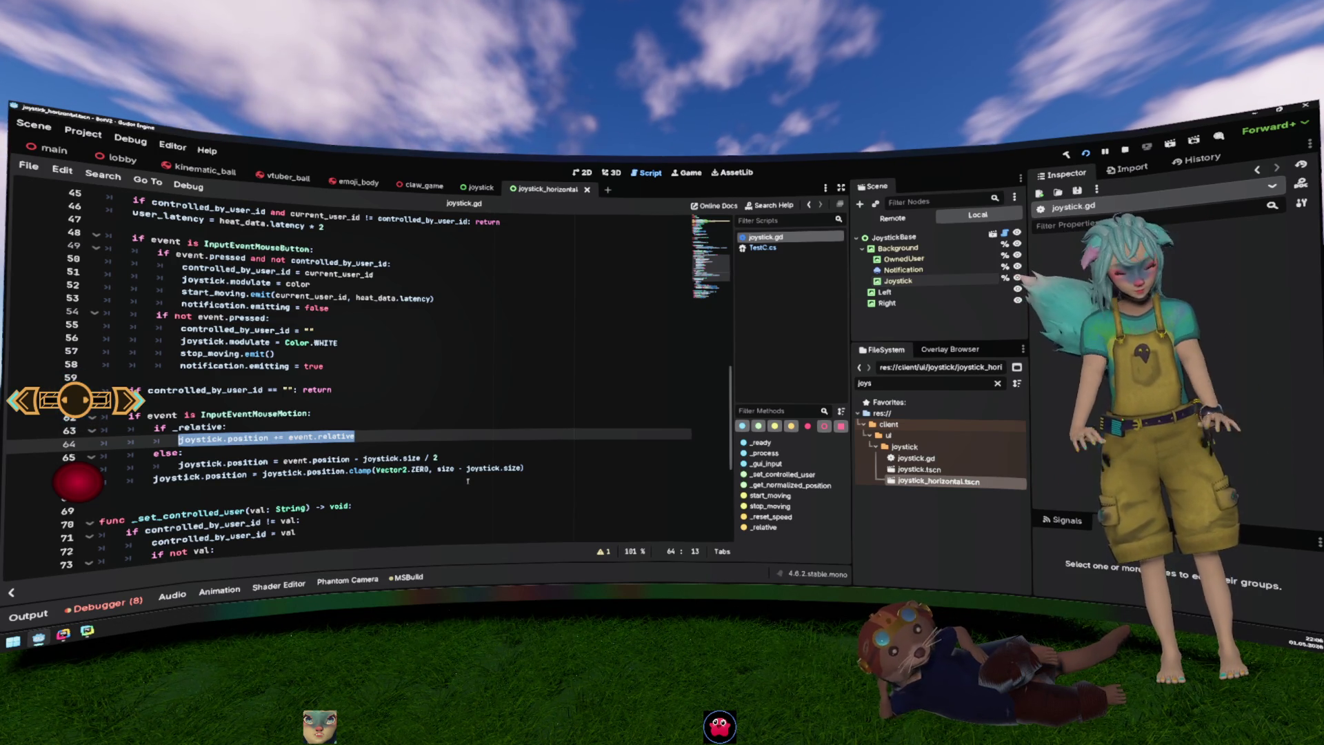
Step: Change line 67's clamp upper bound to background.size - joystick.size and save the script
click(438, 469)
text(back)
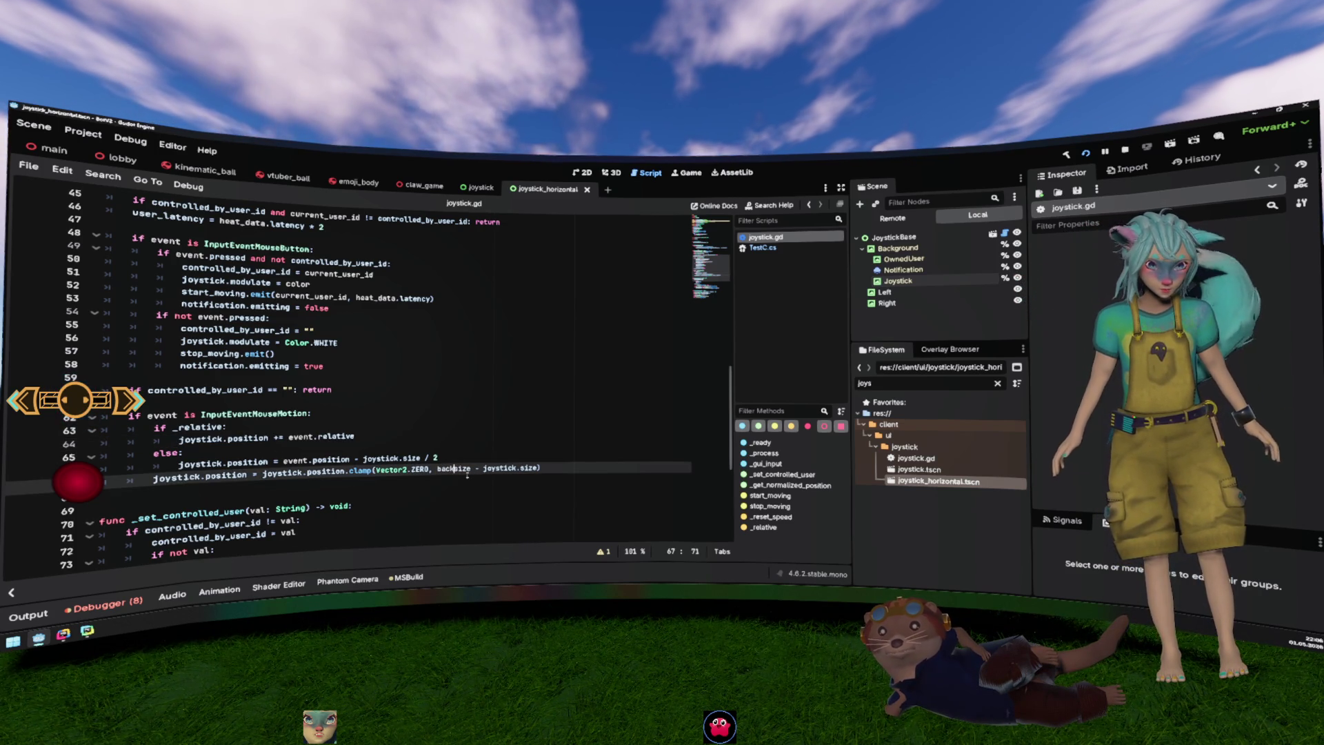
key(Return)
text(.)
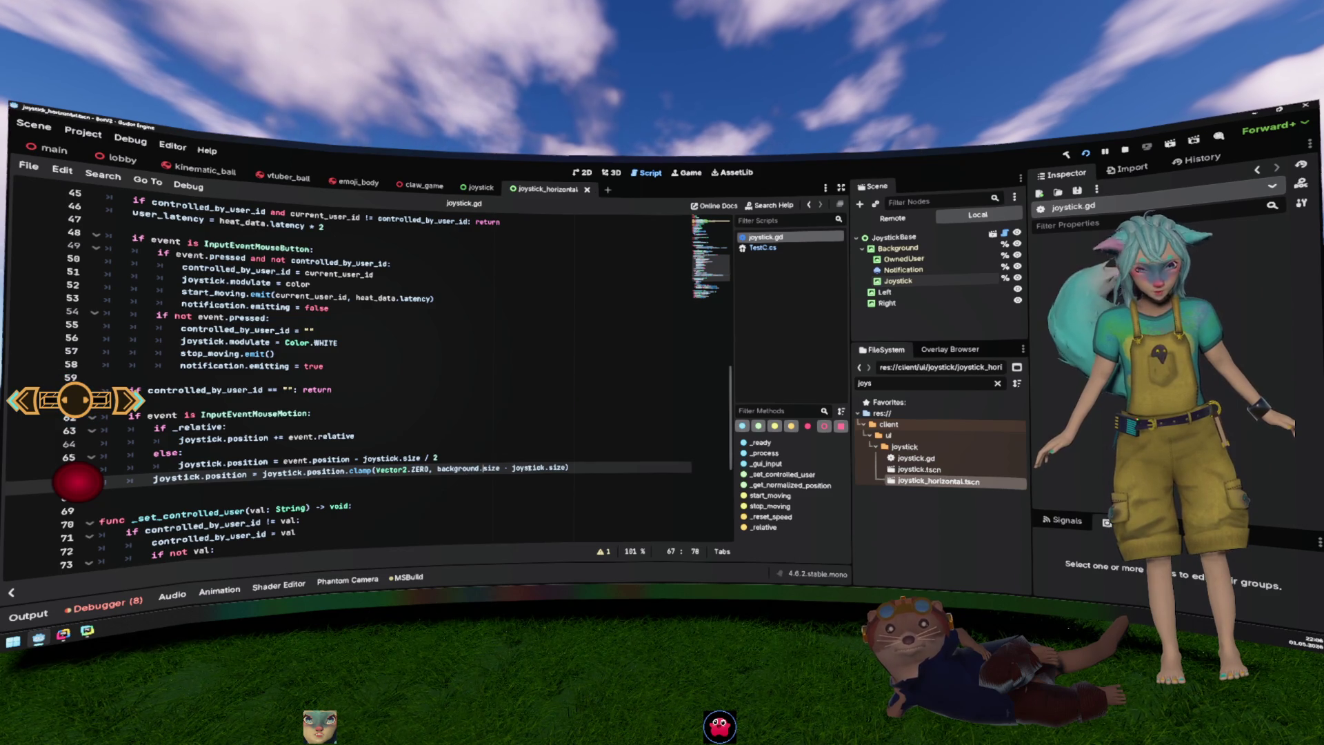
click(531, 415)
key(ctrl+s)
key(ctrl+F2)
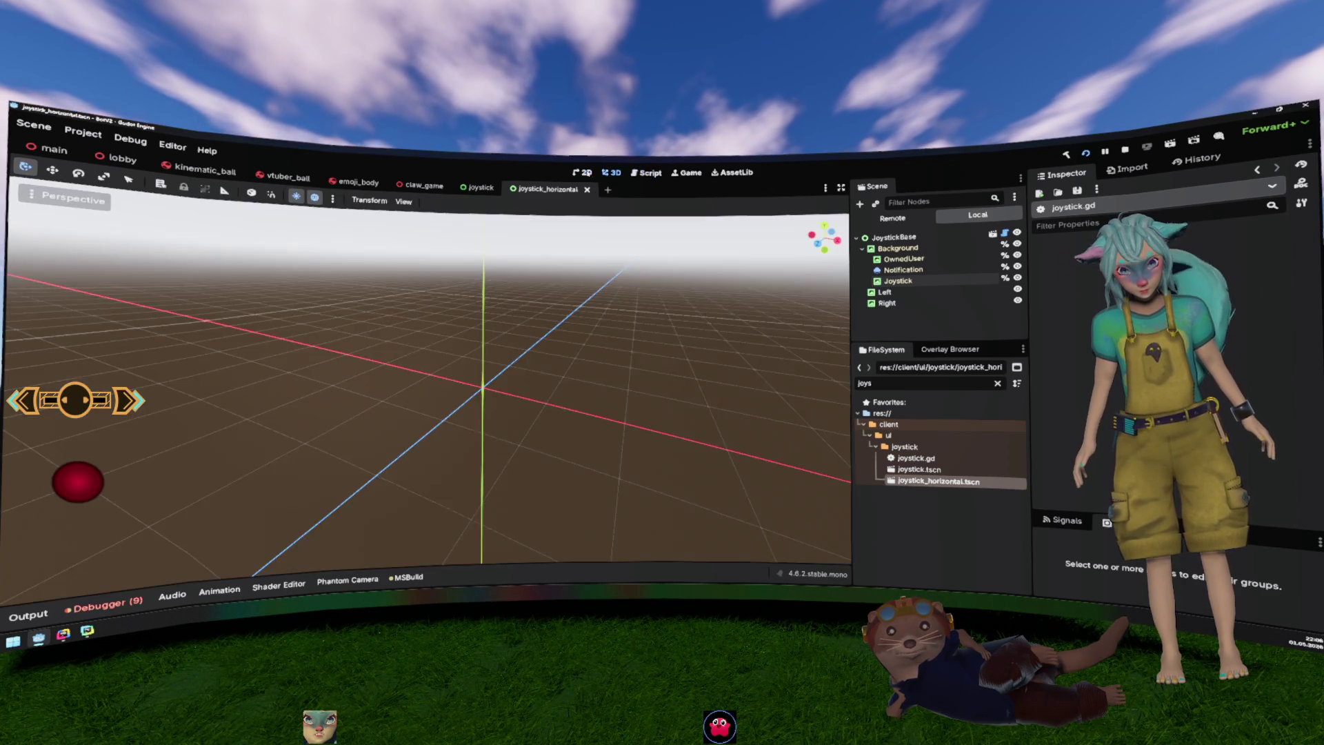
Step: Revisit joystick.gd lines 54 and 63, then switch to the claw_game scene
key(ctrl+F1)
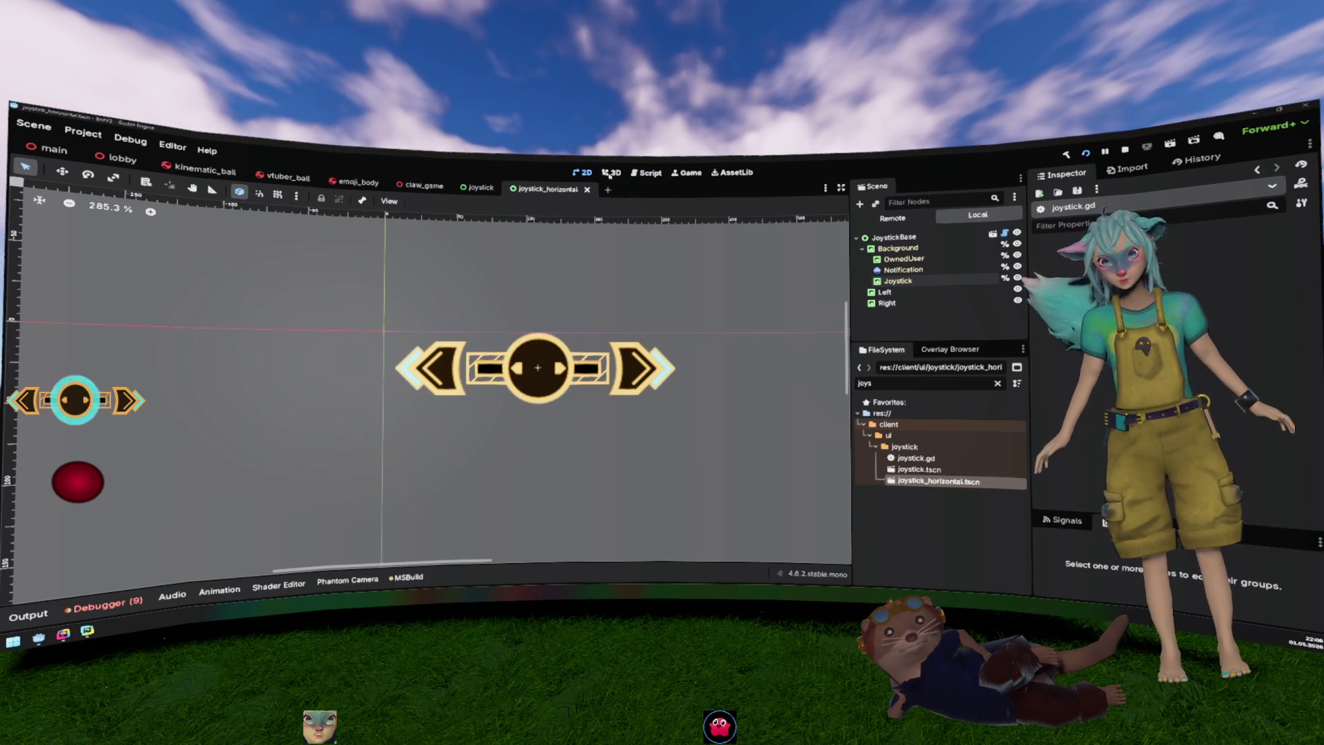
click(641, 174)
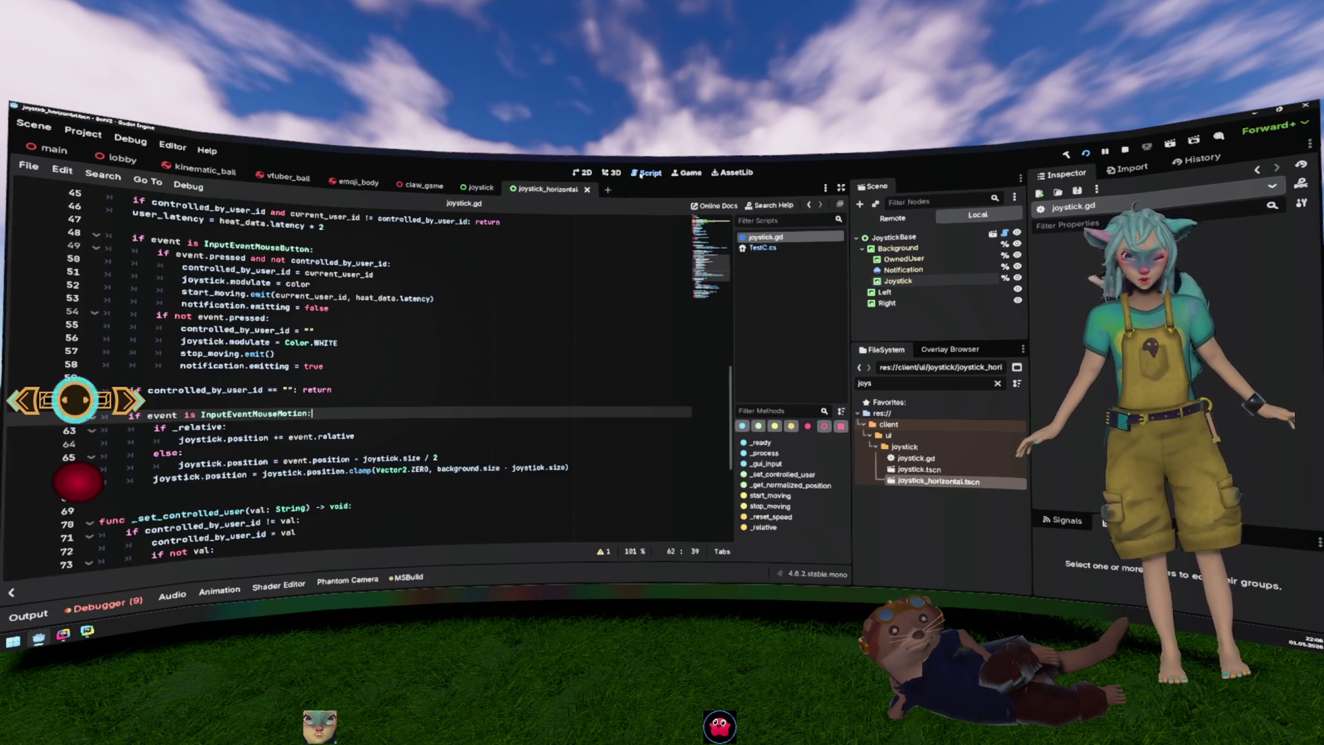
click(626, 317)
scroll(625, 326, down, 3)
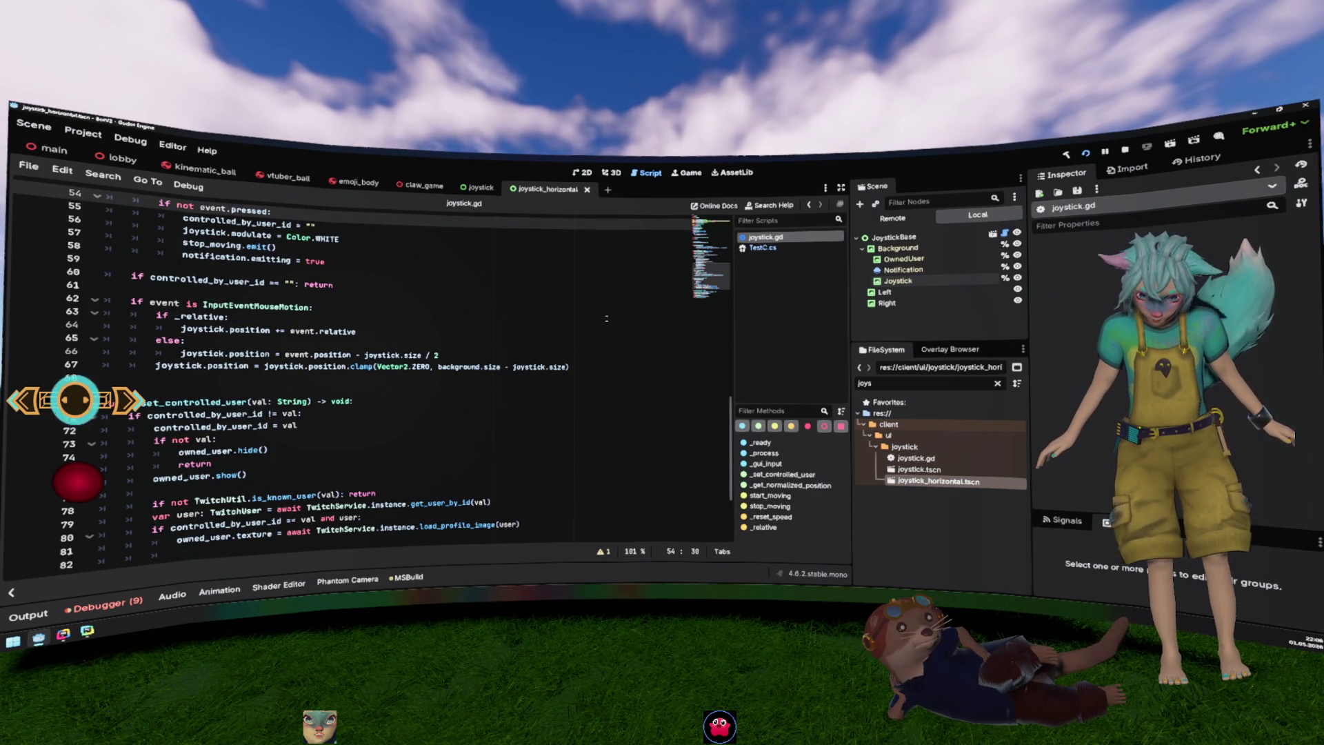
click(469, 322)
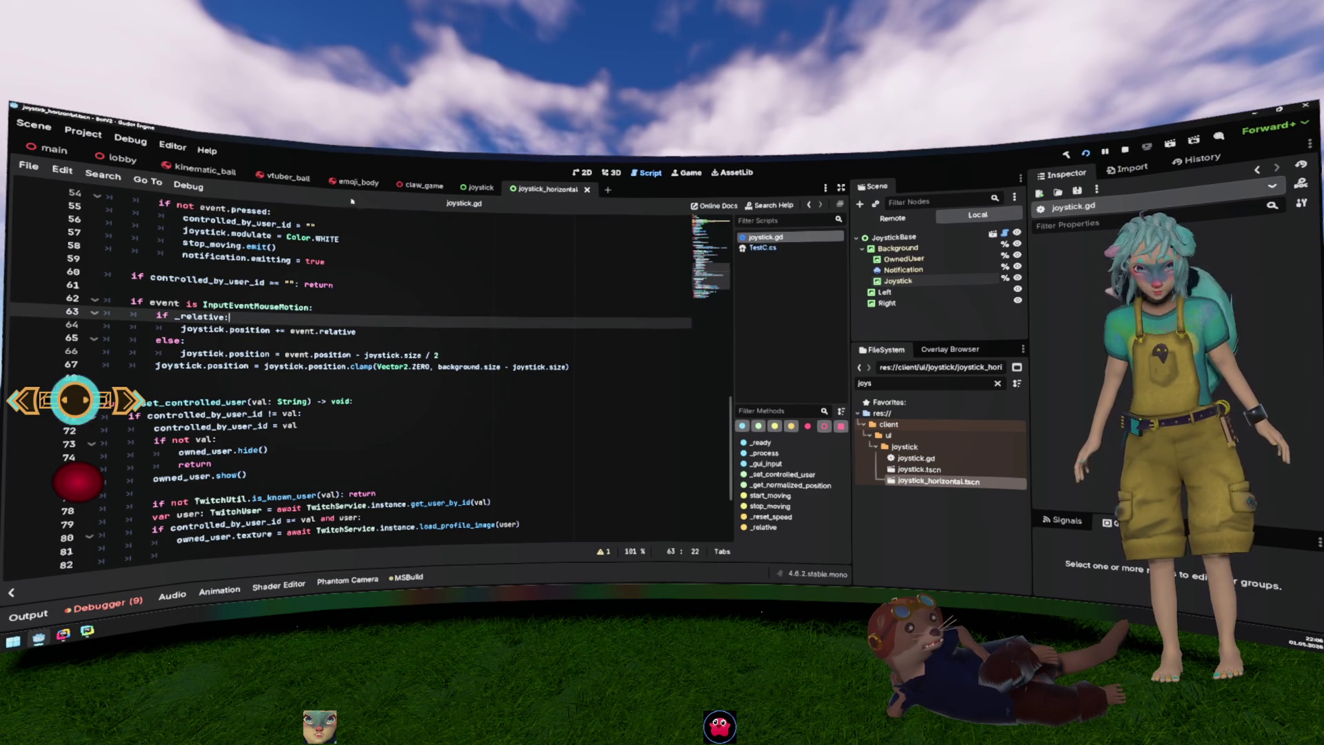
click(420, 186)
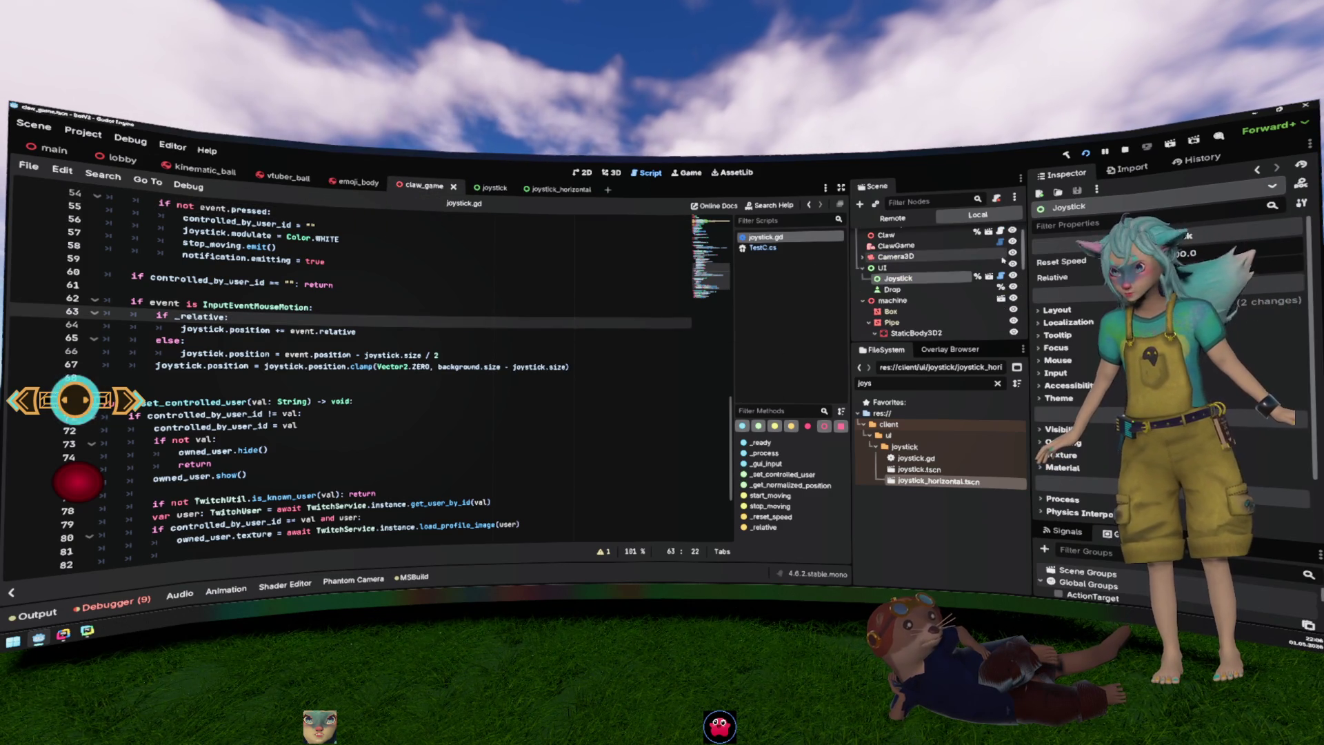
Step: Save claw_game and select the relative-versus-absolute position block, lines 63–67, in joystick.gd
key(ctrl+s)
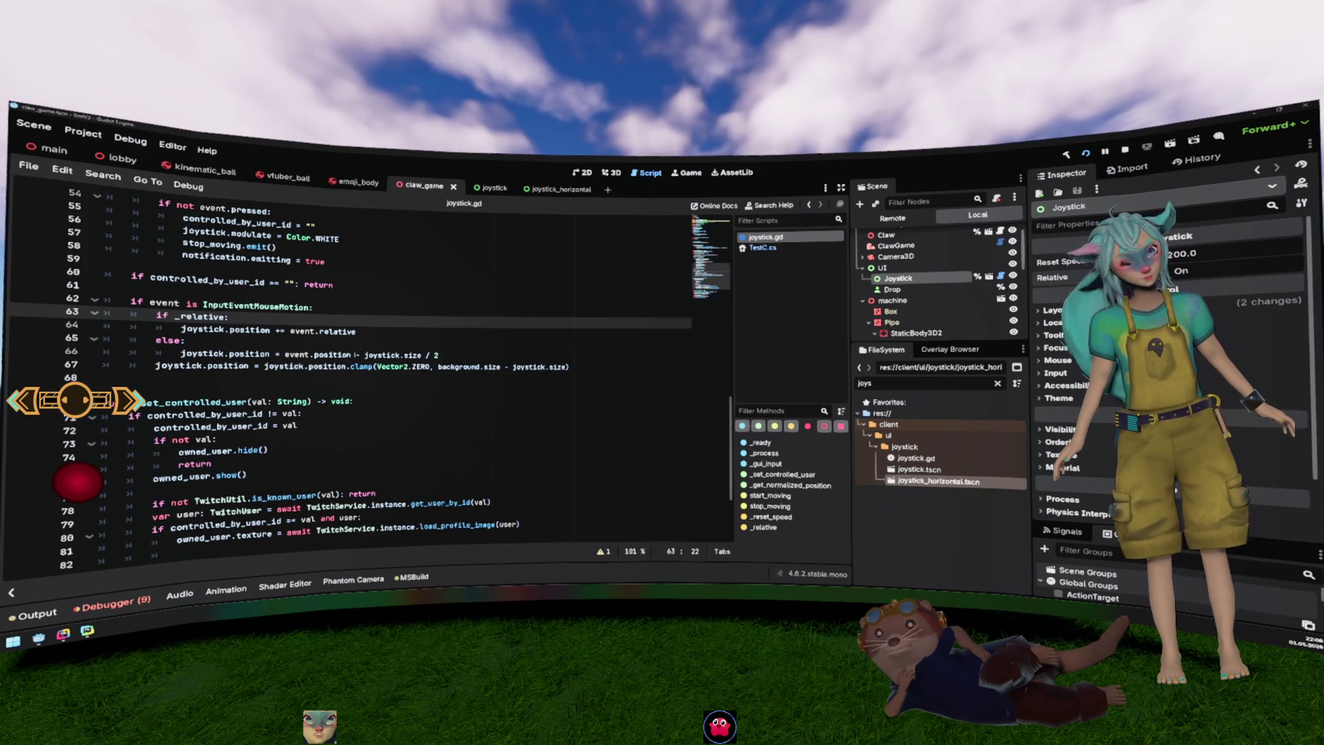
click(365, 354)
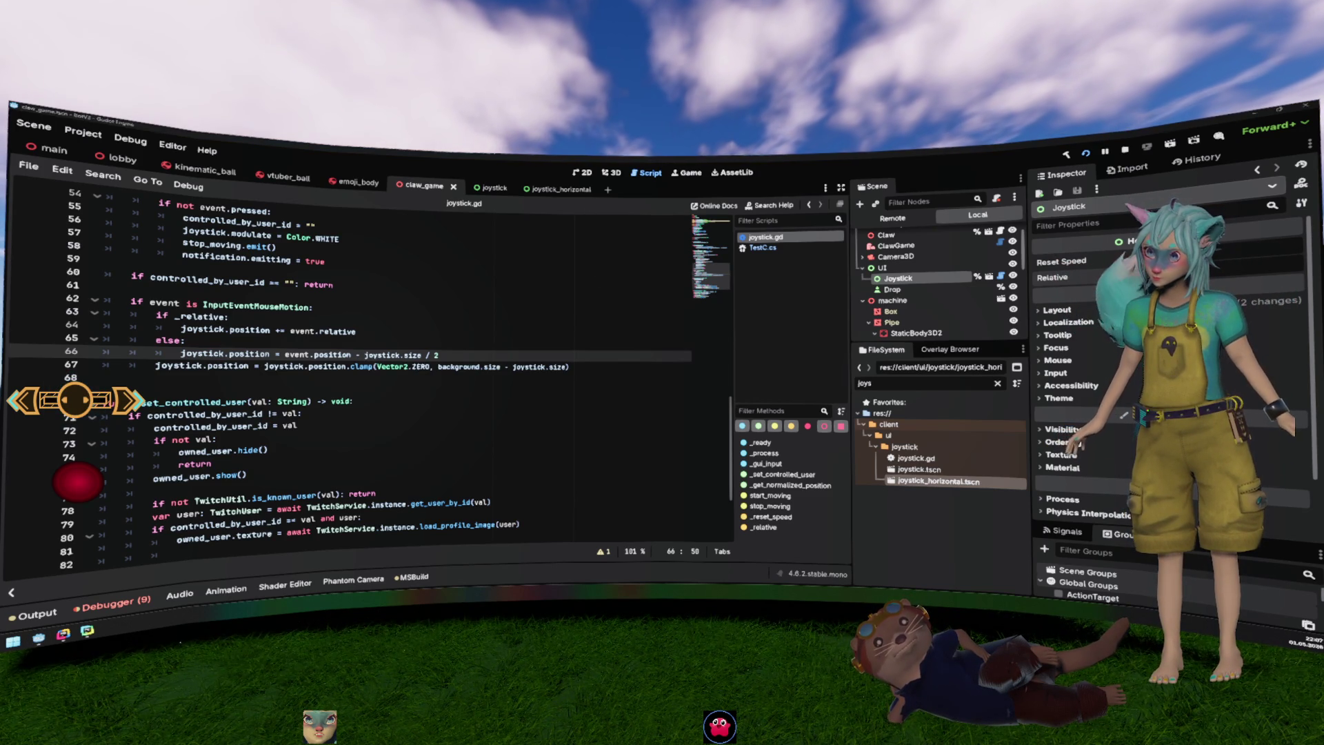
click(452, 430)
drag(511, 382, 96, 300)
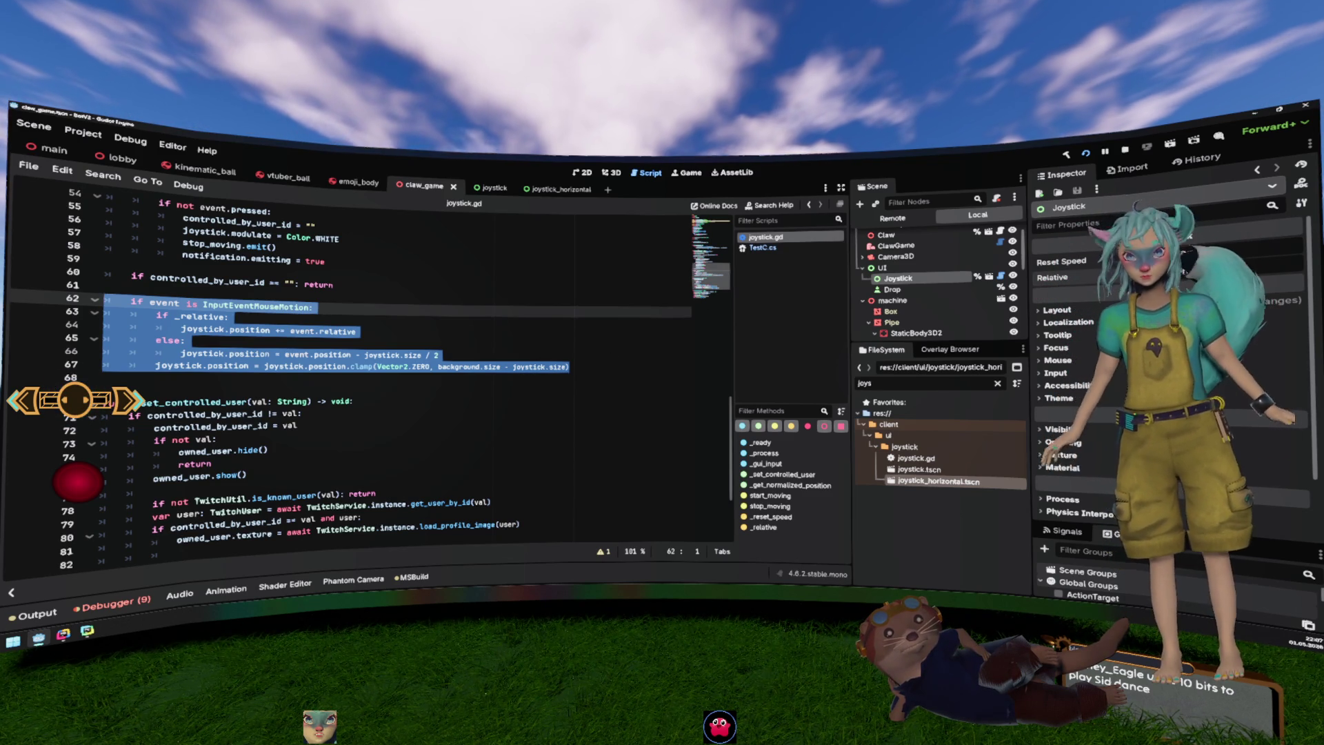
mouse_move(570, 366)
mouse_down()
mouse_move(207, 367)
mouse_move(142, 318)
mouse_up()
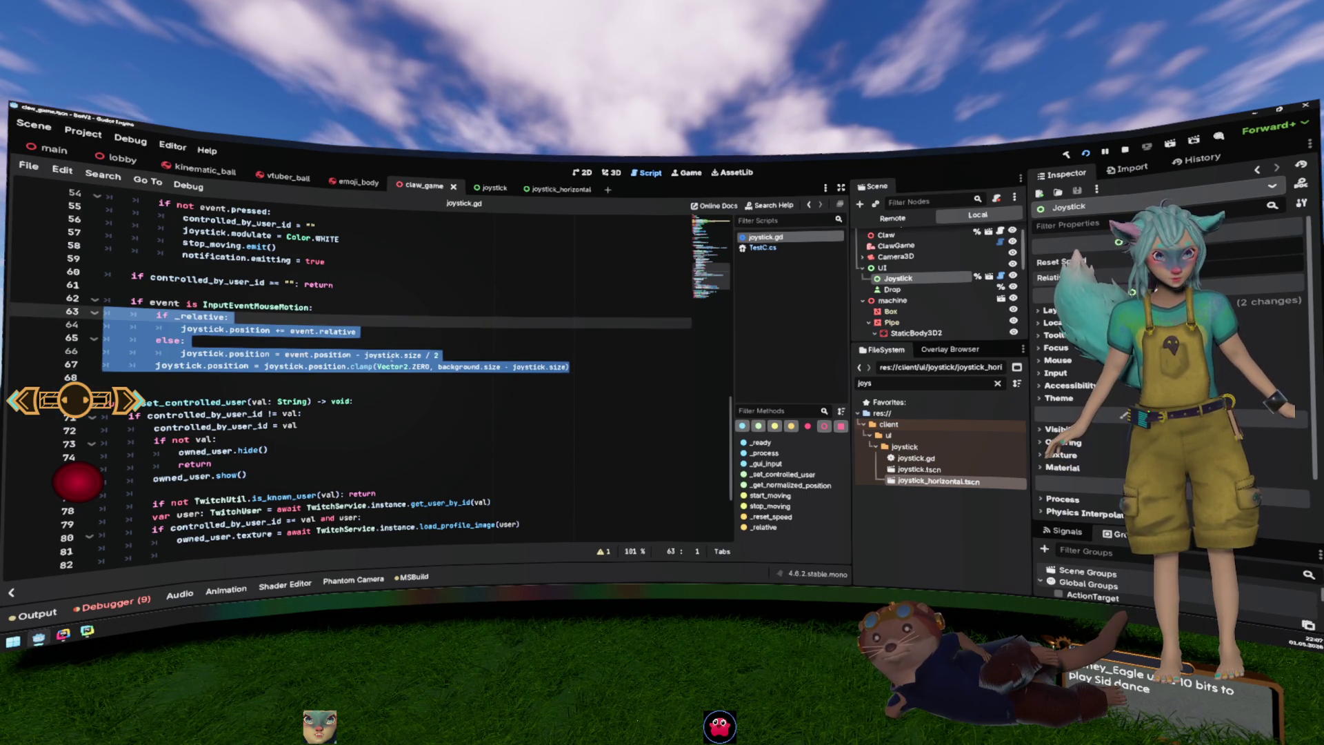
click(567, 295)
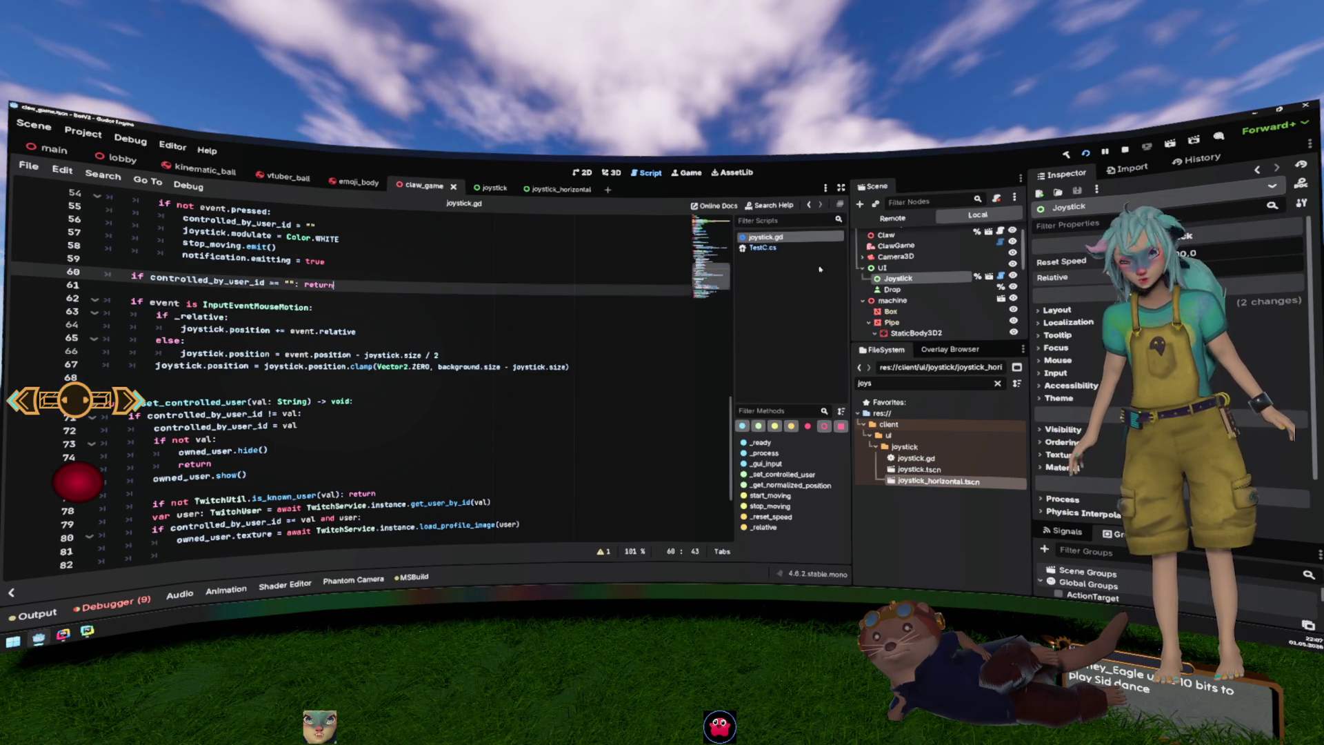
scroll(519, 340, up, 15)
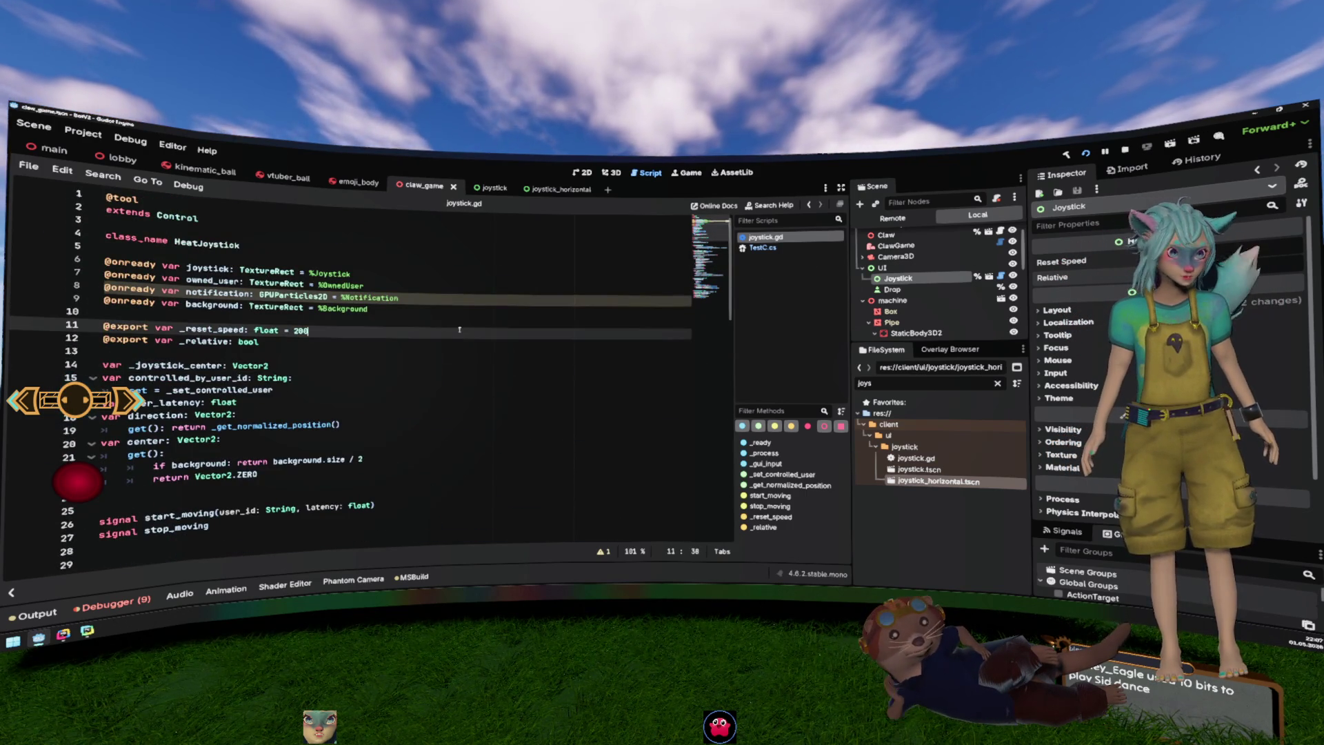
click(459, 331)
key(Return)
text(port var x_as)
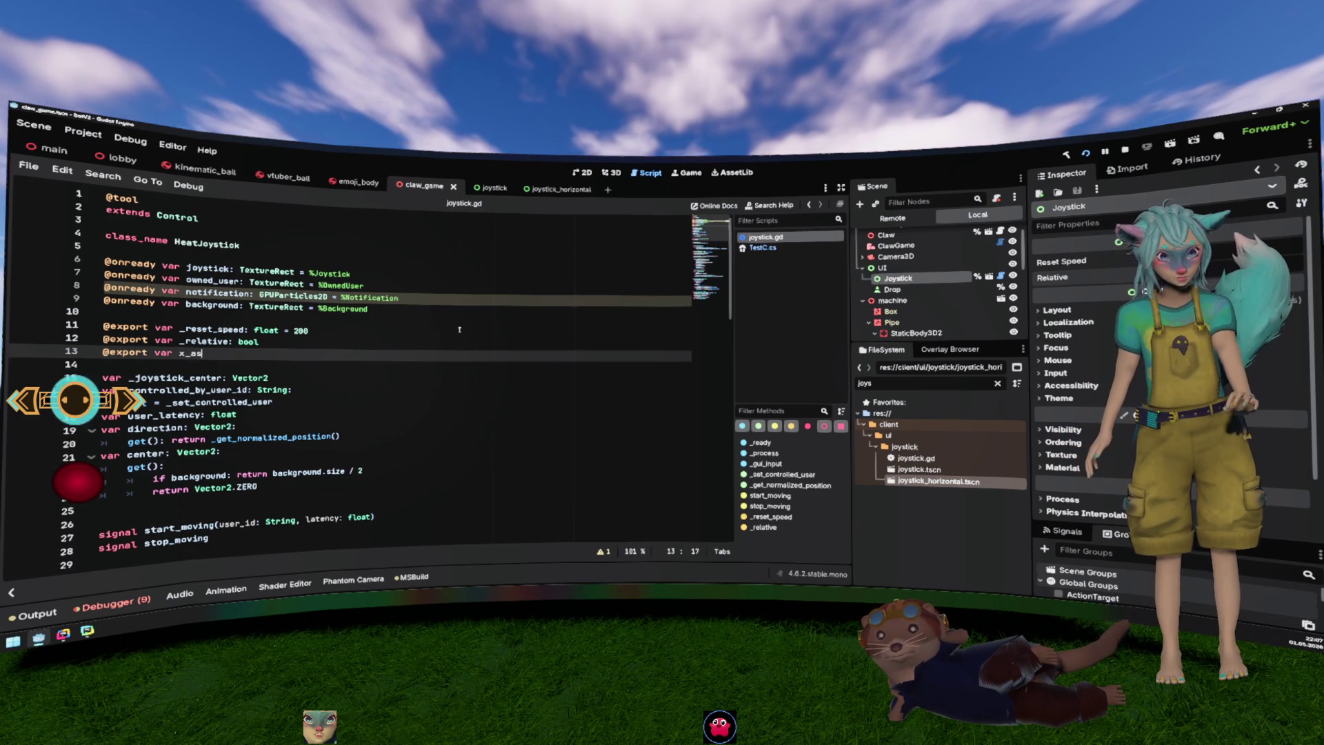
key(BackSpace)
text(xis_only: bool)
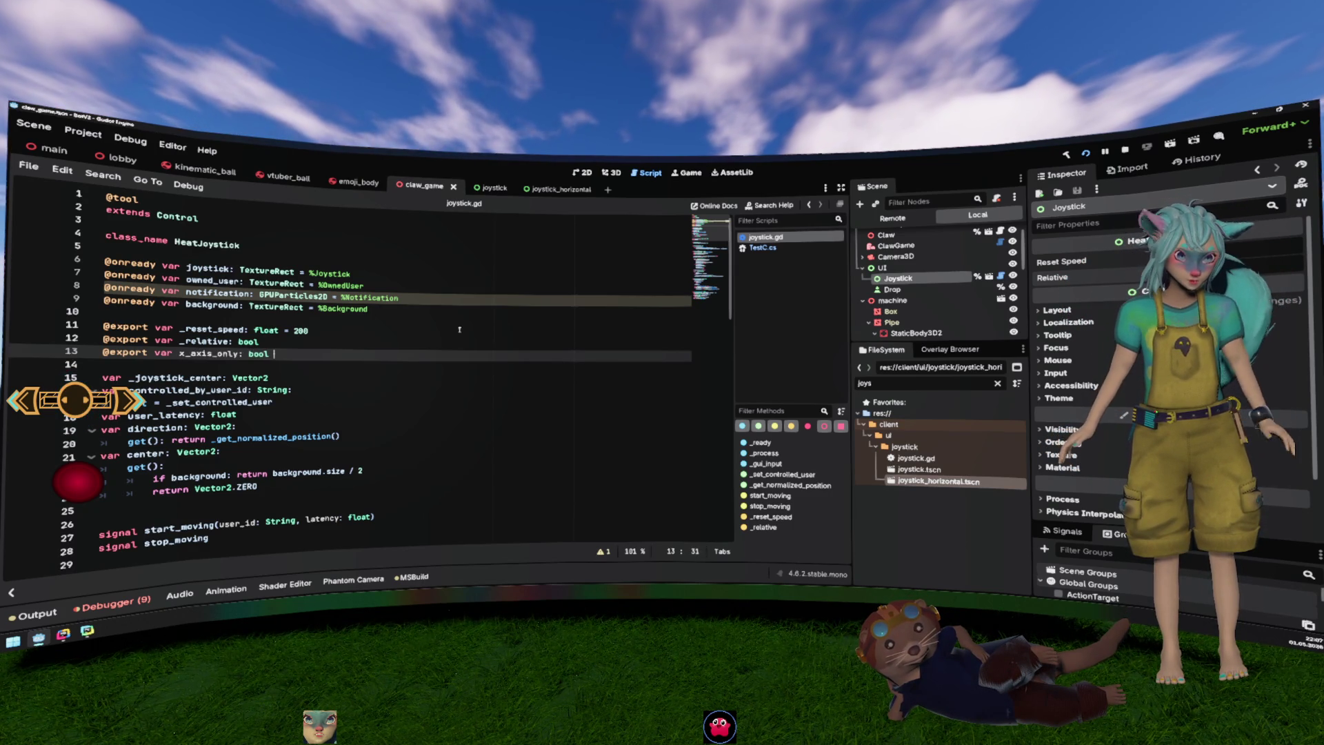
key(ctrl+shift+d)
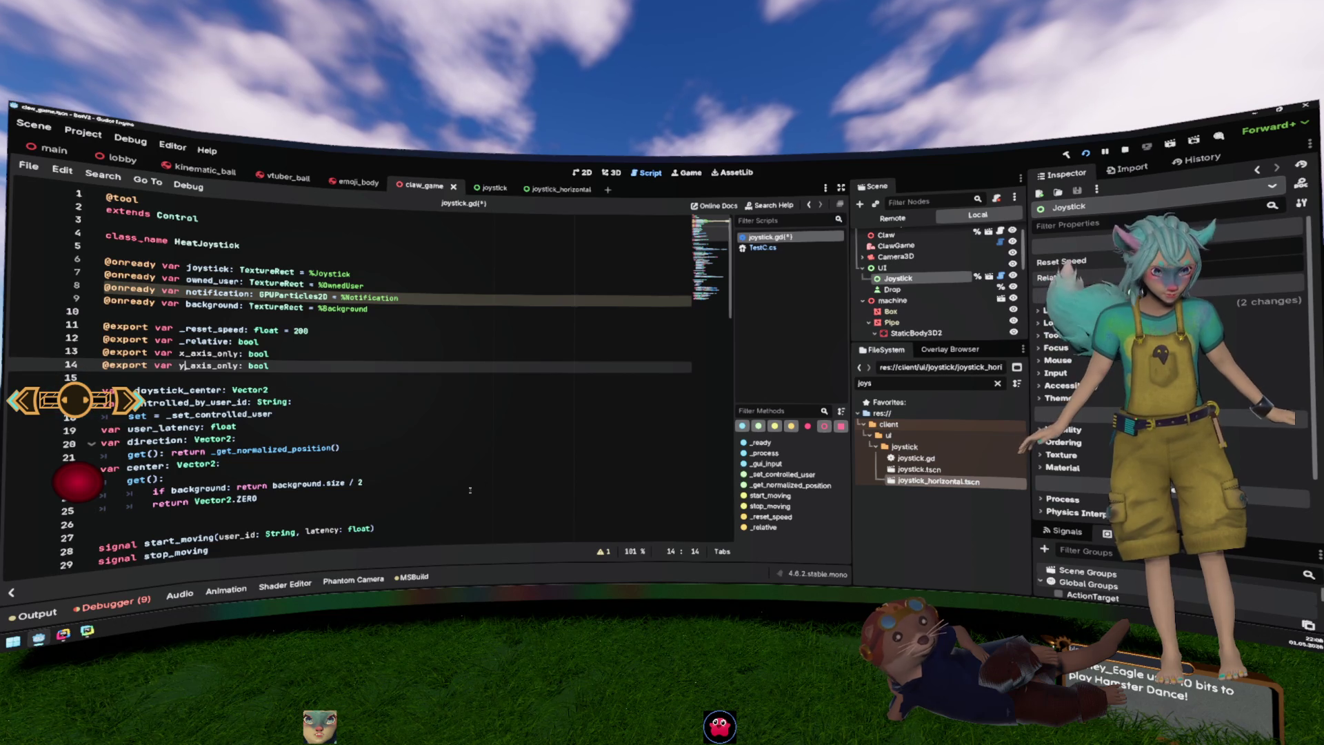
Step: Make the duplicated line the y_axis_only export, checking the x_axis_only name on line 13
click(364, 412)
double_click(207, 353)
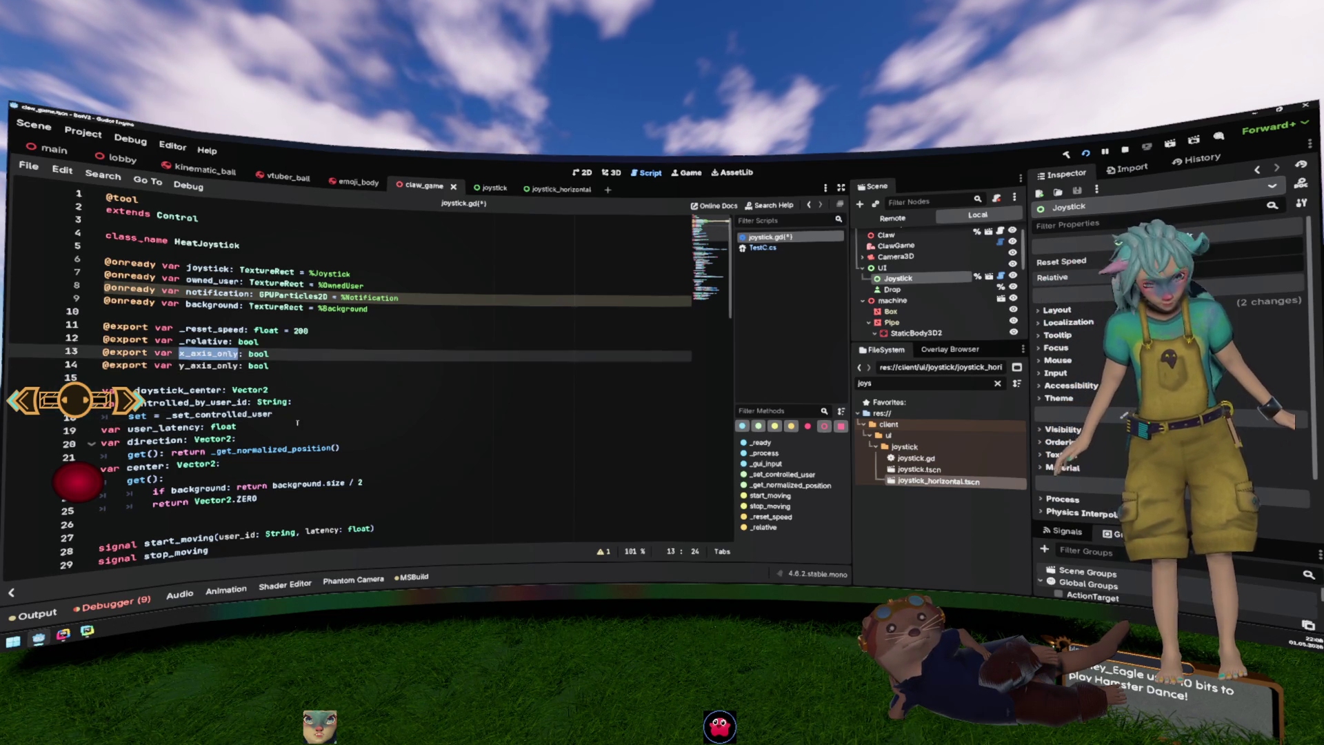
scroll(299, 422, down, 20)
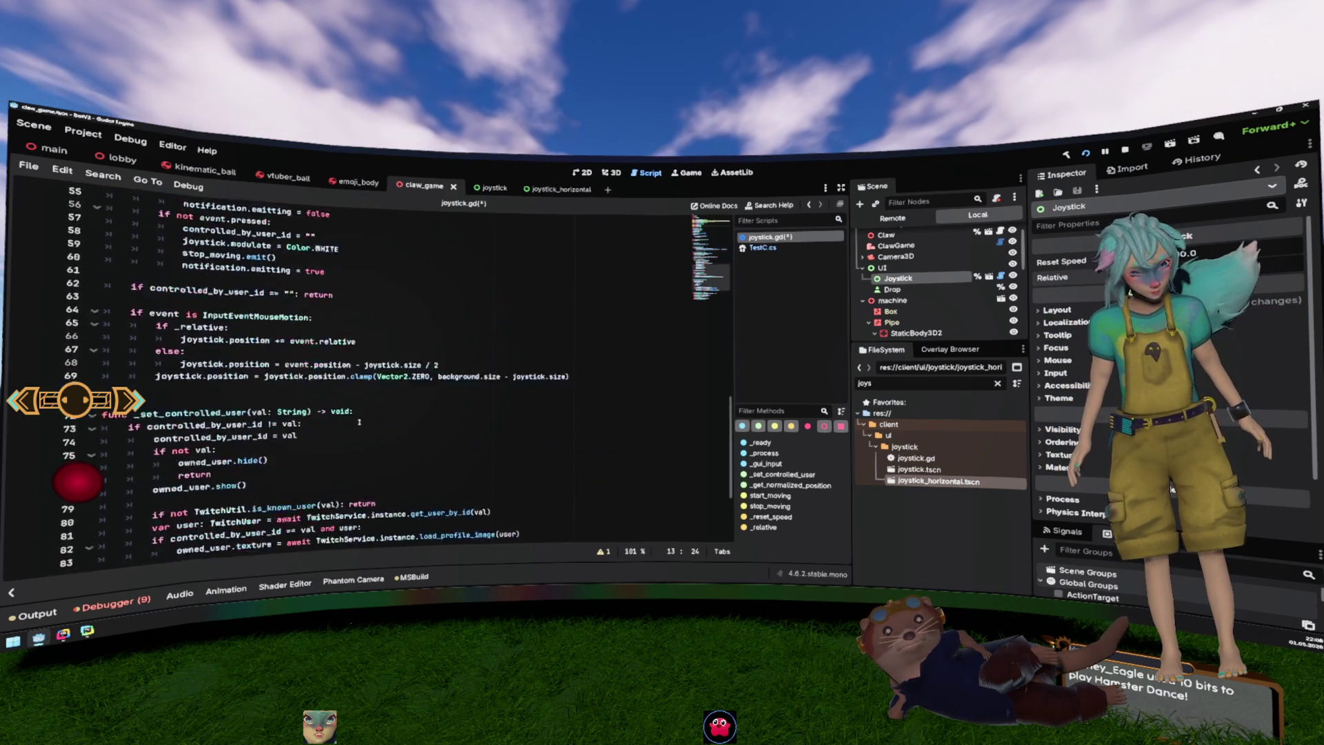
click(414, 429)
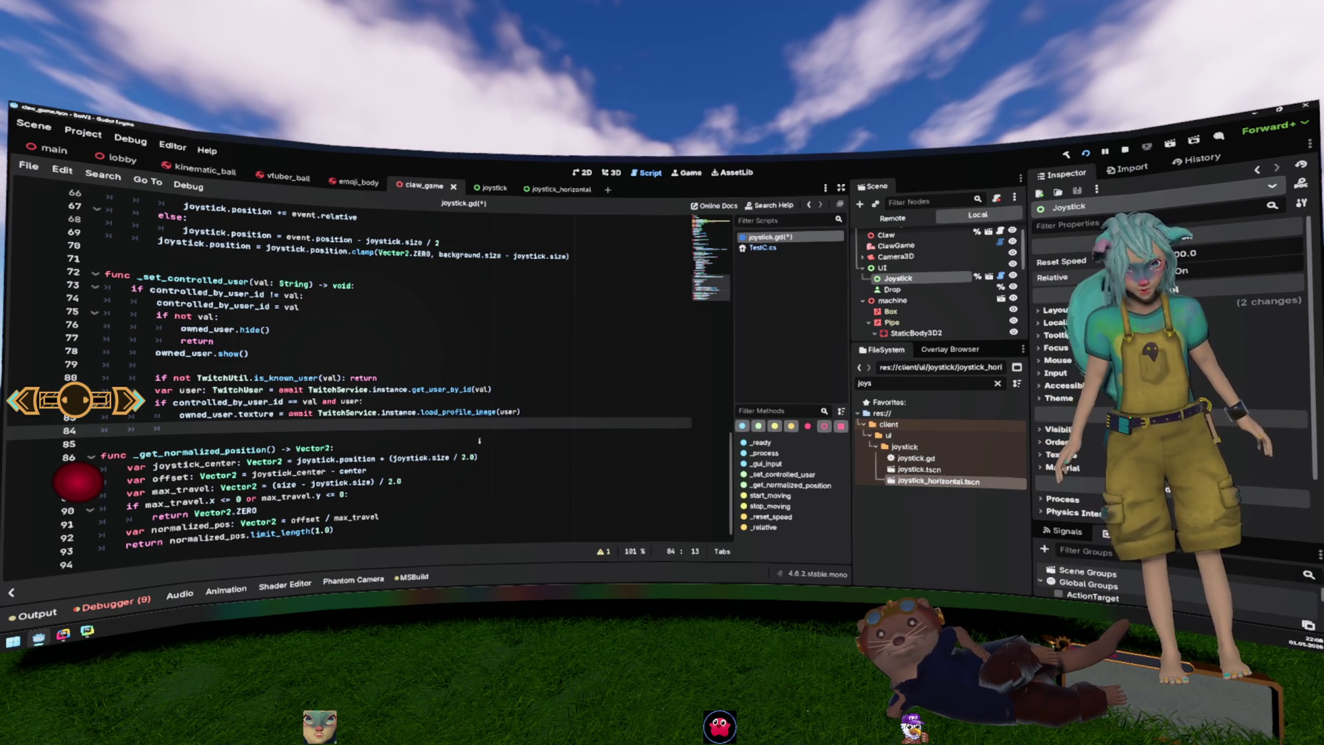
scroll(480, 440, up, 20)
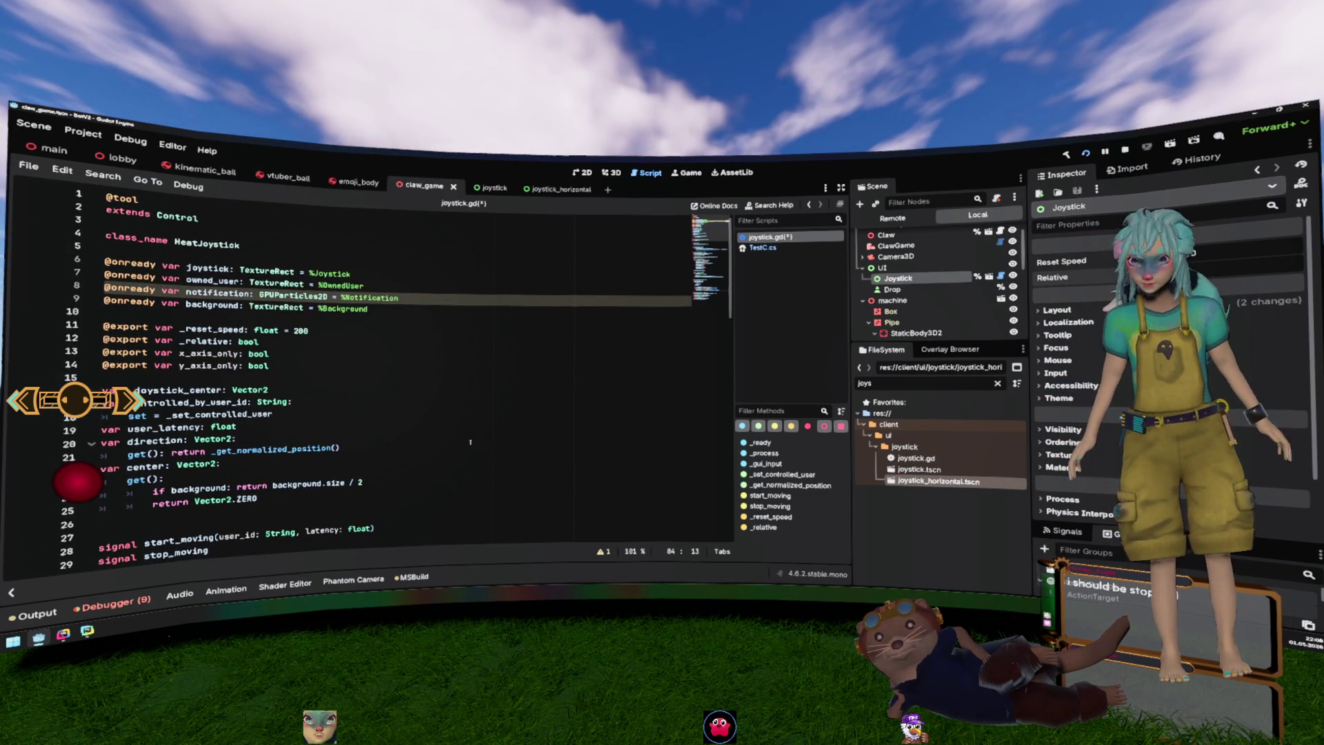
scroll(288, 350, down, 2)
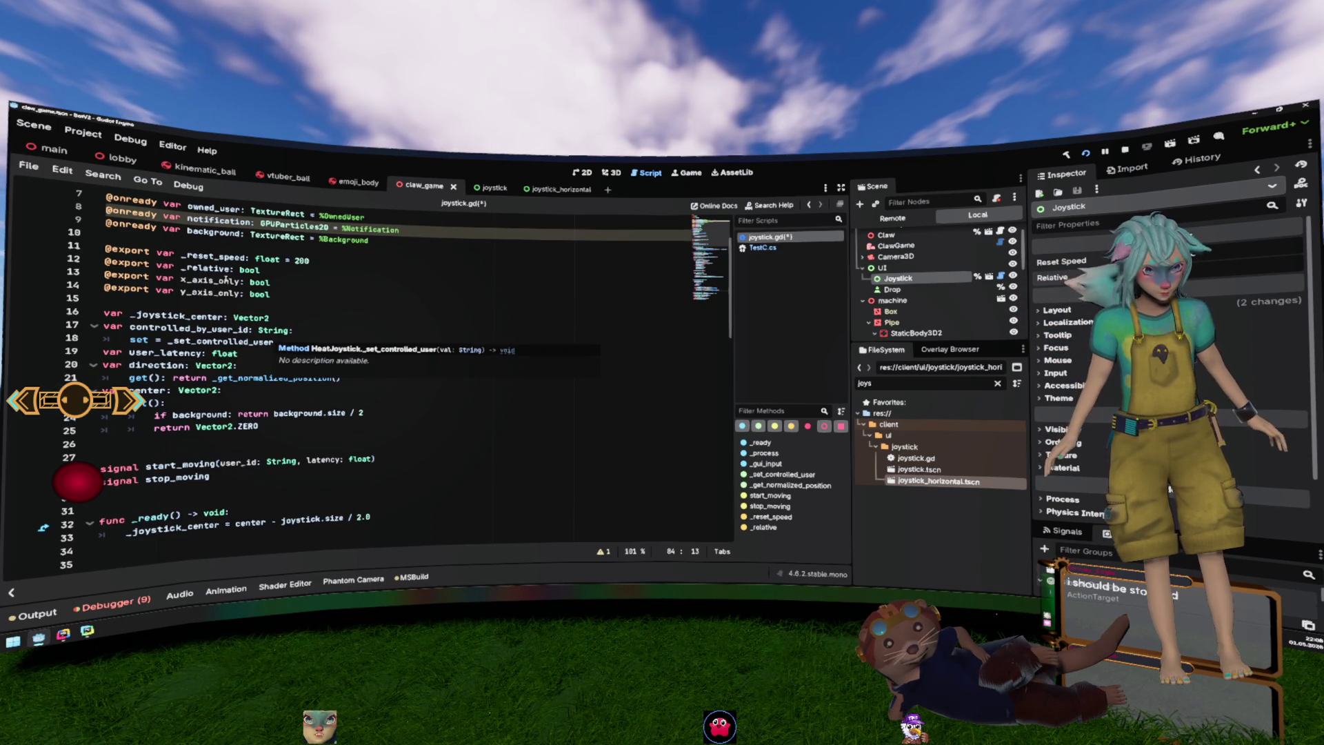
double_click(211, 280)
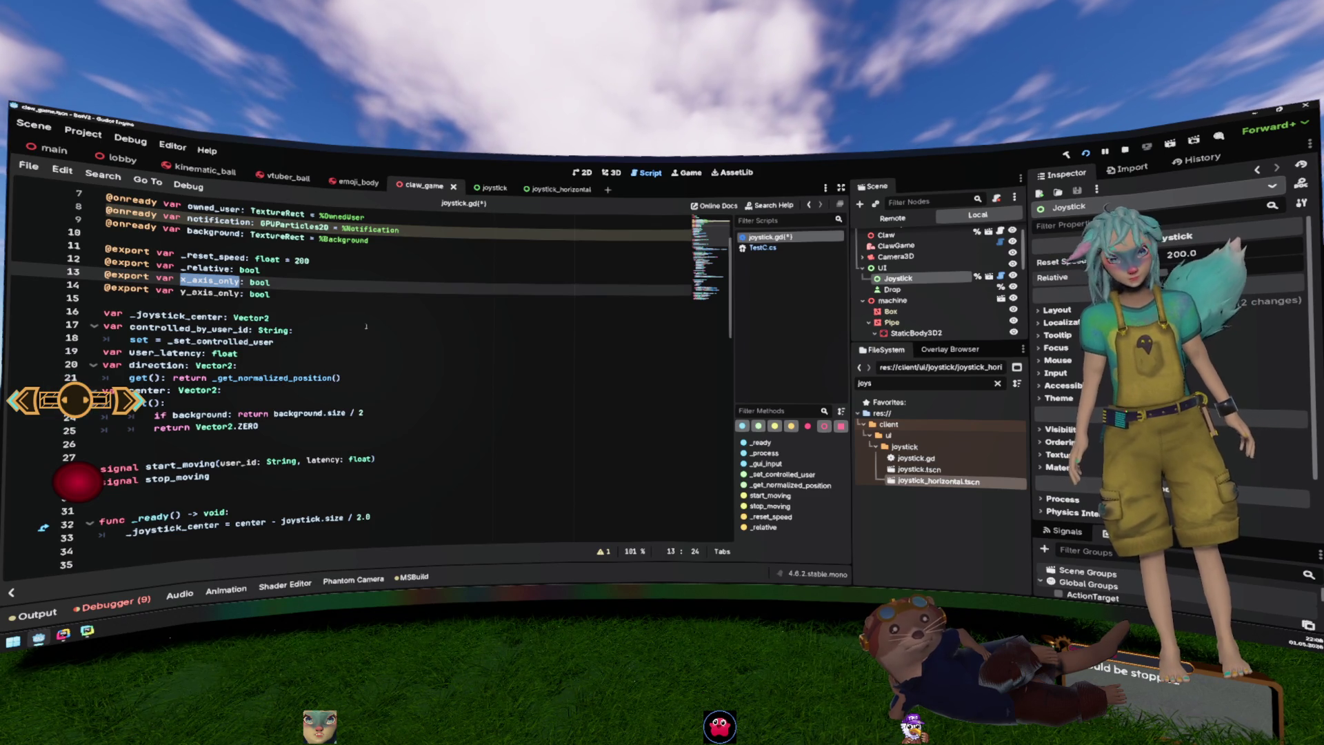
click(368, 324)
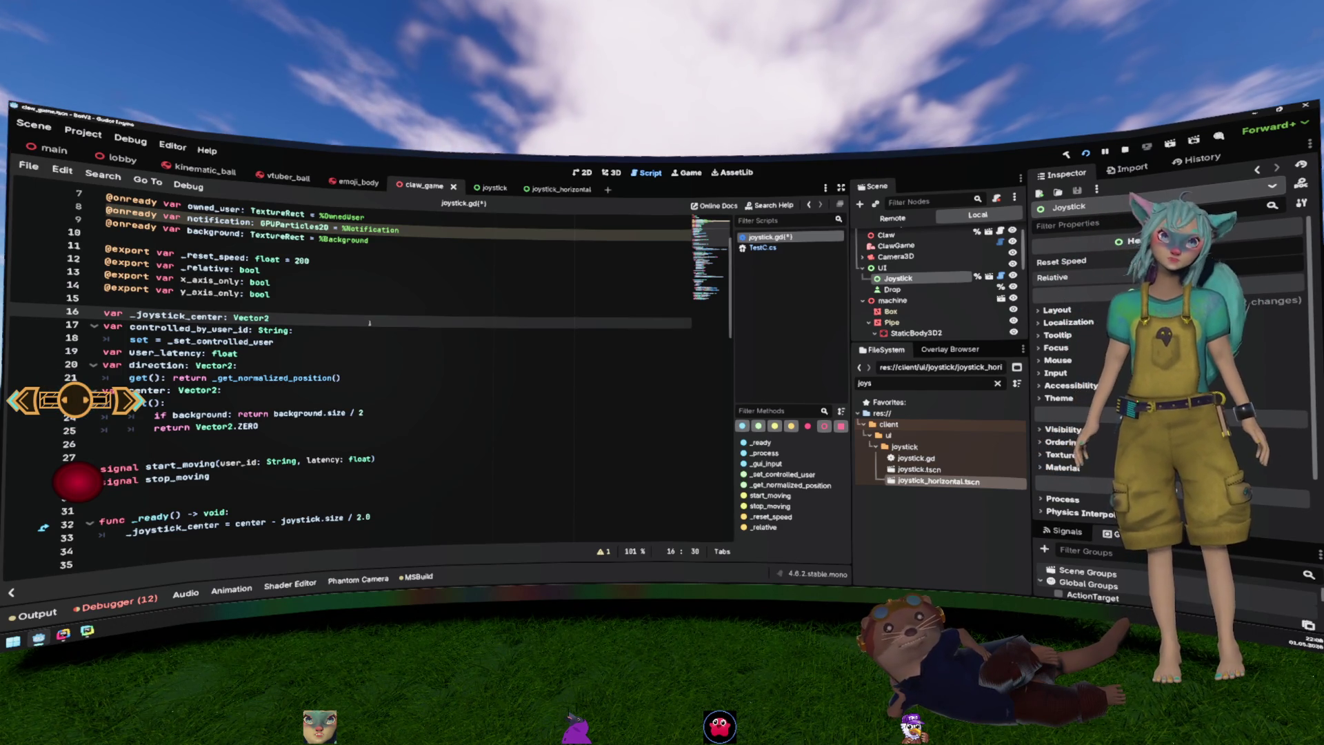
double_click(210, 281)
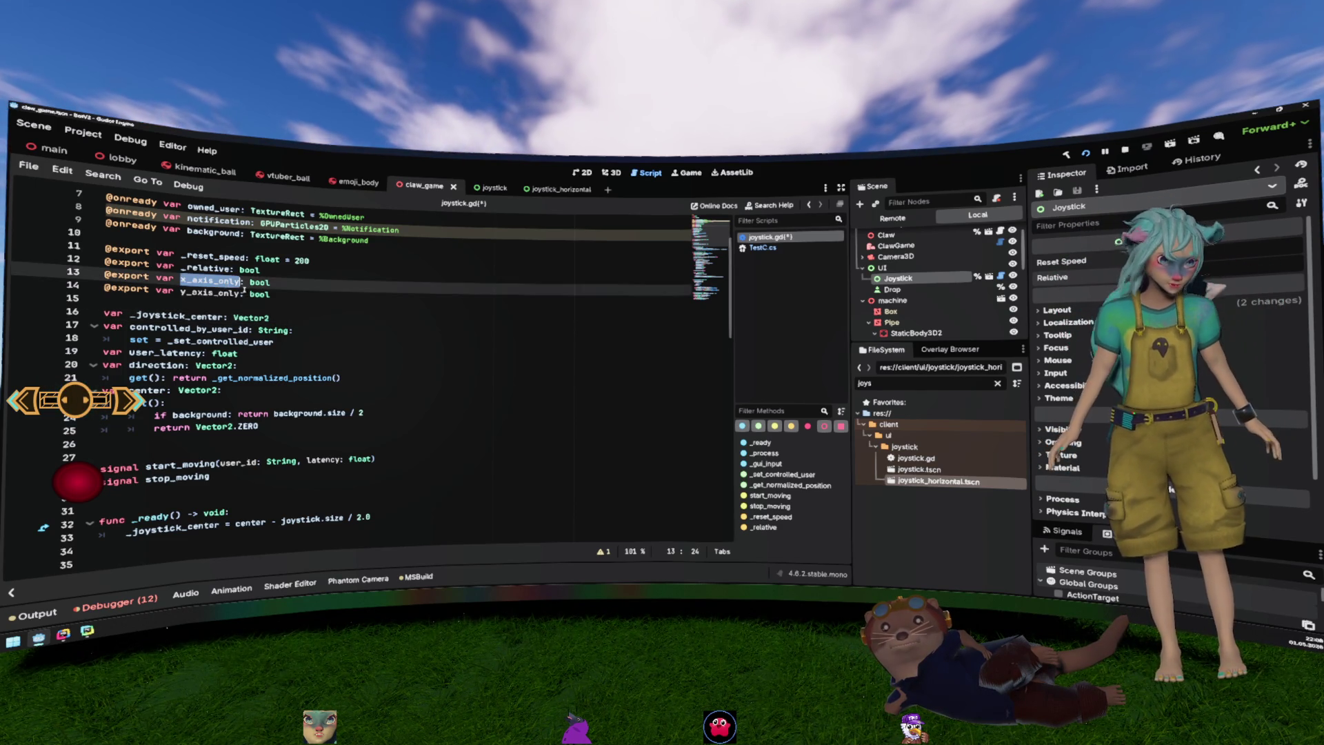
scroll(320, 290, down, 20)
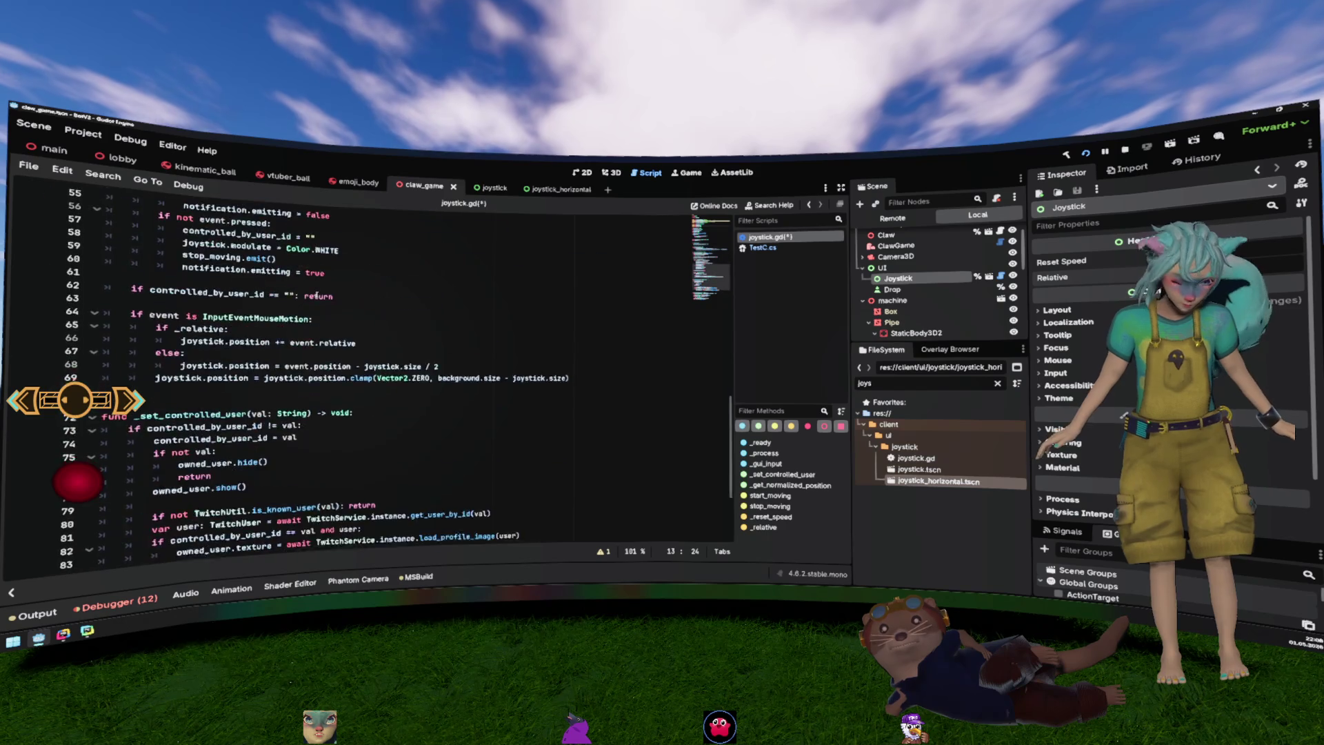
Step: Locate and select the mouse-motion handling lines 65–69 in joystick.gd
click(473, 442)
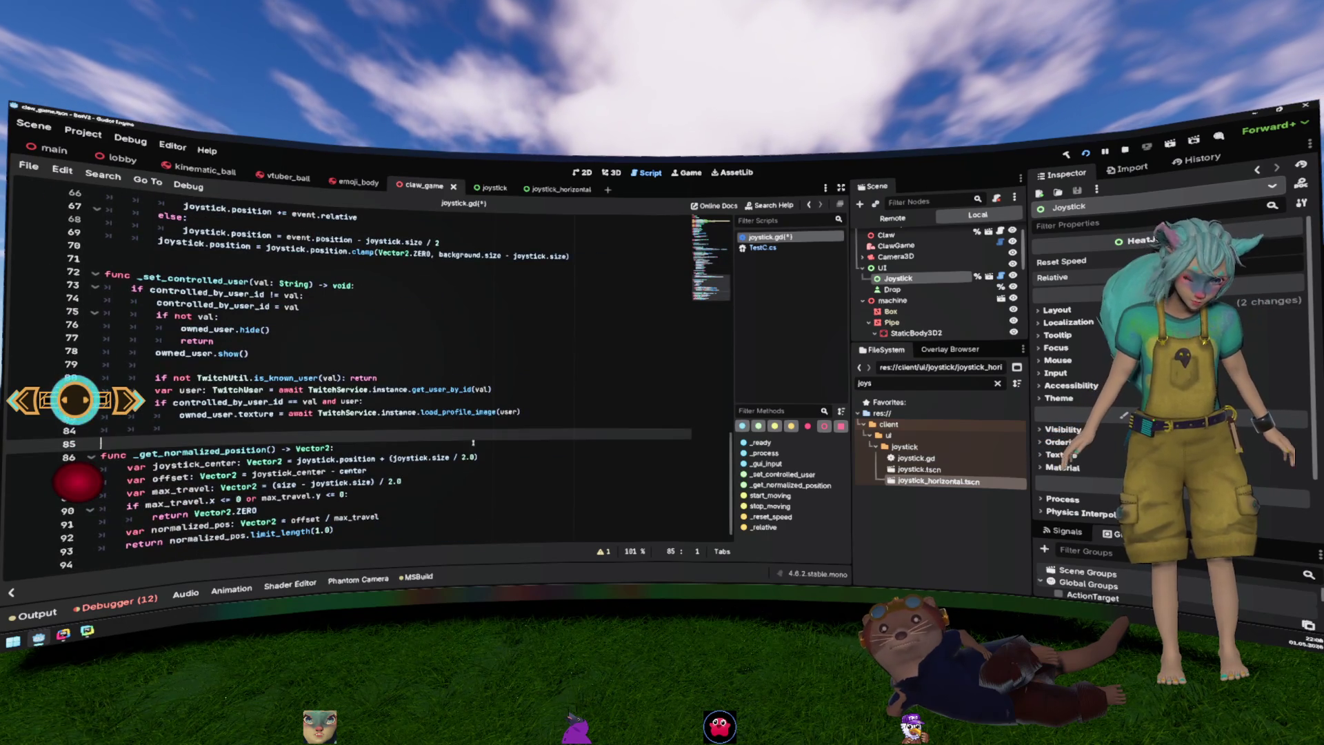
click(536, 521)
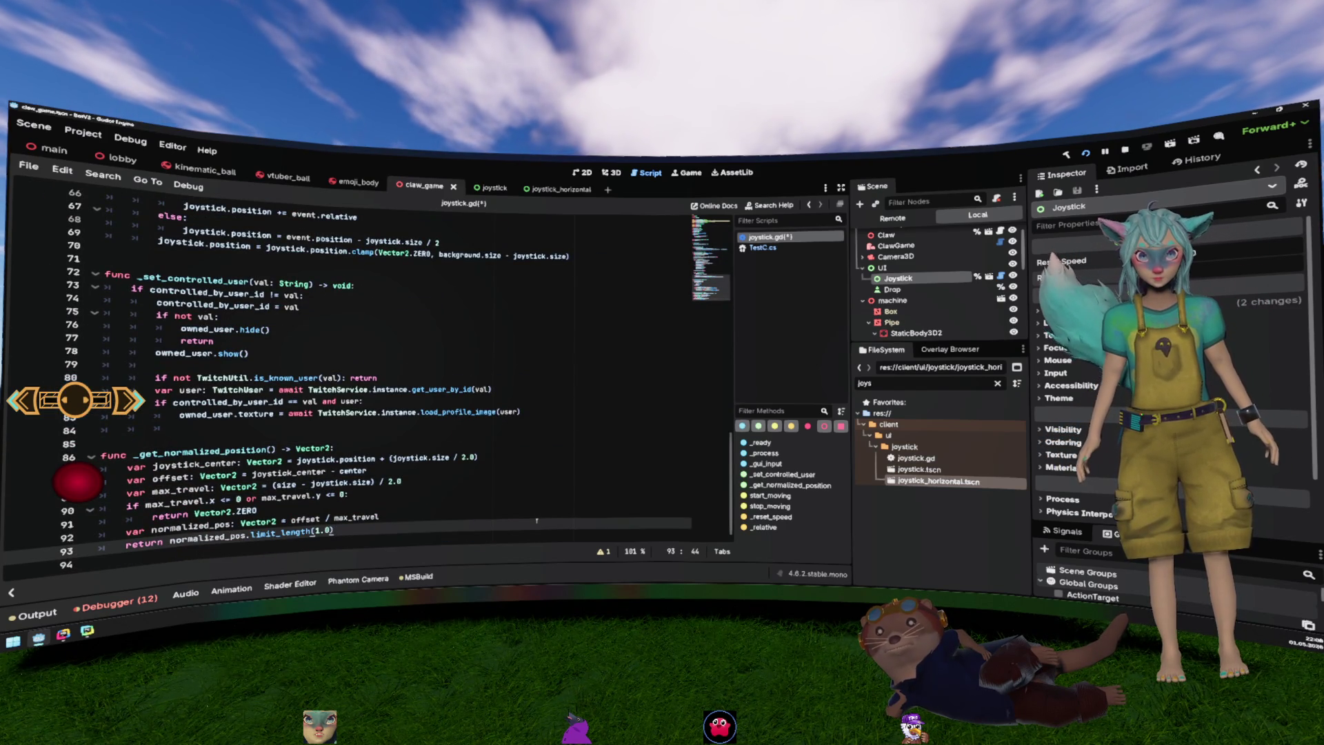
scroll(482, 413, up, 5)
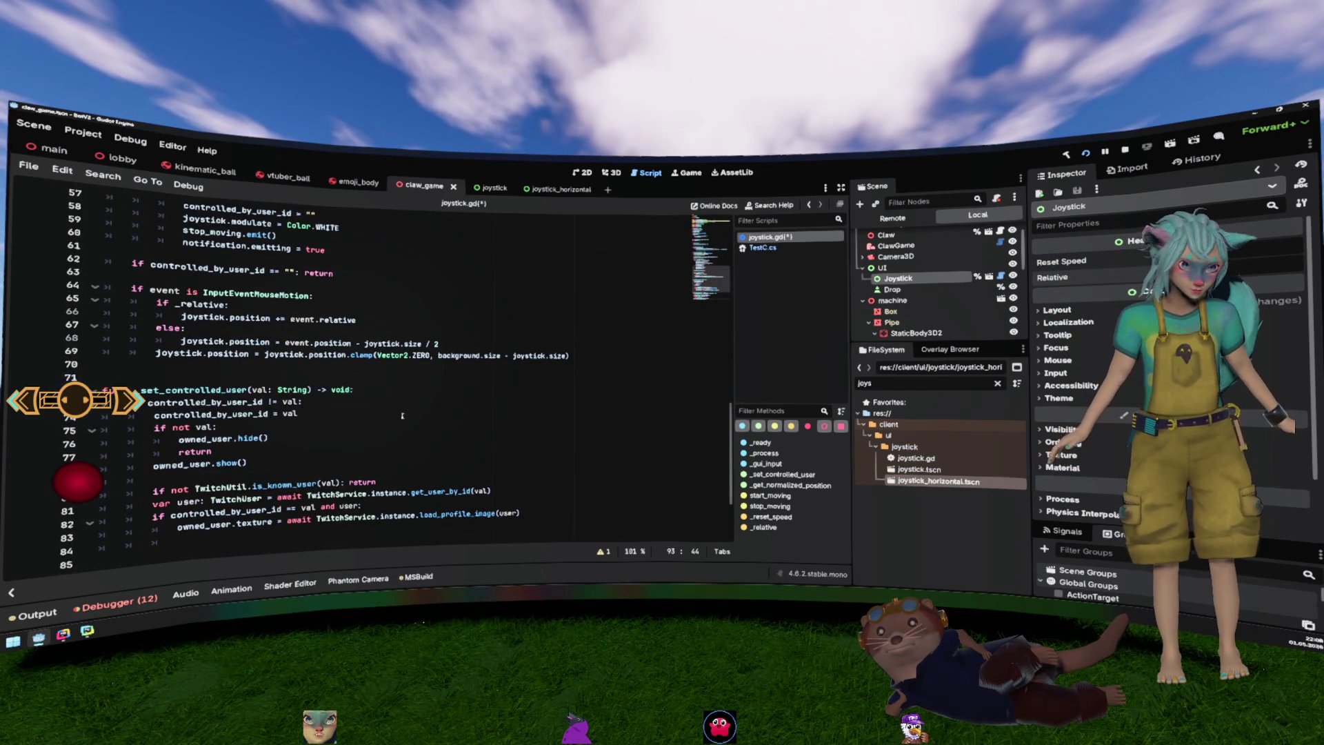
click(396, 363)
key(Up)
key(Up)
key(Up)
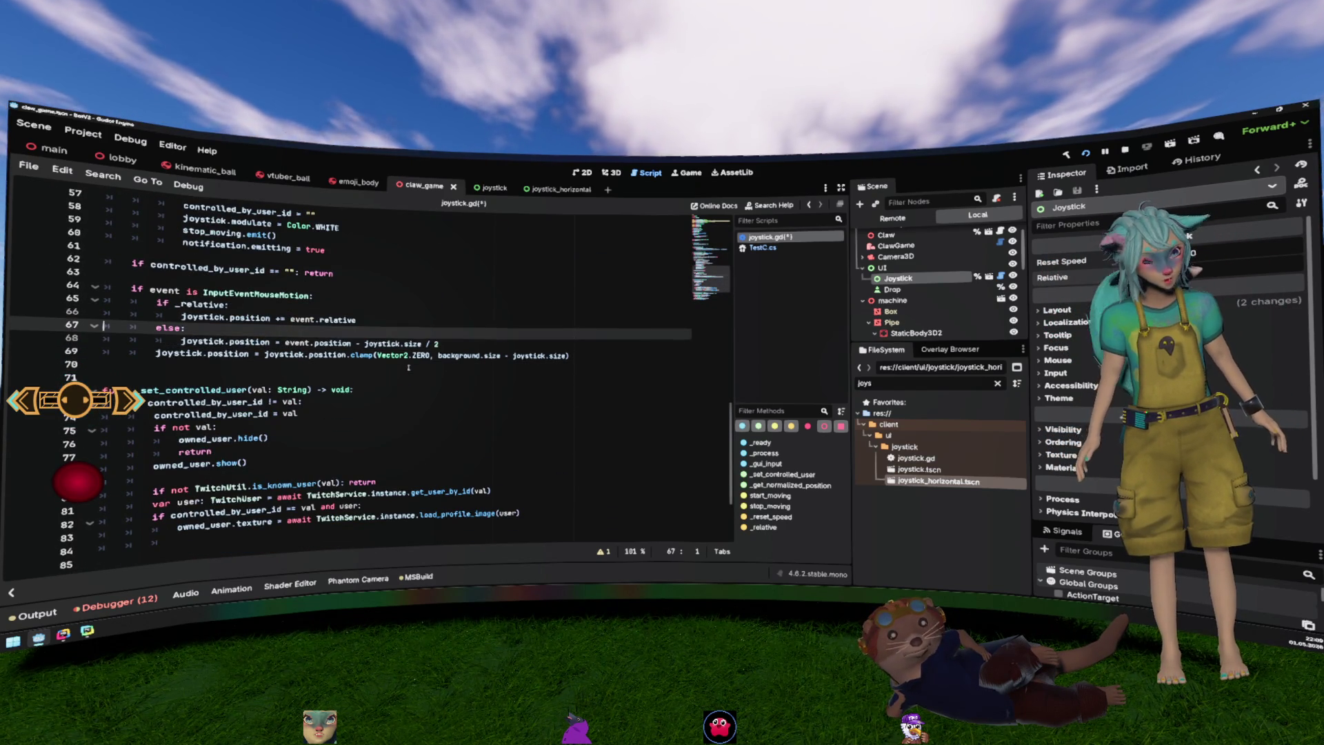
key(Up)
key(shift+Down)
key(shift+Down)
key(shift+Down)
key(shift+End)
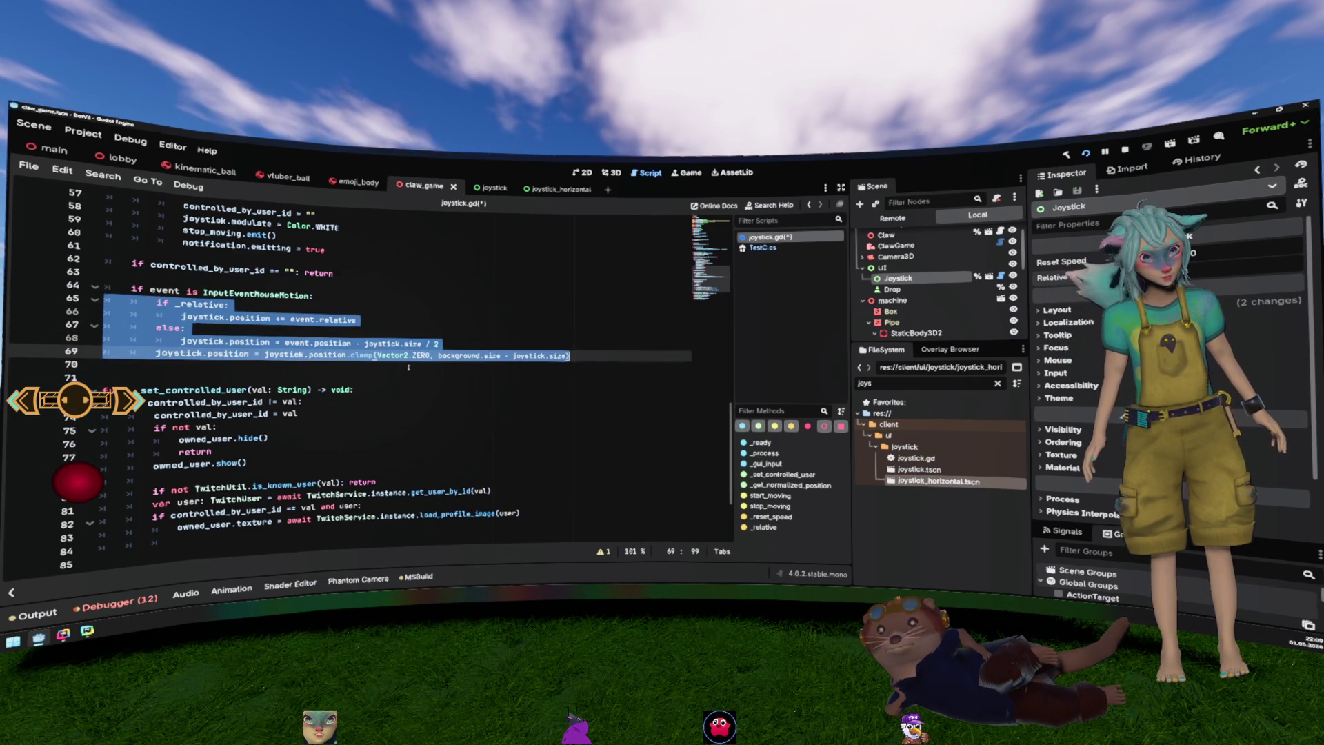
click(431, 315)
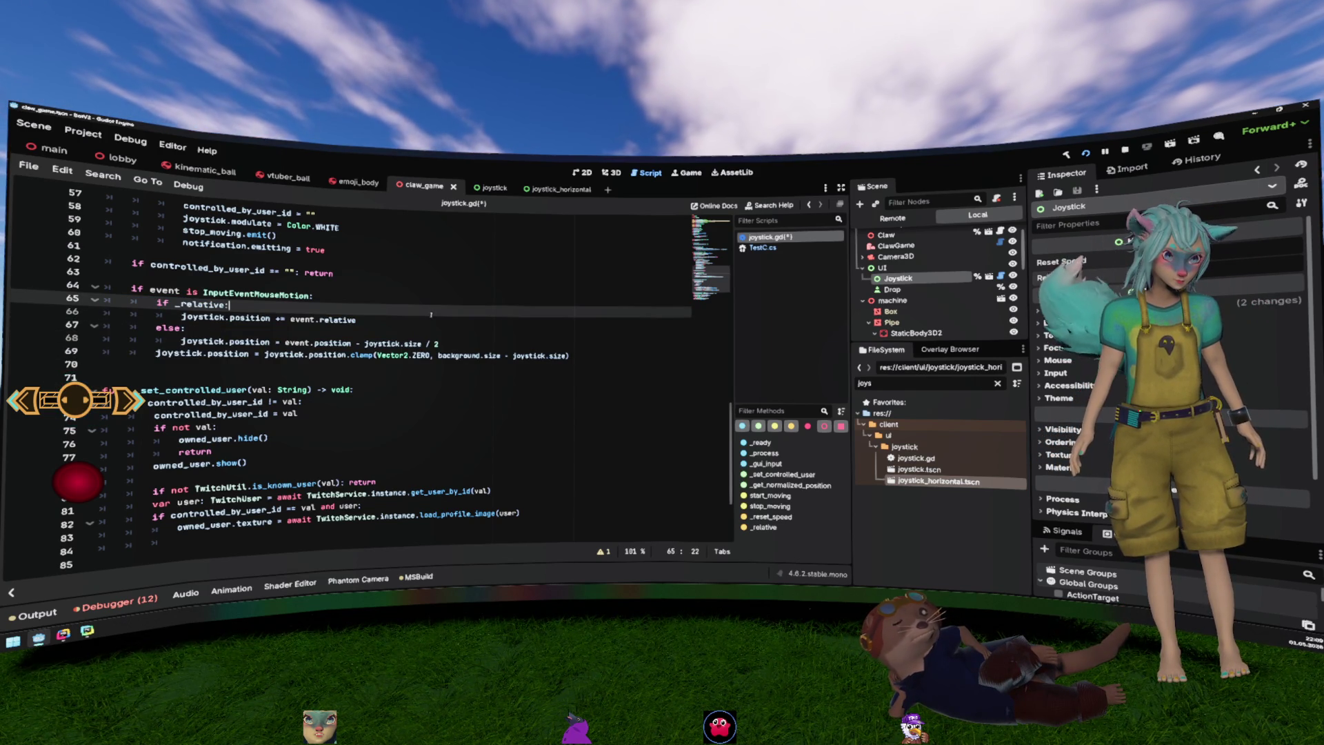
Step: Declare 'var new_position: Vector2 = joystick.position' under the mouse-motion check, then open a line in the relative branch
key(Up)
key(End)
key(Return)
text(var)
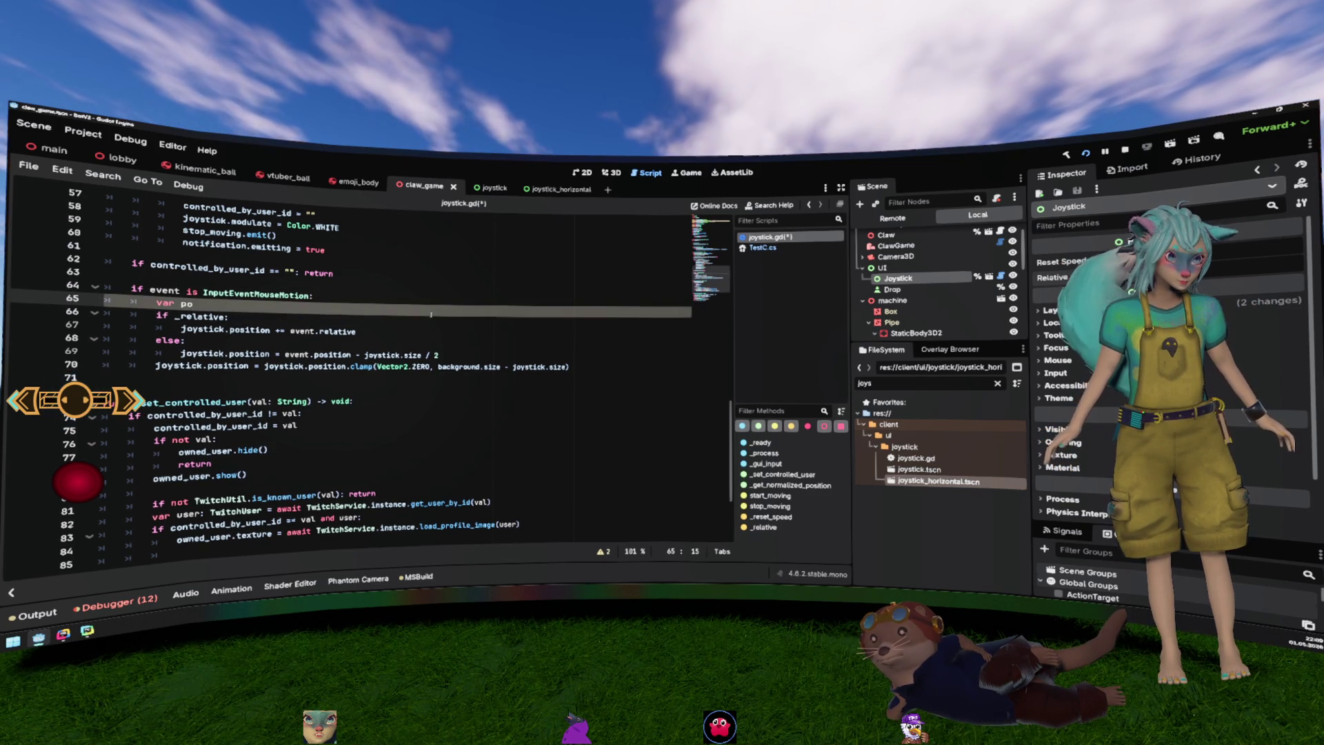
key(BackSpace)
key(BackSpace)
key(BackSpace)
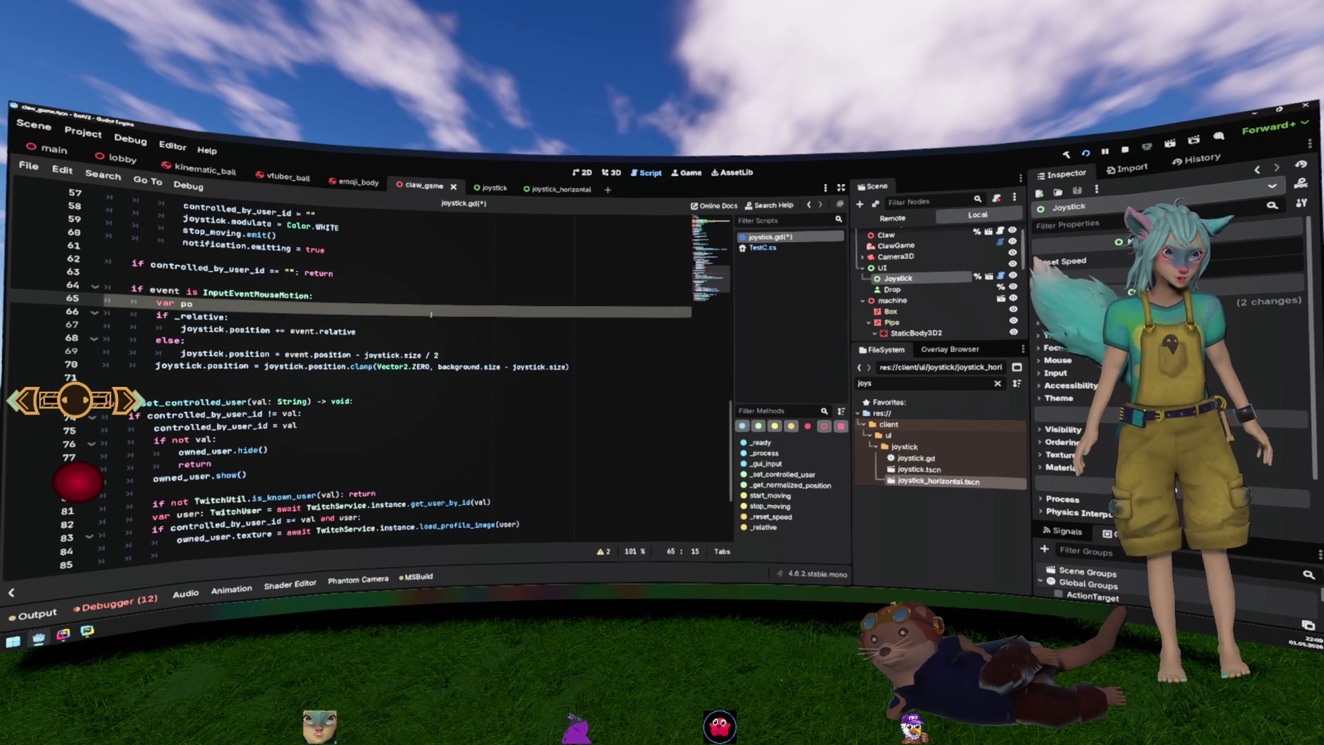
key(BackSpace)
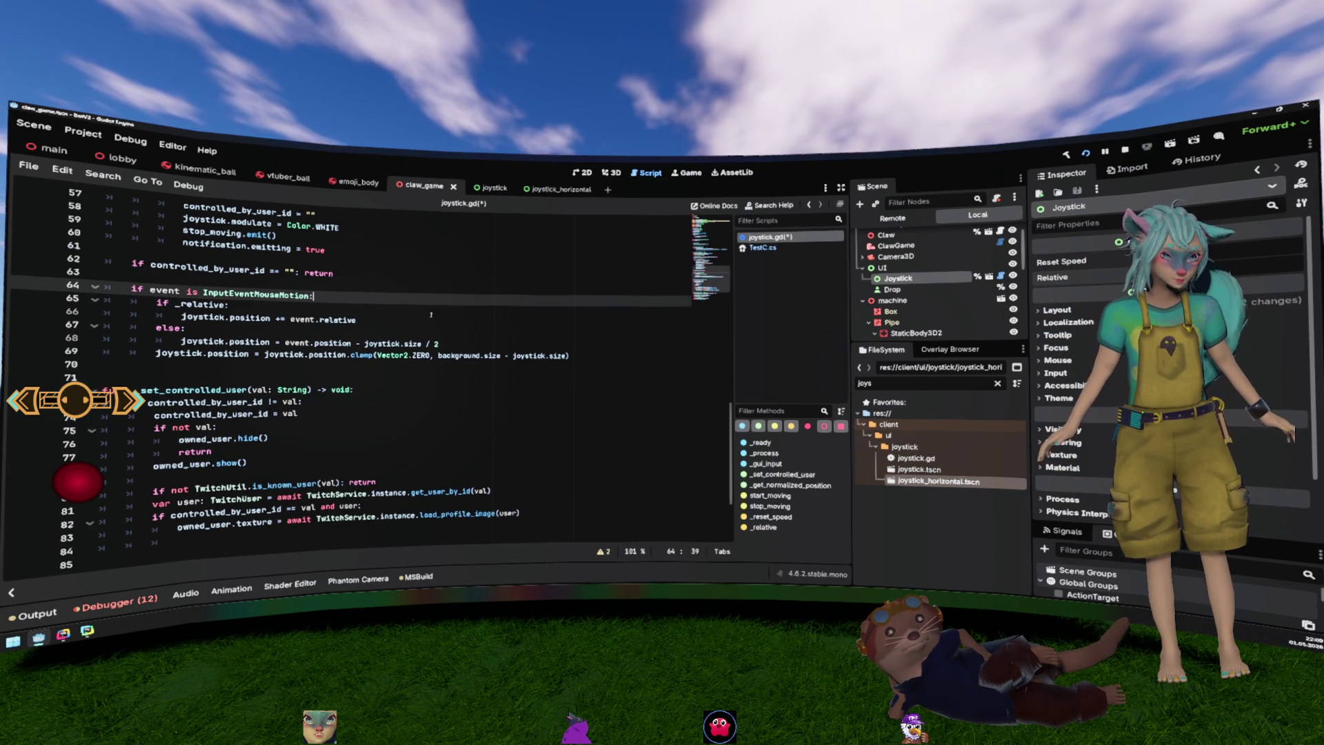
key(Return)
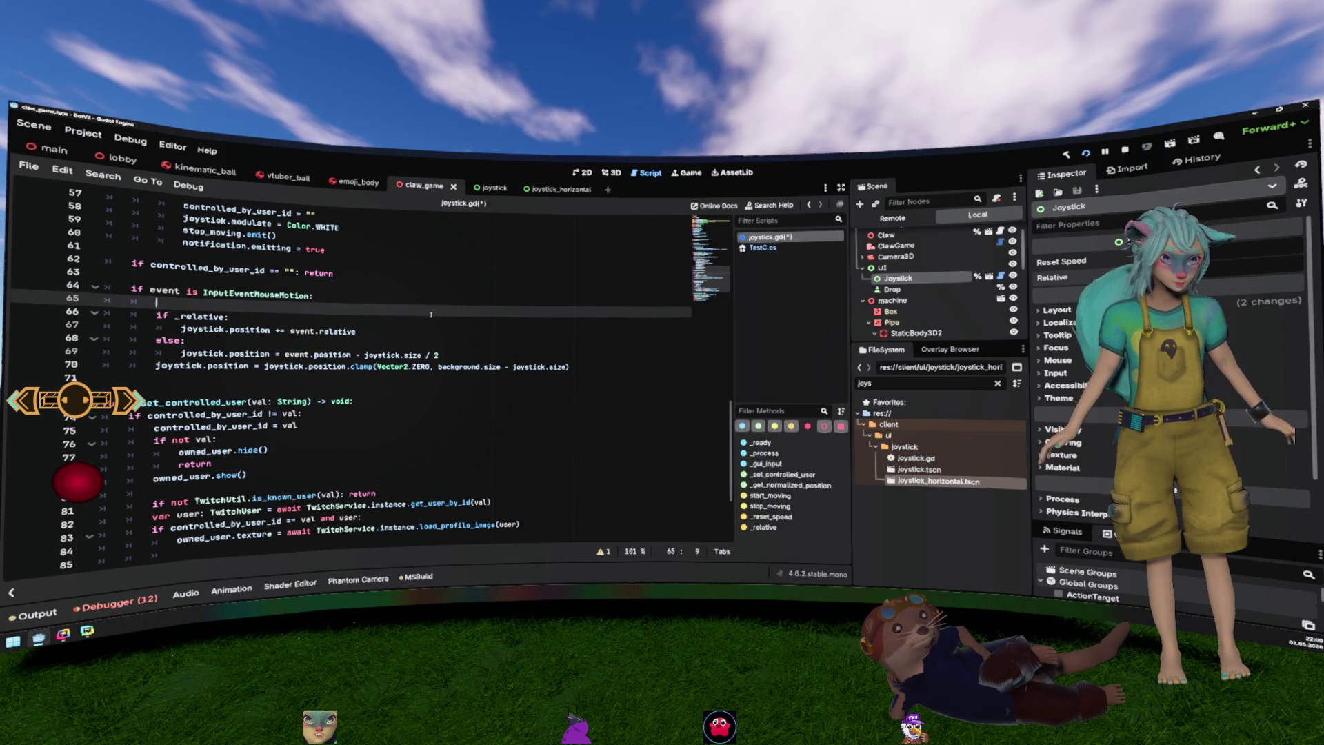
text(var new_po)
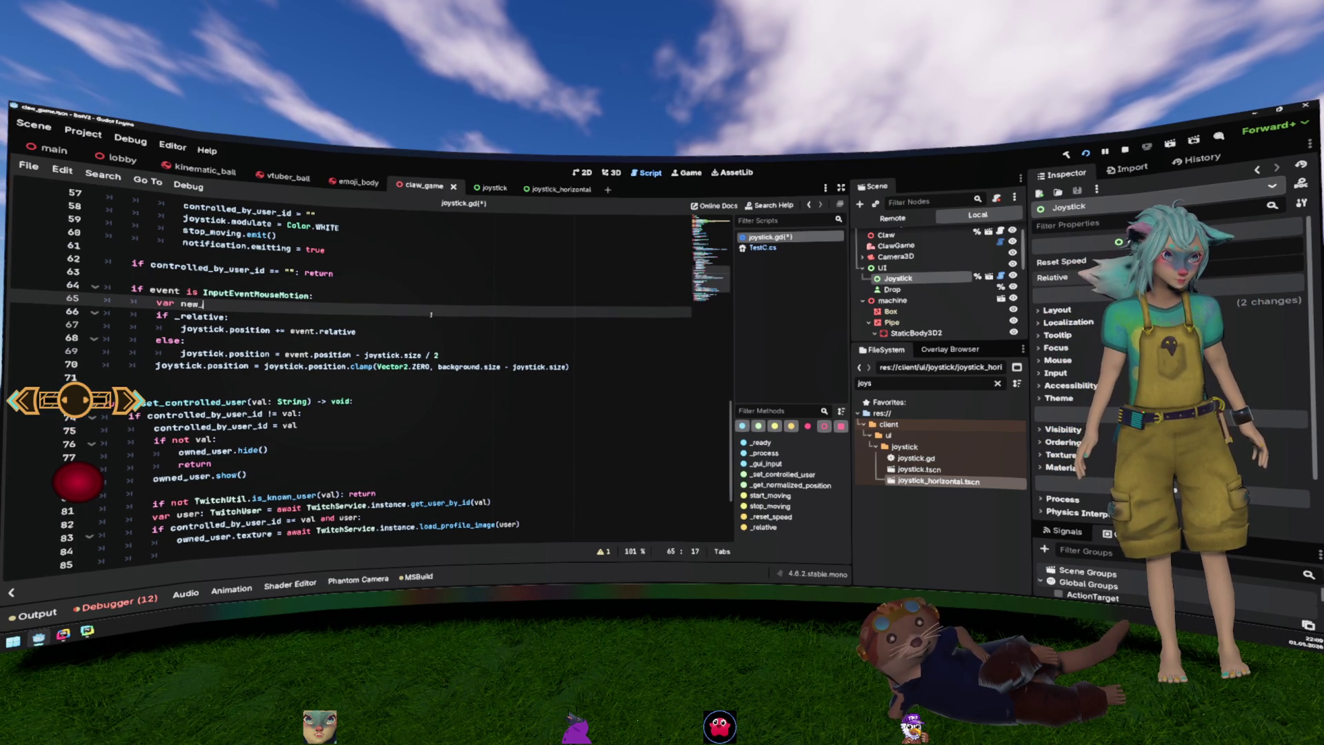
text(sition)
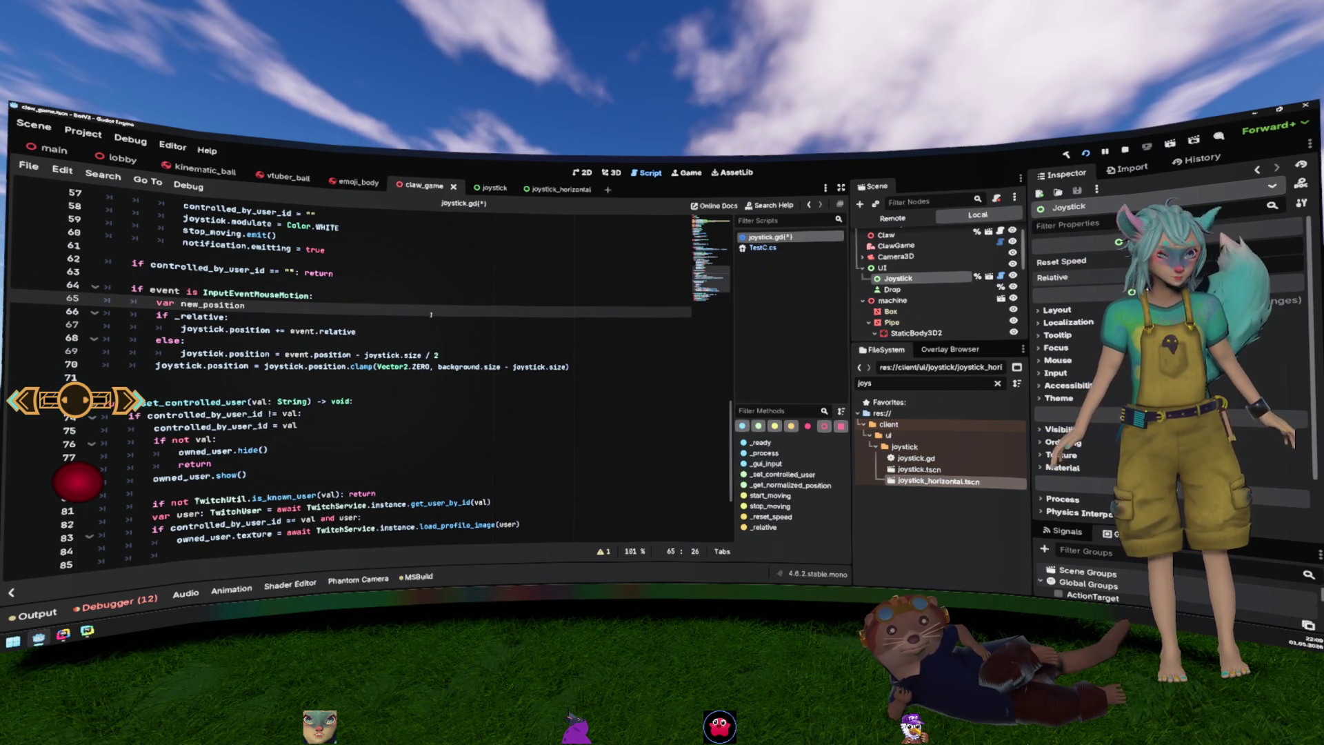
key(BackSpace)
text(: Vect)
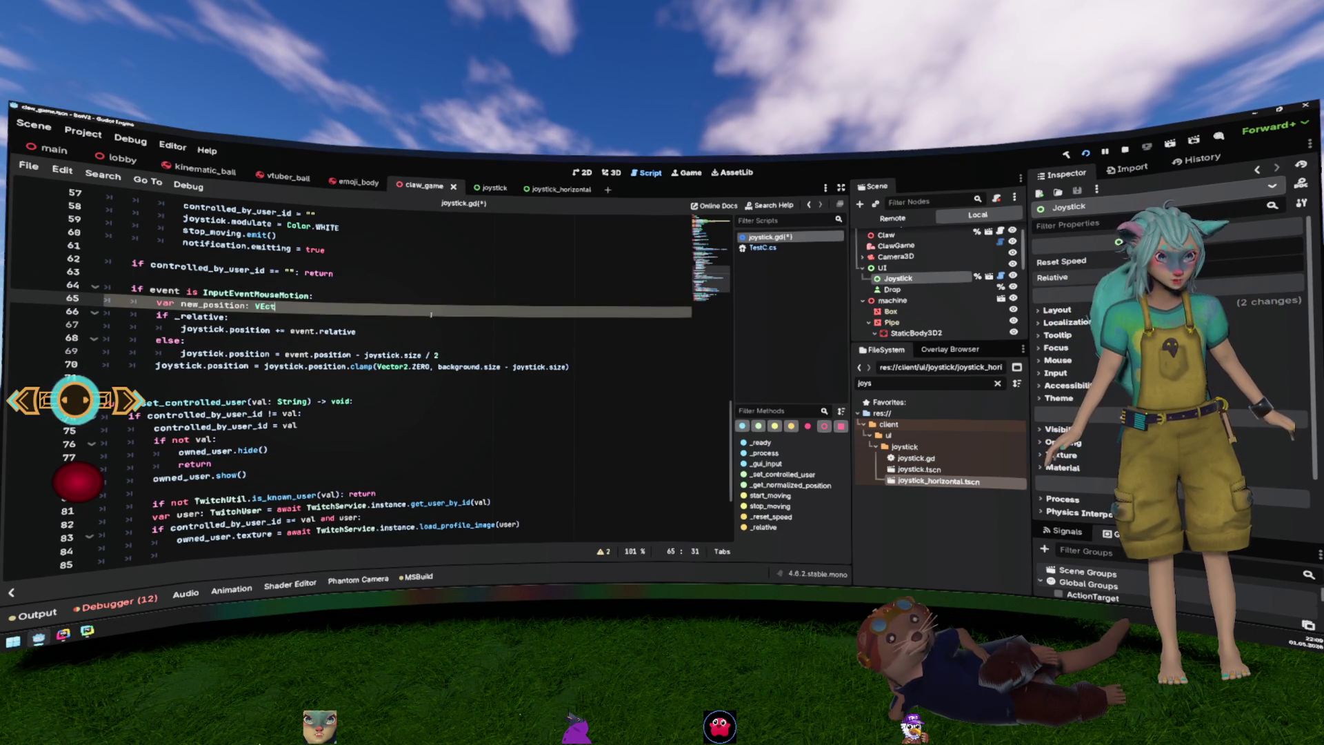
key(BackSpace)
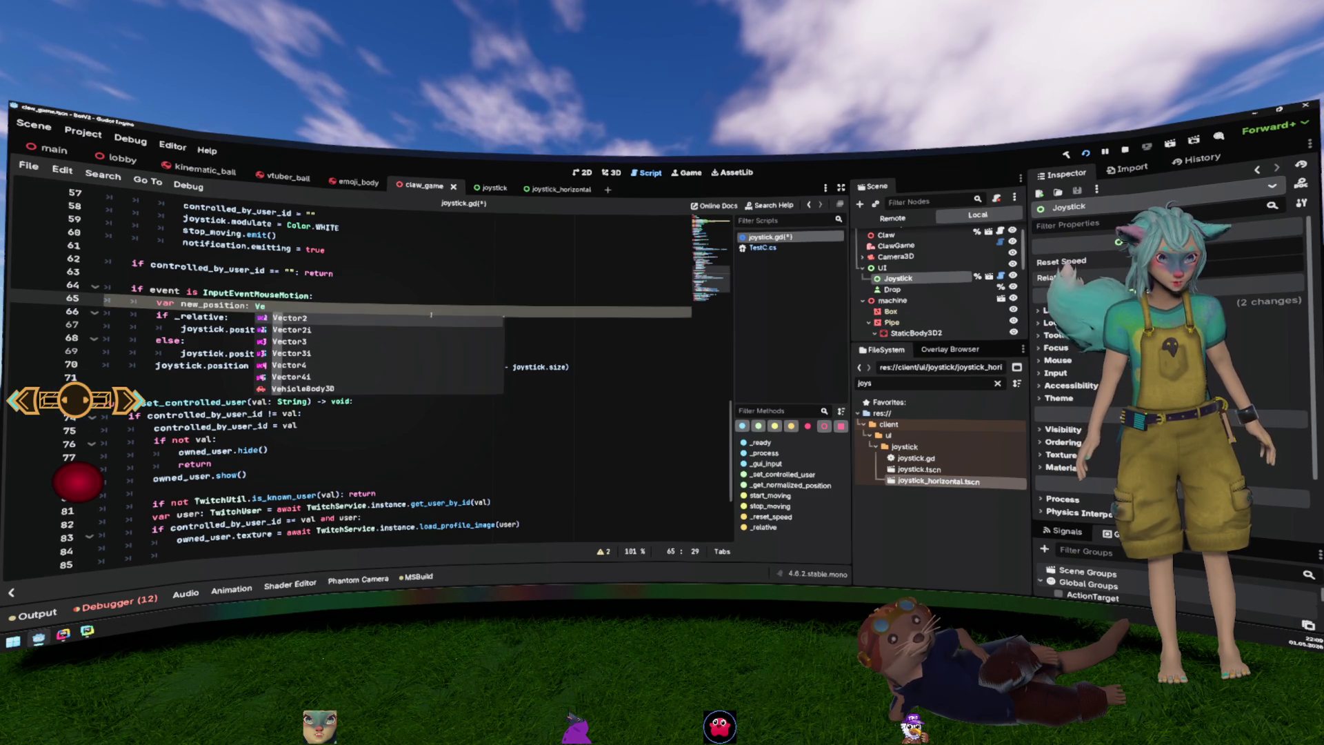
key(Return)
text(= joystick.)
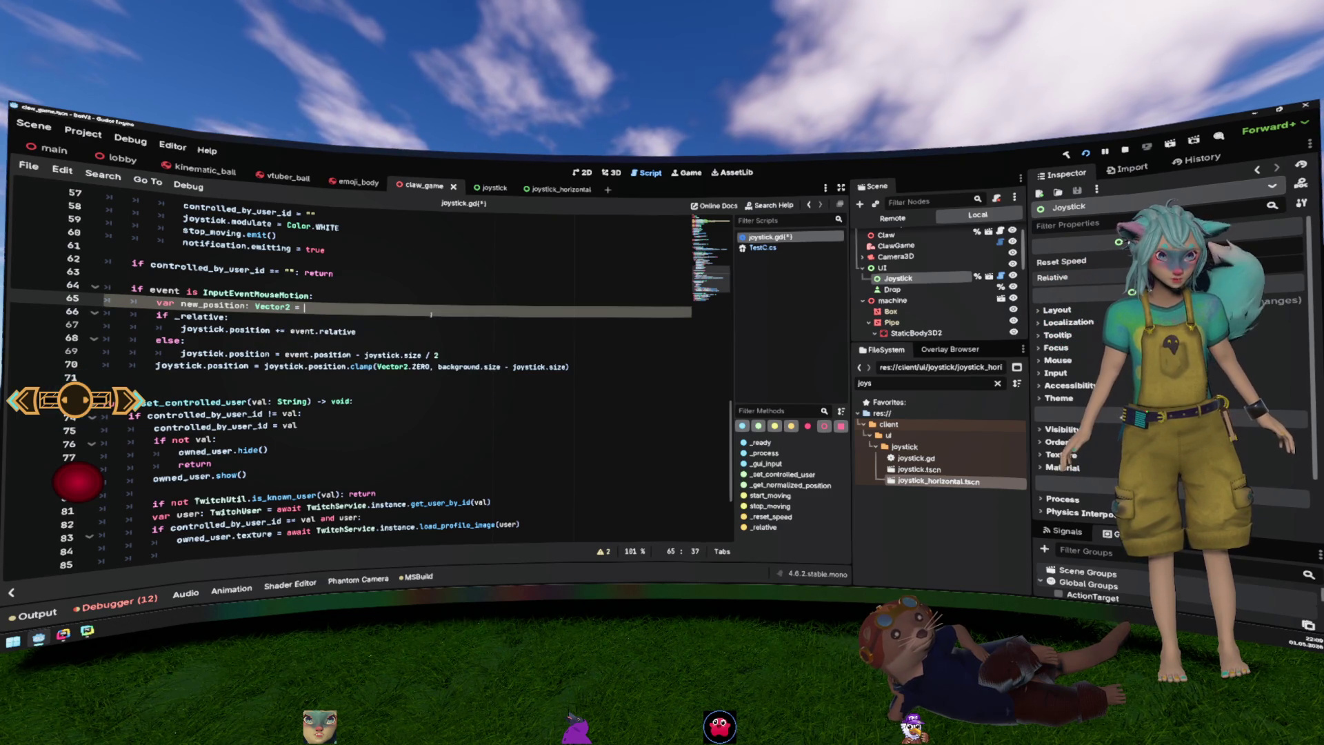
text(position)
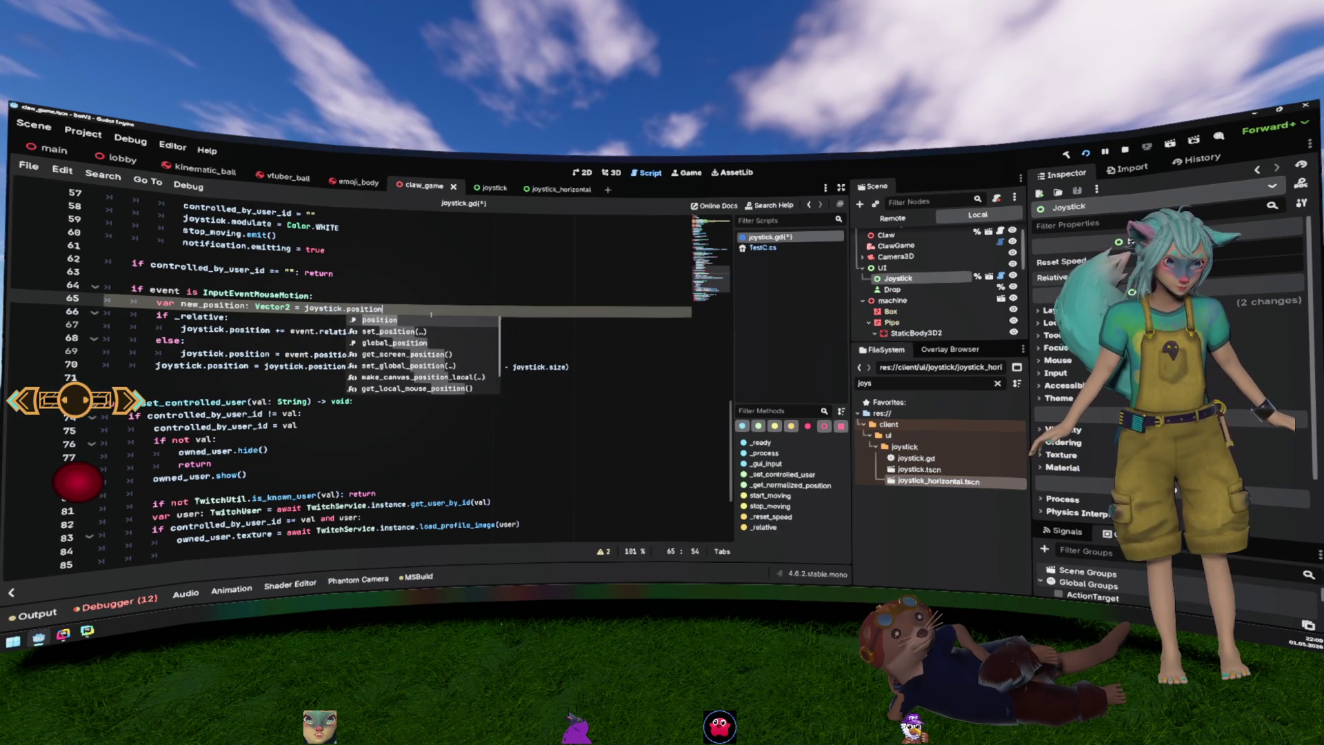
click(241, 304)
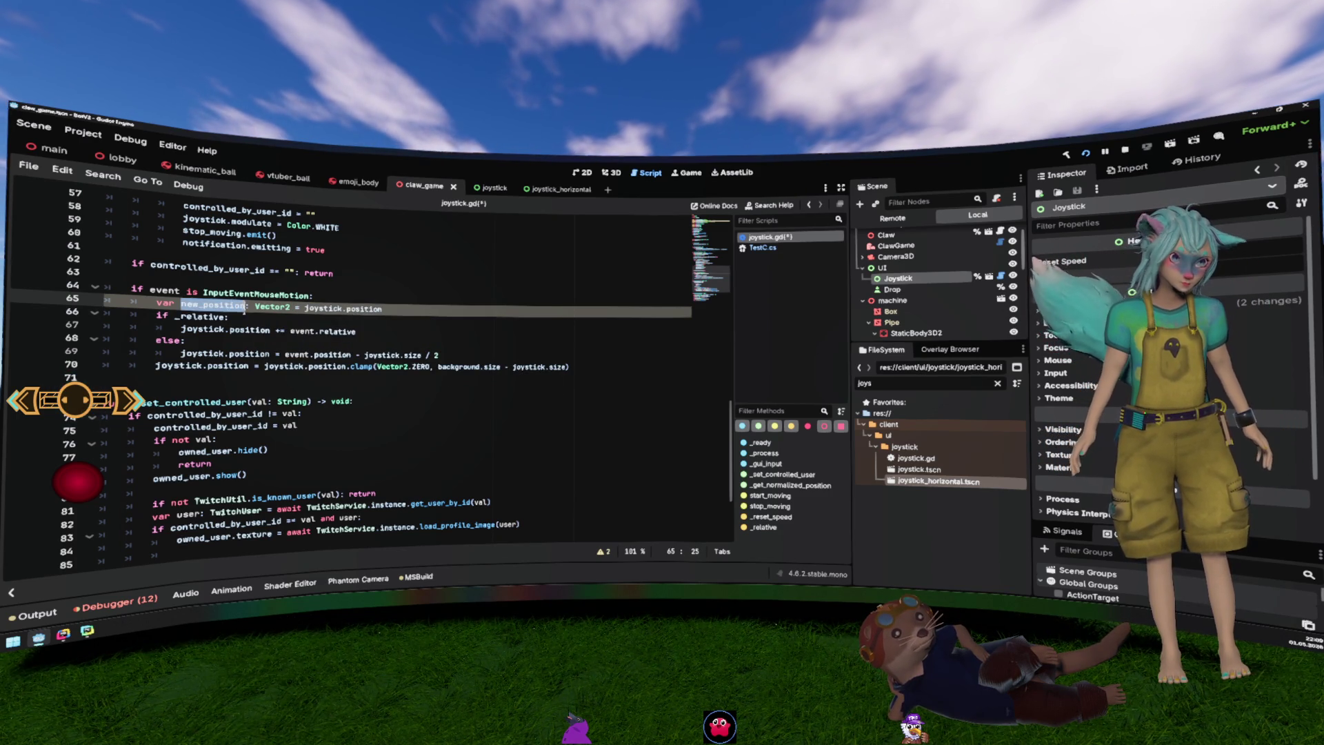
click(229, 317)
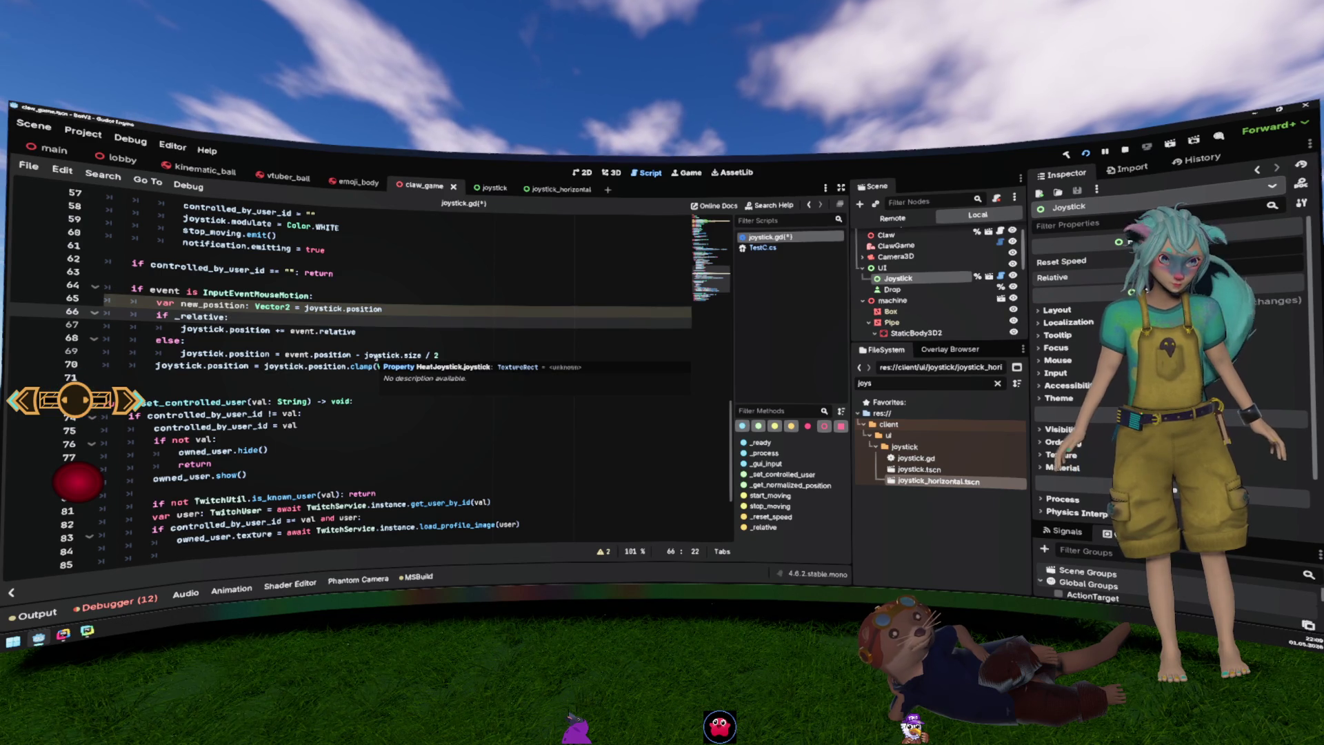
key(Return)
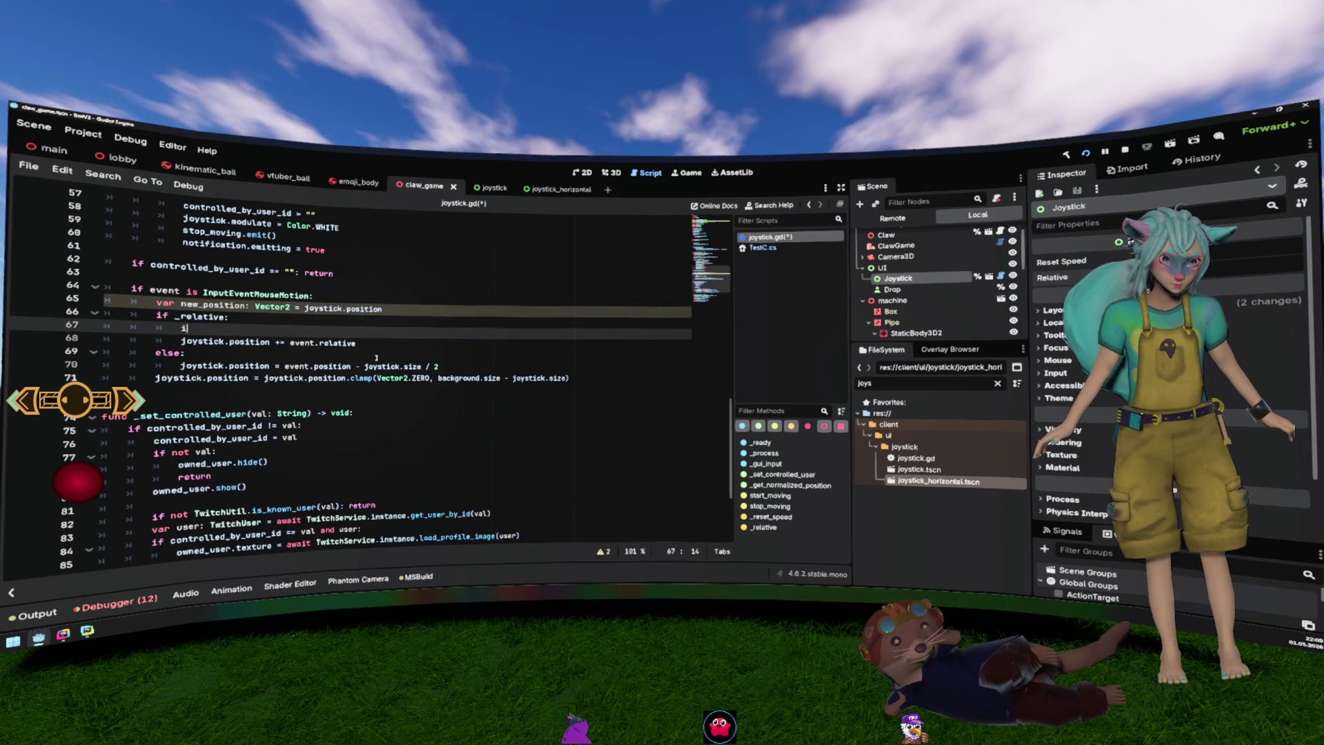
Step: In the relative branch, store event.relative in a relative_movement: Vector2 variable and zero its y under x_axis_only
text(x-=)
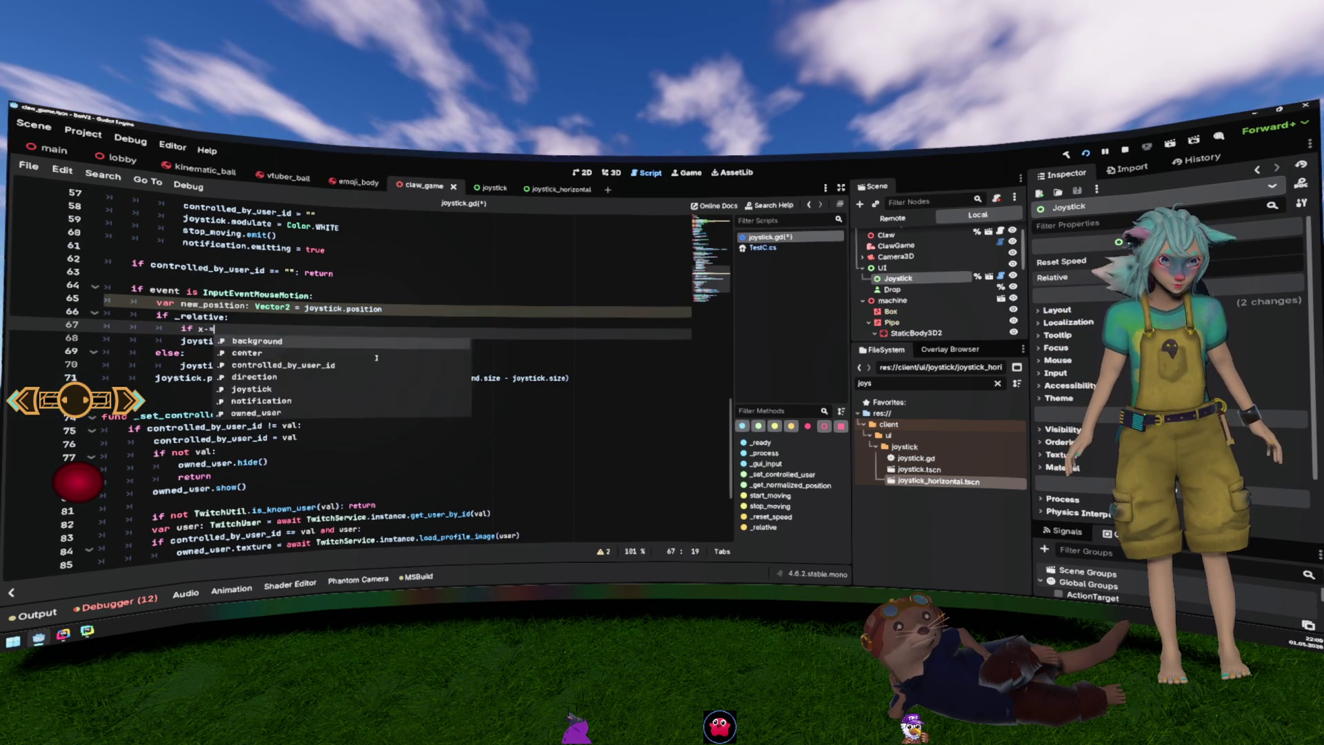
text(_axis_only:)
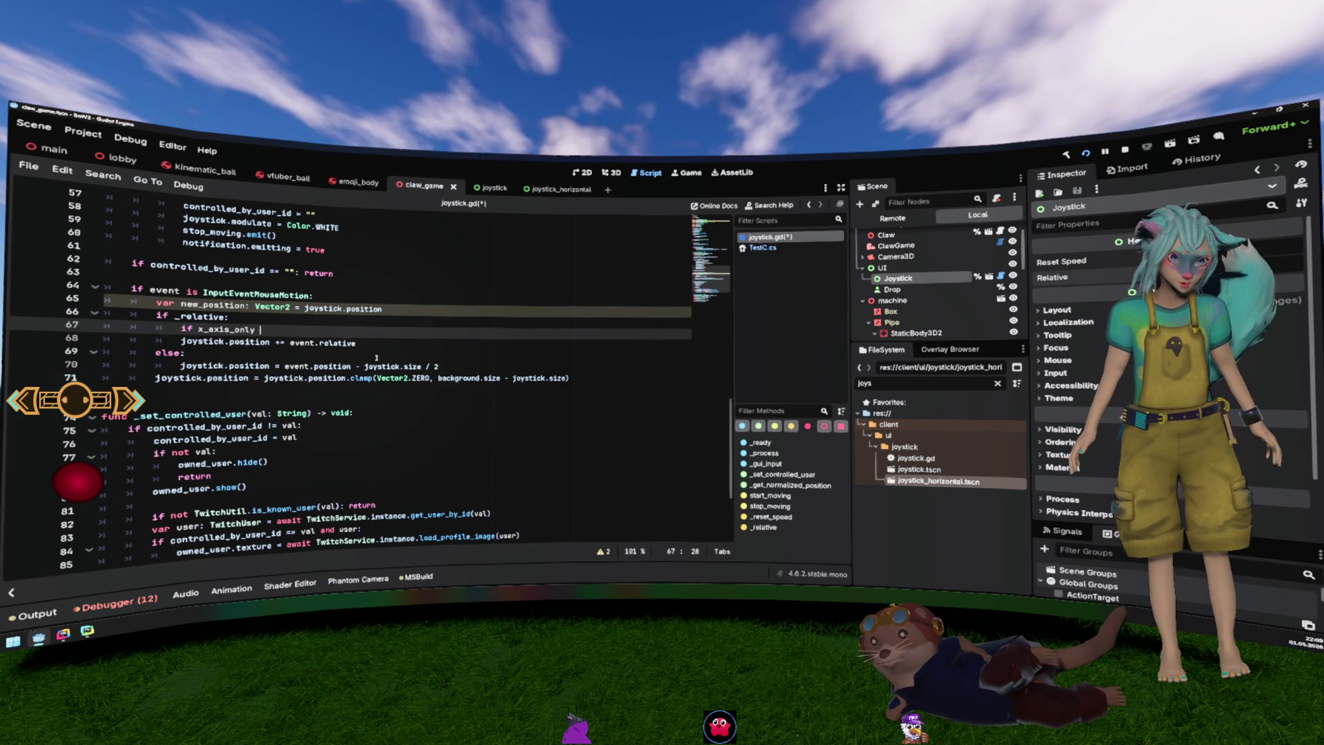
text( event.re)
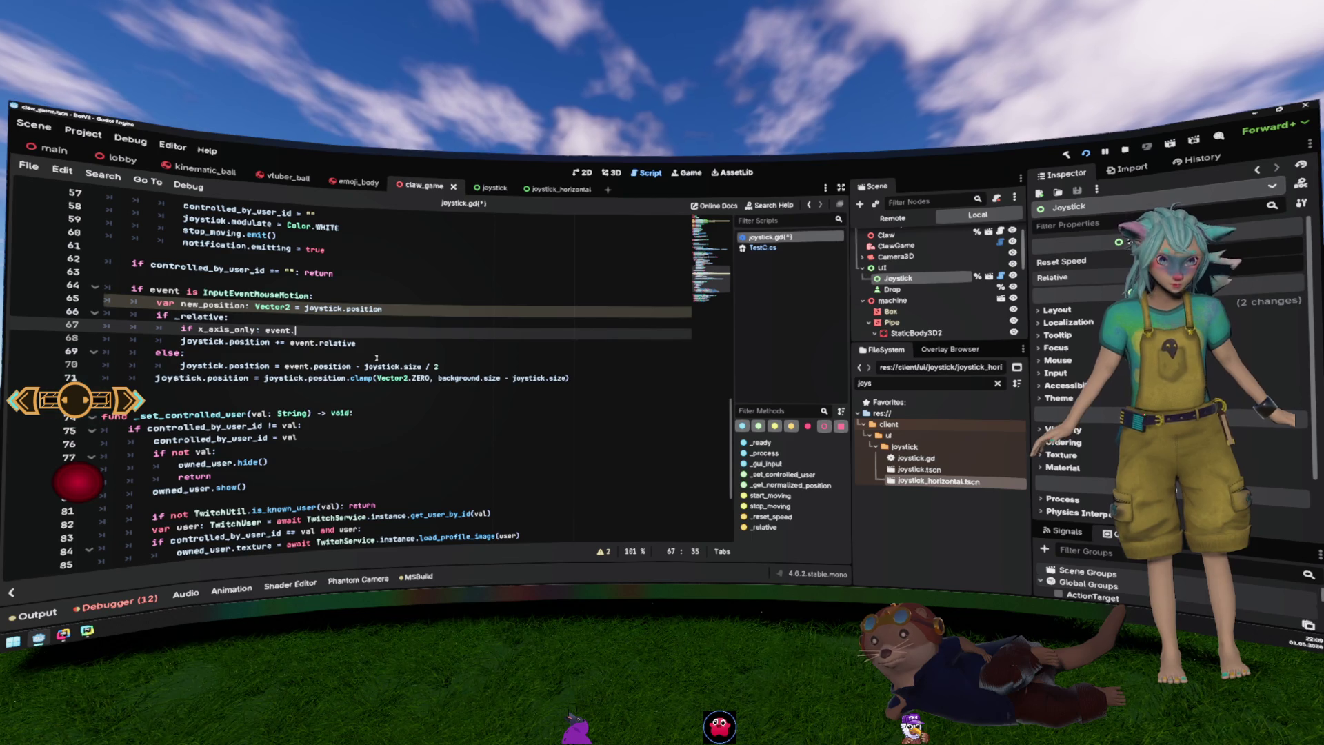
text(lative.x)
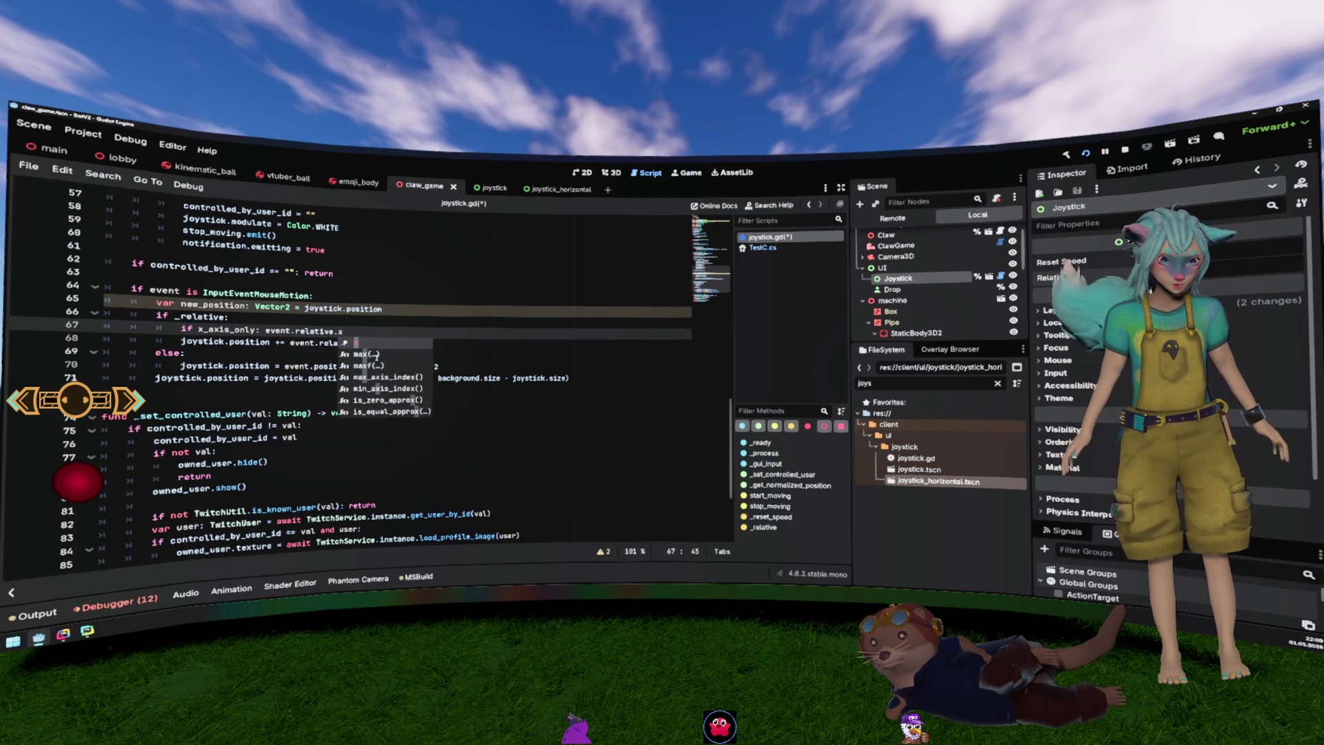
key(Left)
key(Left)
key(Left)
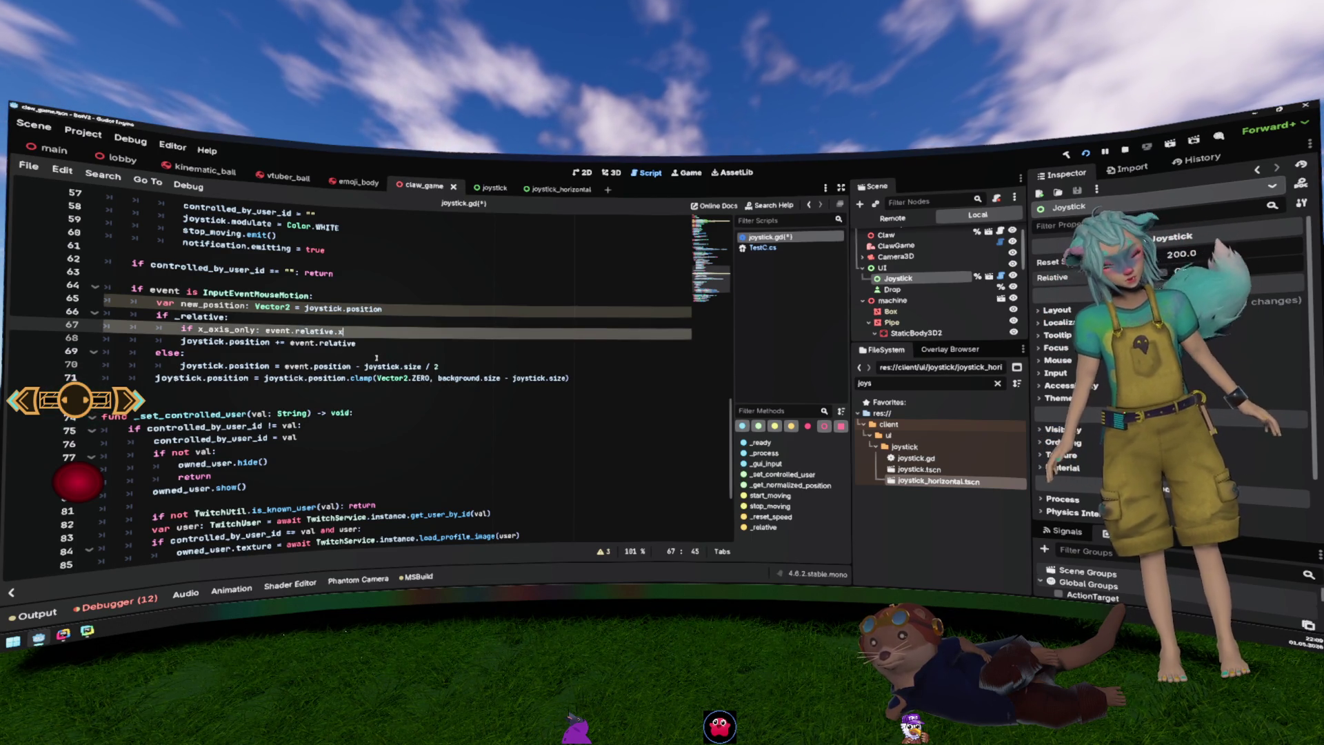
key(Left)
key(Left)
key(Left)
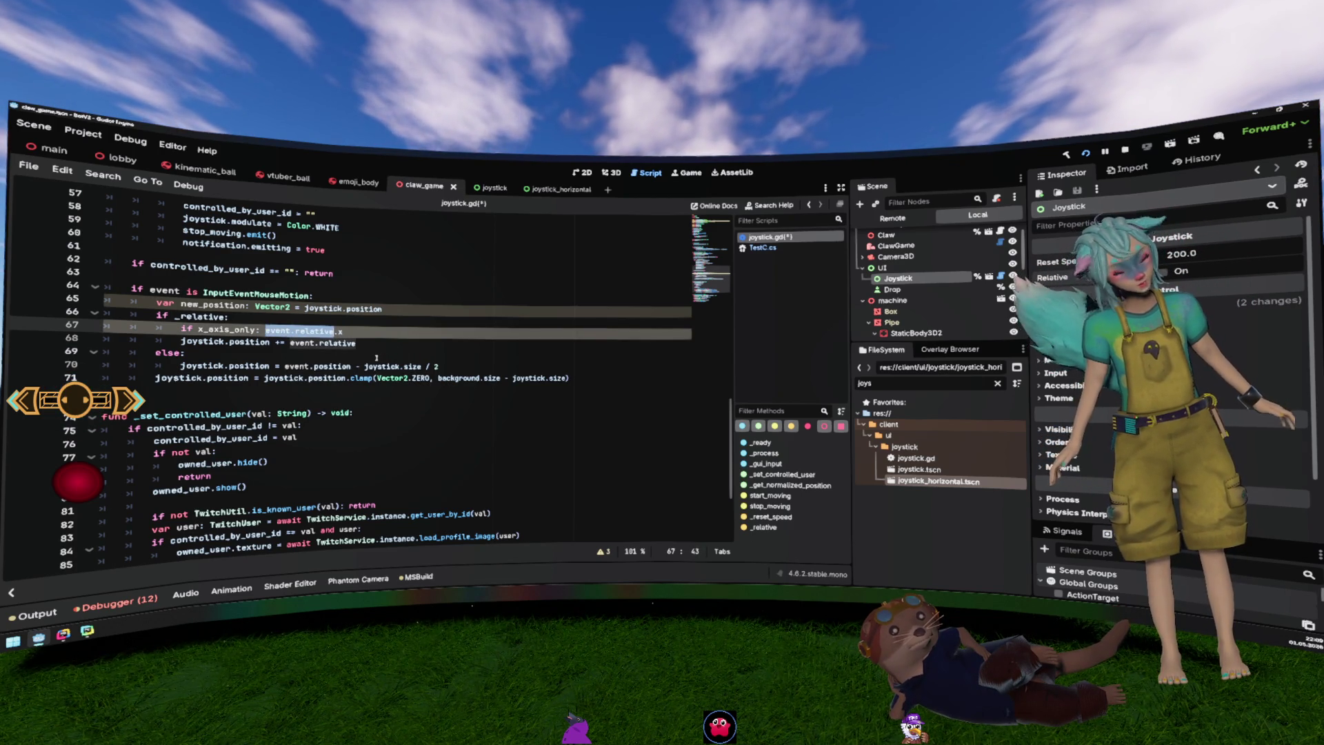
key(Up)
key(Up)
key(Down)
key(Return)
text(var relative_)
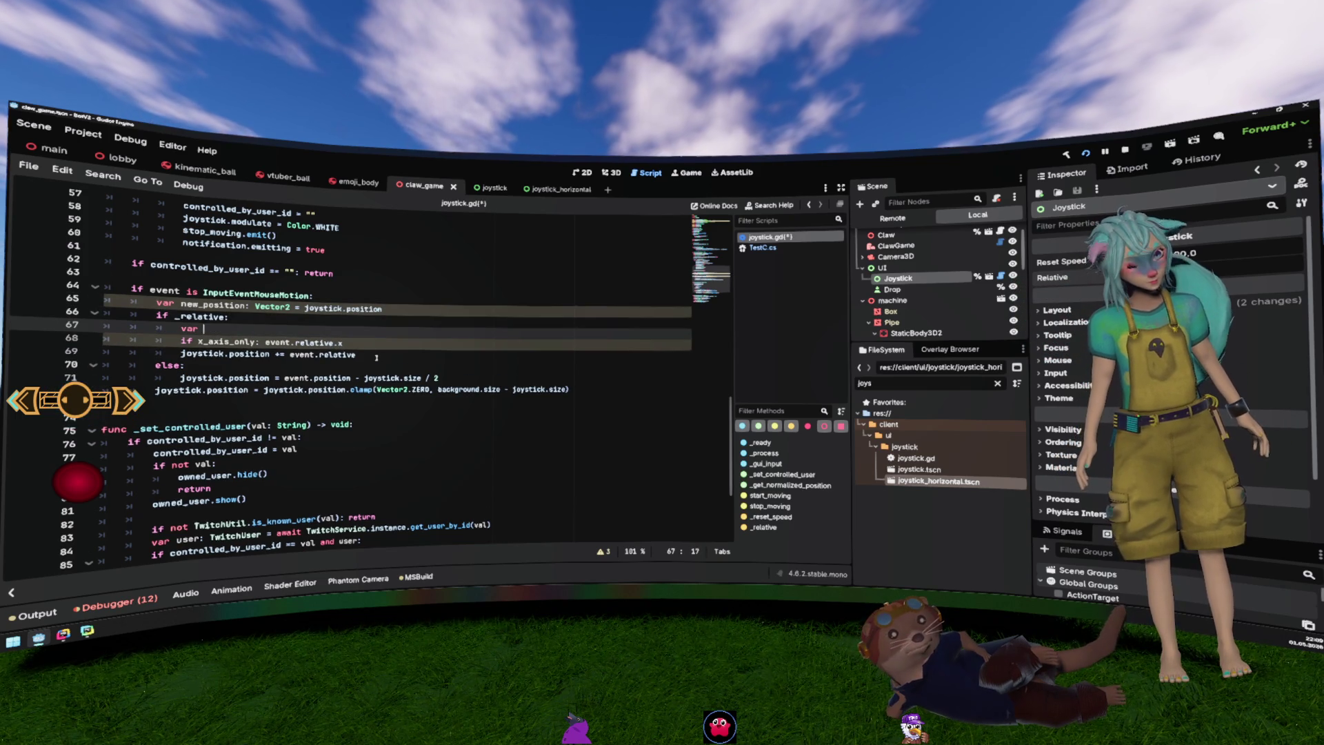
text(movement = event.relative)
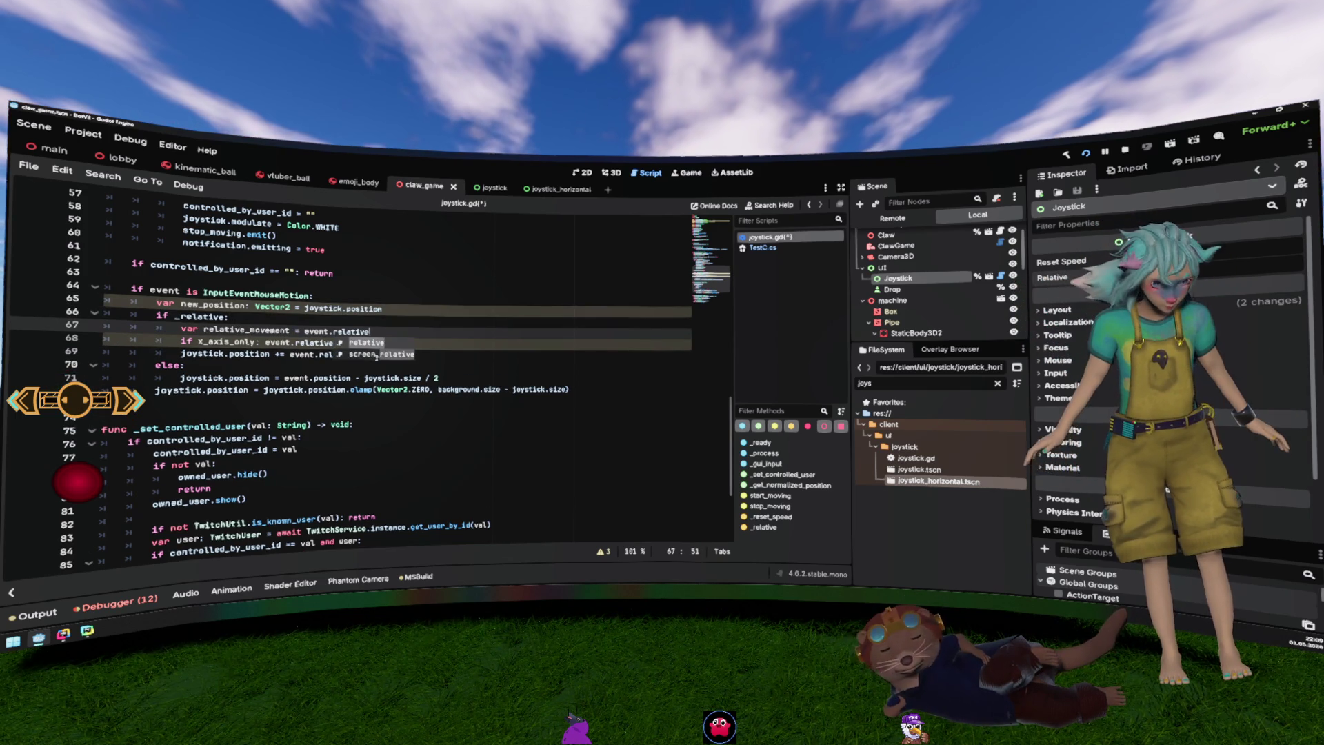
key(Left)
key(Left)
key(Left)
text(: Vector2)
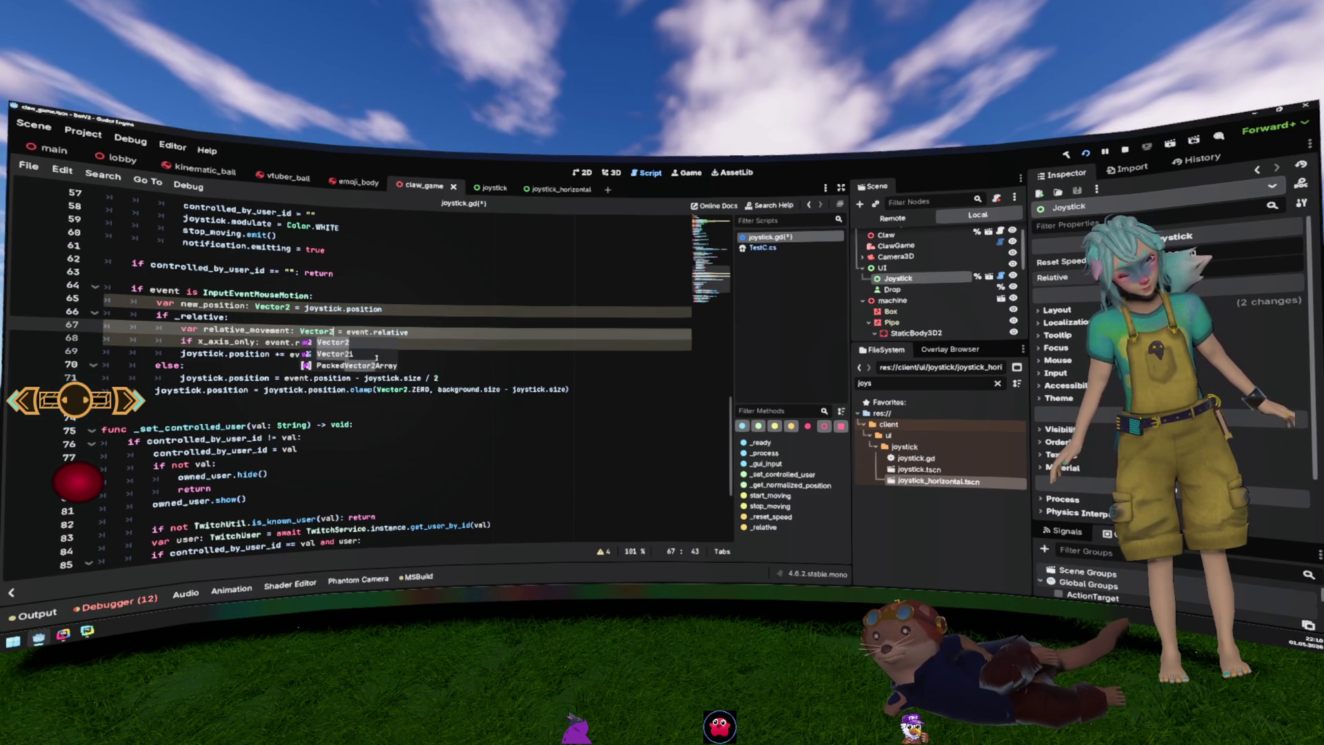
key(Escape)
key(Down)
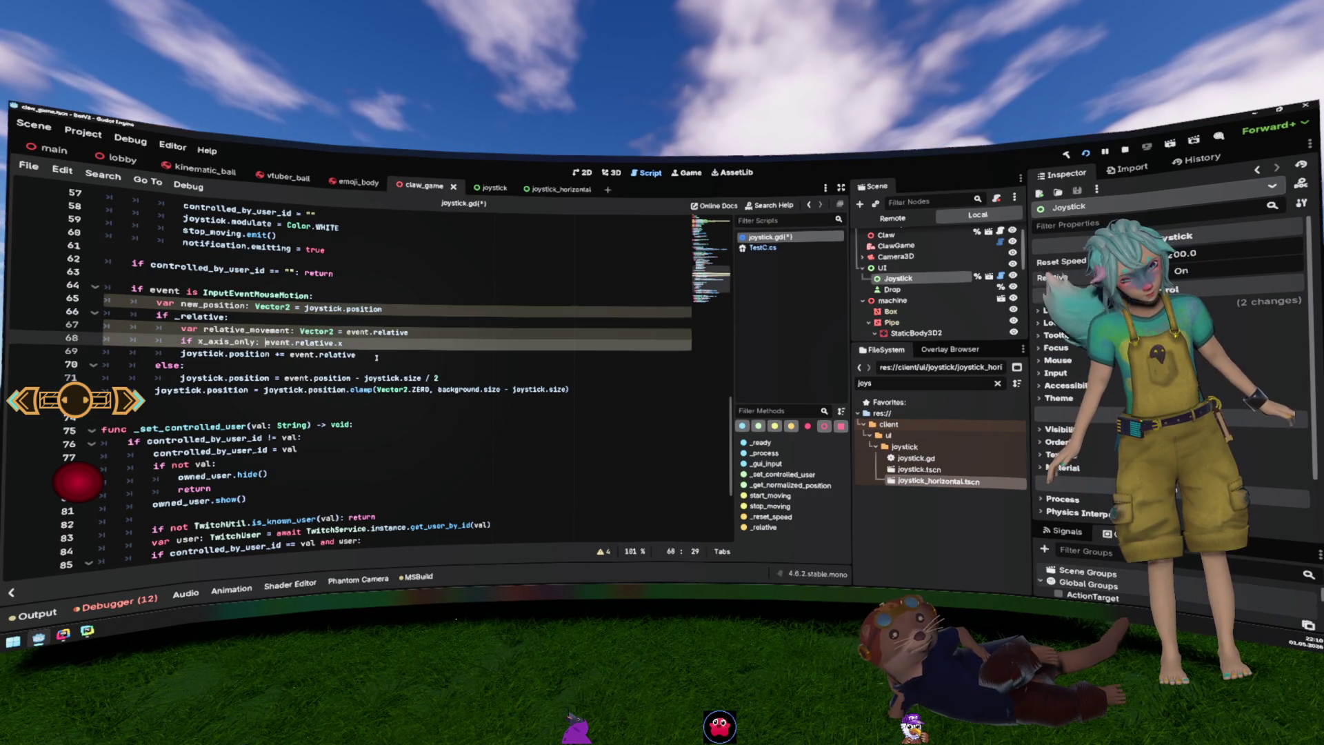
key(End)
key(ctrl+shift+Left)
key(ctrl+shift+Left)
key(ctrl+shift+Left)
text(relative_movement.y)
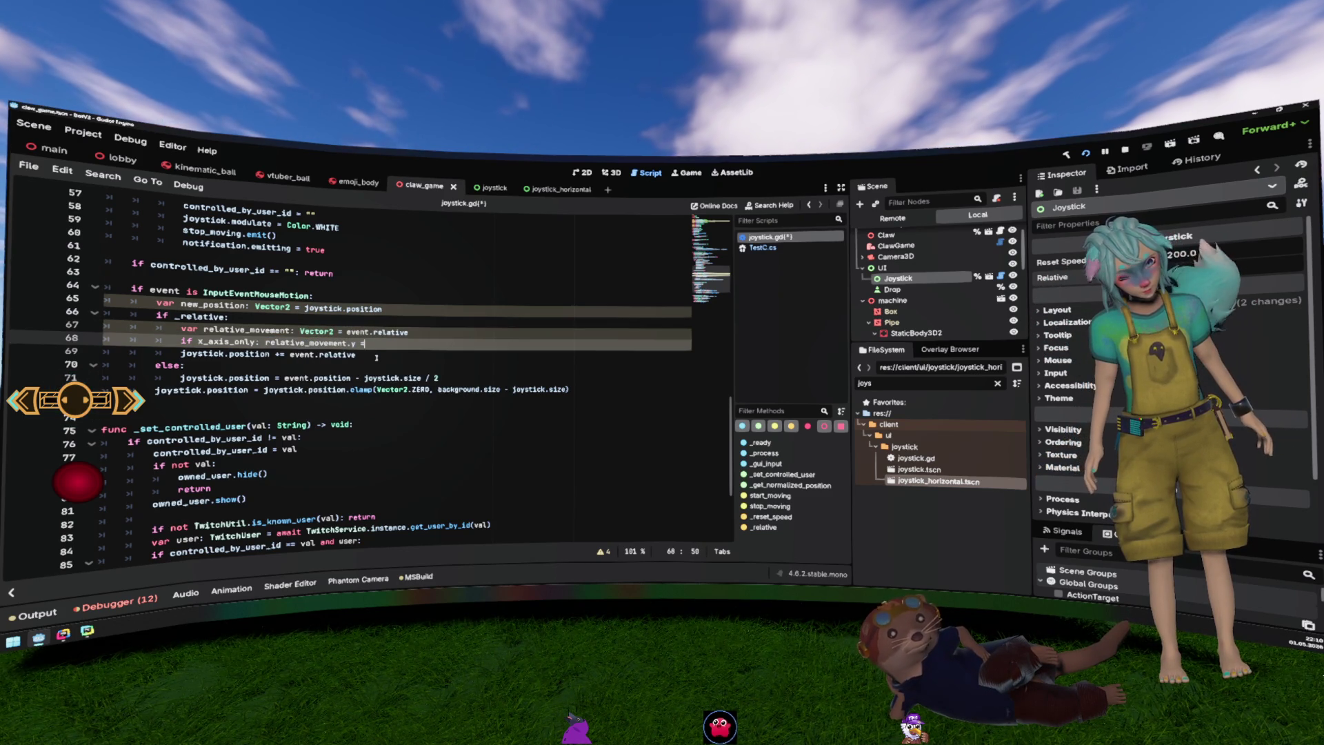
text( = 0)
Step: Duplicate that line as a y_axis_only check that sets relative_movement.x = 0
key(ctrl+shift+d)
key(ctrl+Right)
key(Delete)
text(y)
key(Escape)
key(End)
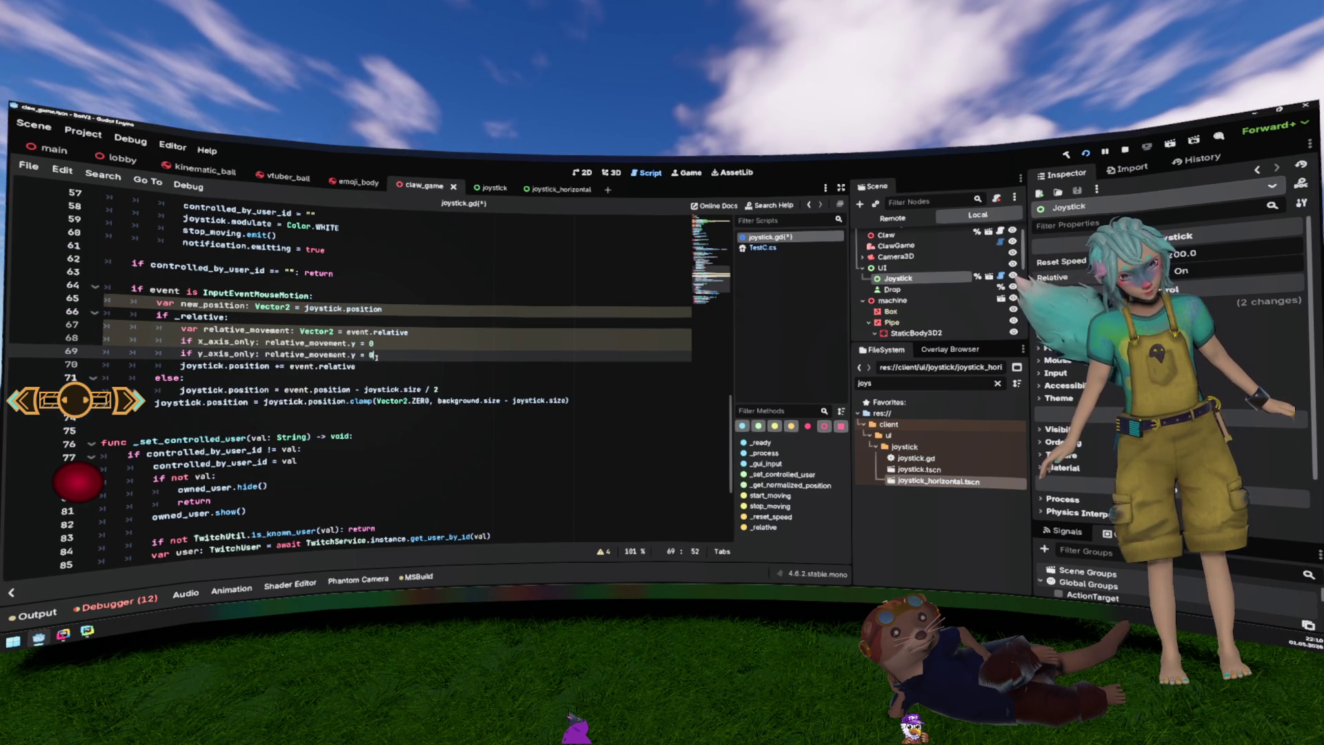
key(Left)
key(Left)
key(Left)
key(BackSpace)
text(x)
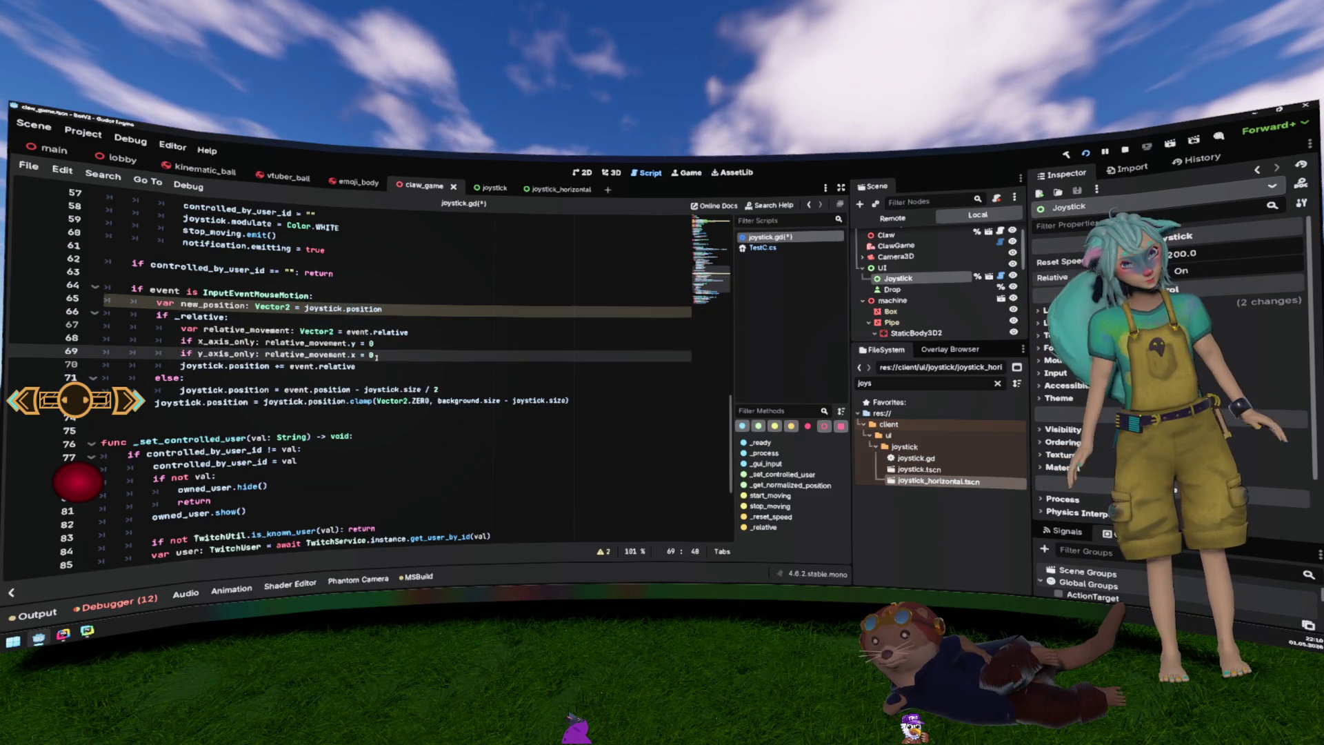
Step: Use relative_movement in the position update and delete the unused new_position line
double_click(307, 354)
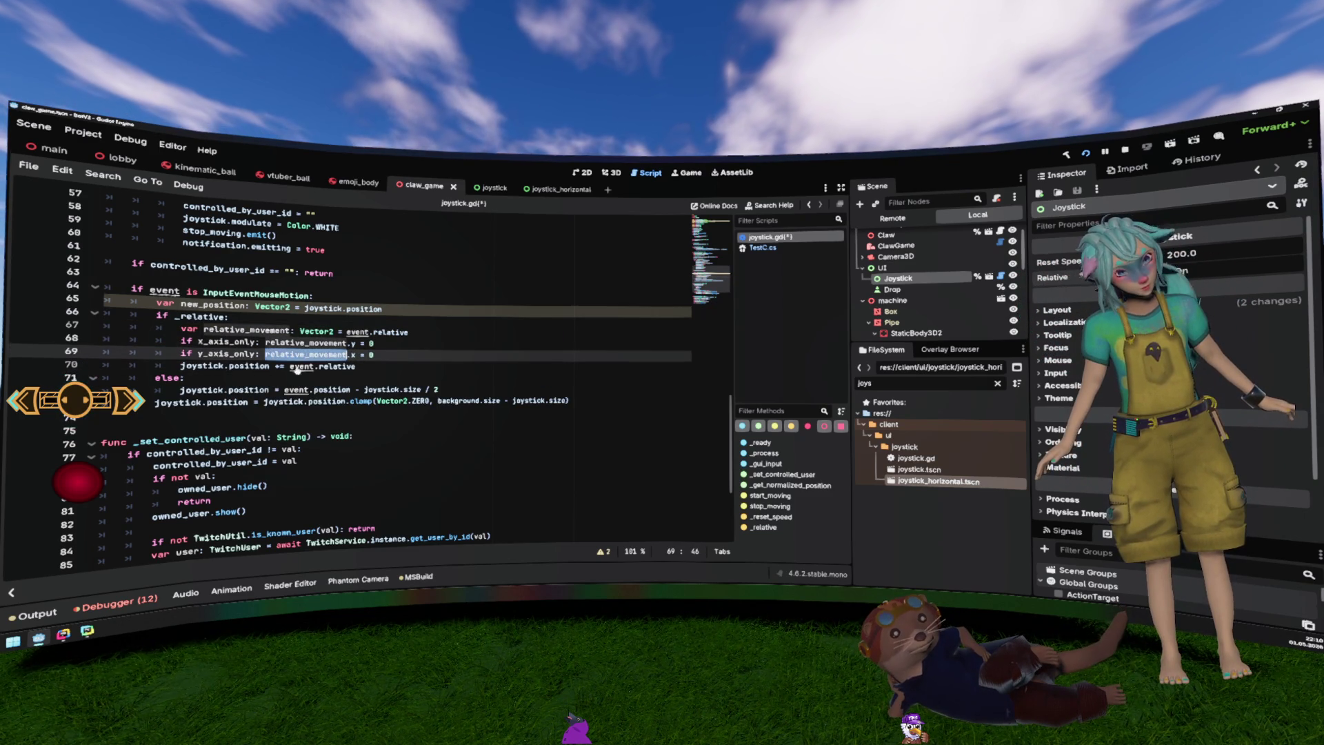
key(ctrl+c)
drag(289, 368, 355, 367)
key(ctrl+v)
triple_click(305, 310)
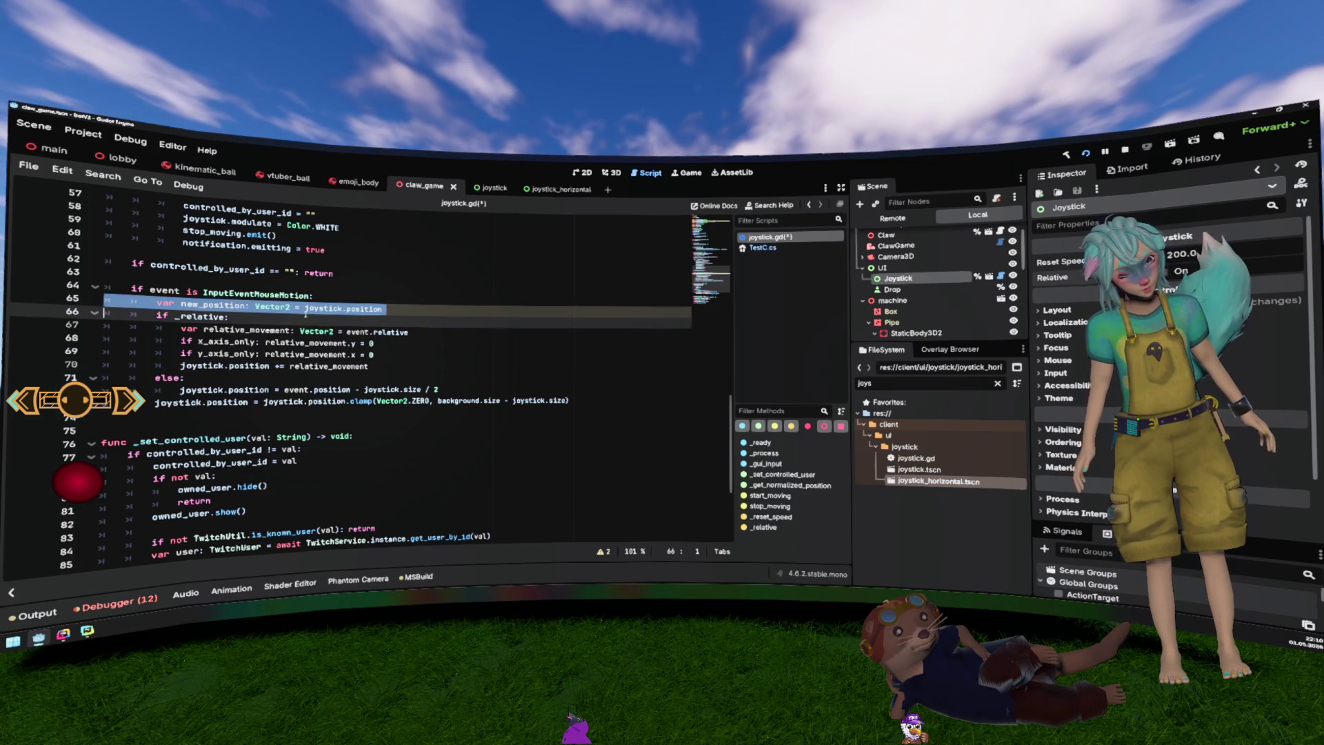
key(ctrl+x)
Step: Copy the two axis-lock lines into the absolute branch under else:
click(288, 378)
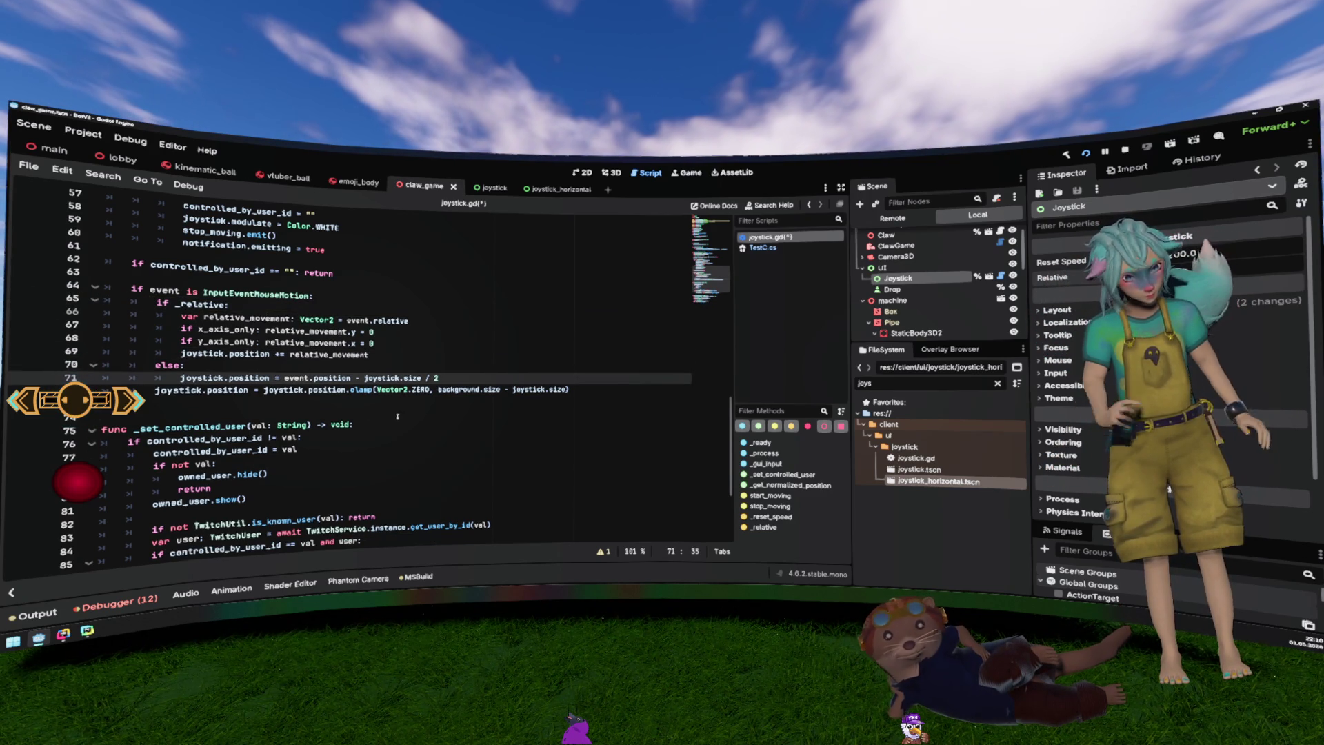
key(Up)
key(Up)
key(Up)
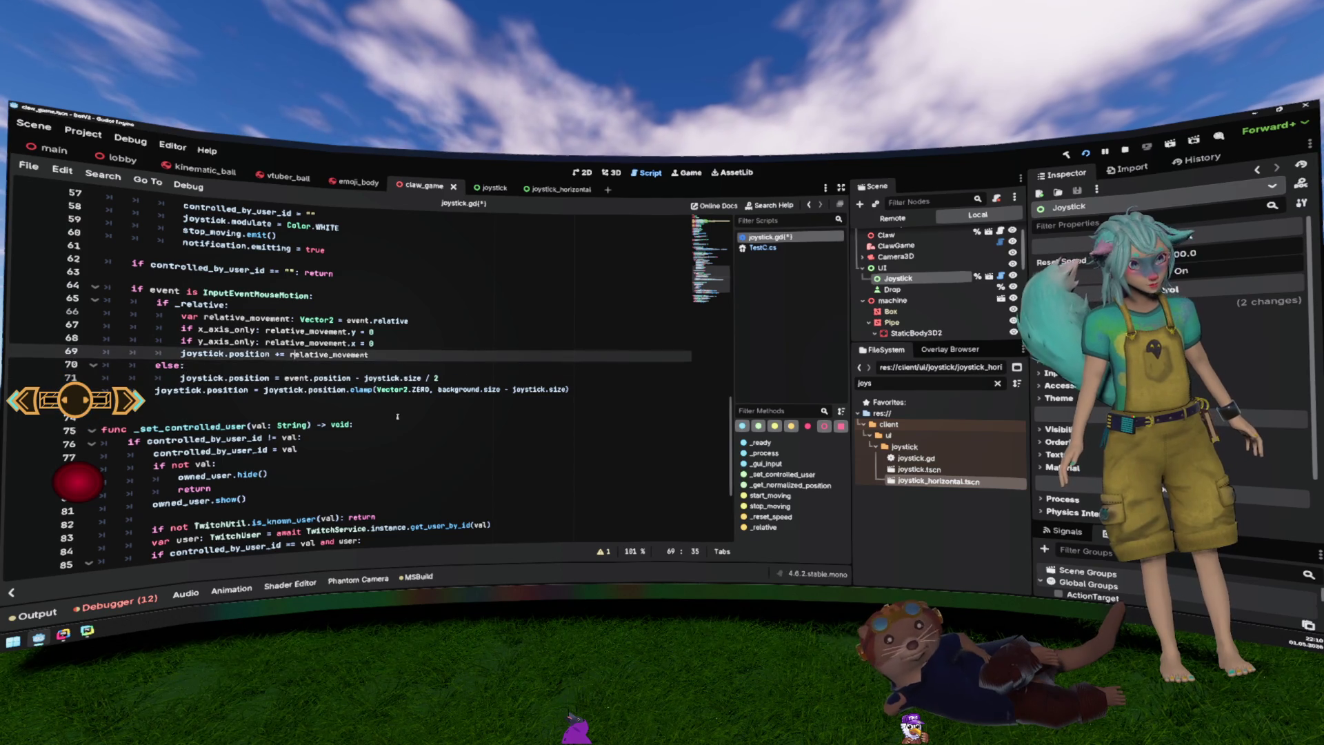
key(Down)
key(Home)
key(Down)
key(End)
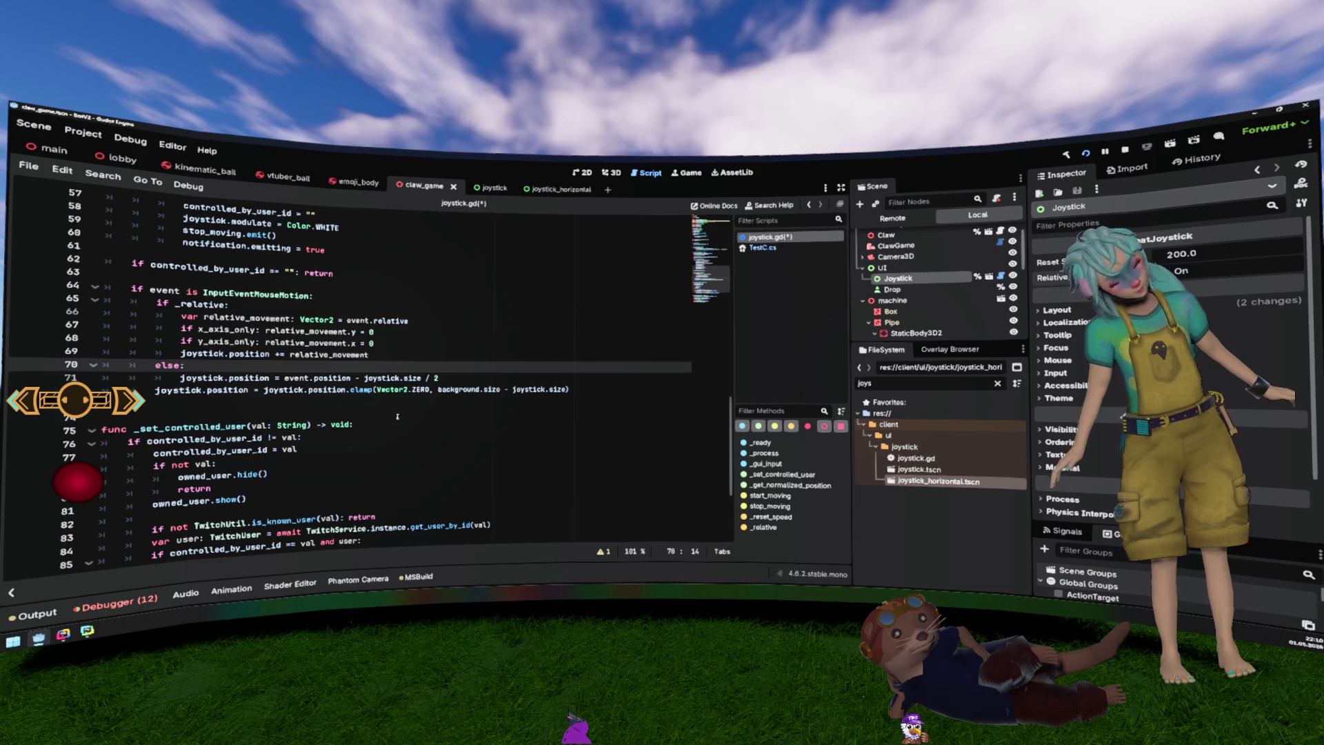
key(ctrl+v)
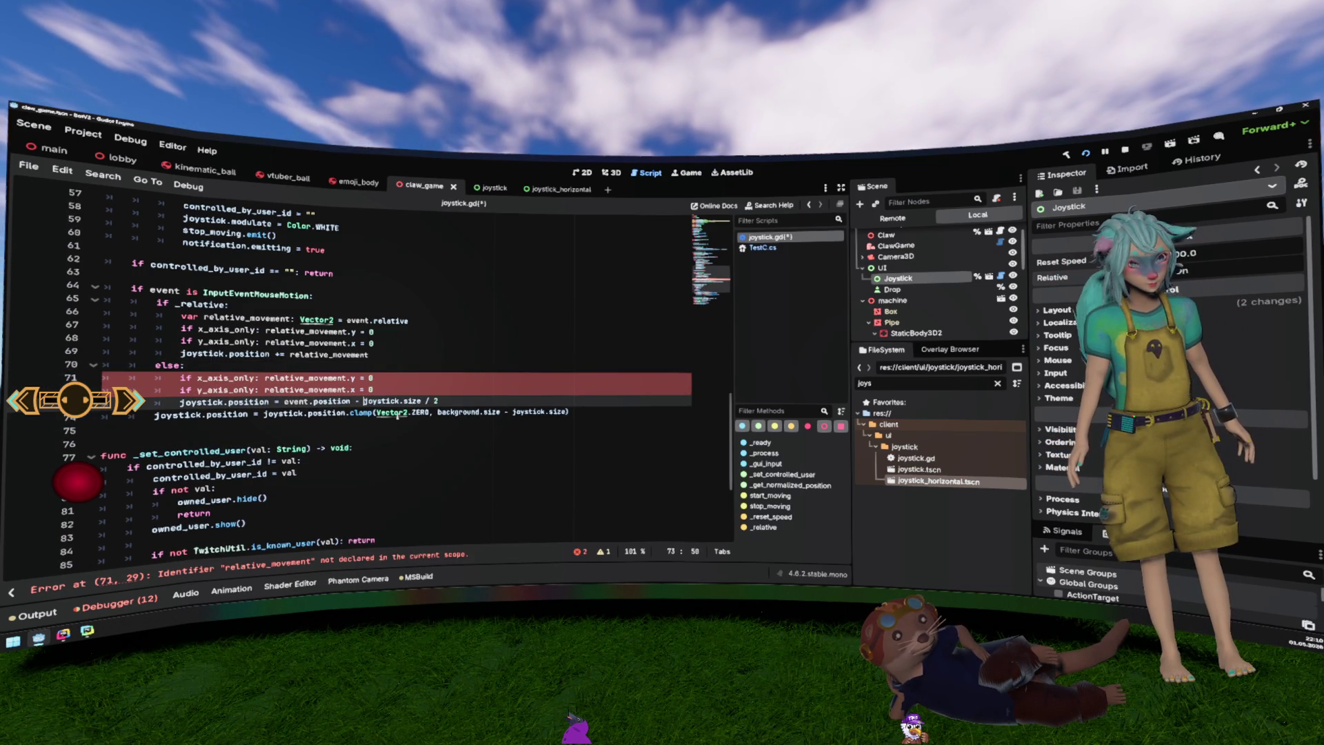
Step: Add 'var movement: Vector2 = event.position' at the top of the absolute branch
key(ctrl+Left)
key(ctrl+Left)
key(ctrl+Left)
key(ctrl+shift+Left)
key(ctrl+shift+Left)
key(ctrl+shift+Left)
key(Up)
key(Up)
key(Up)
key(End)
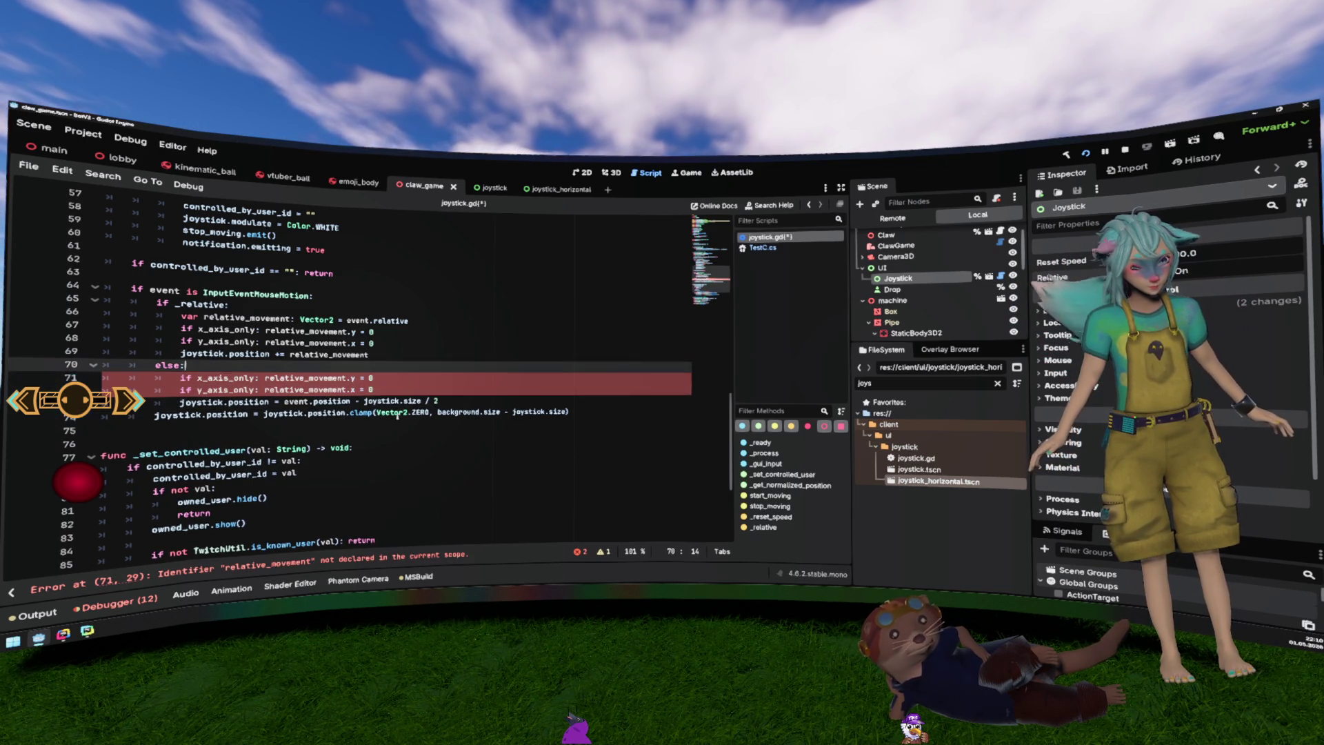
key(Return)
text(var movement = event.position)
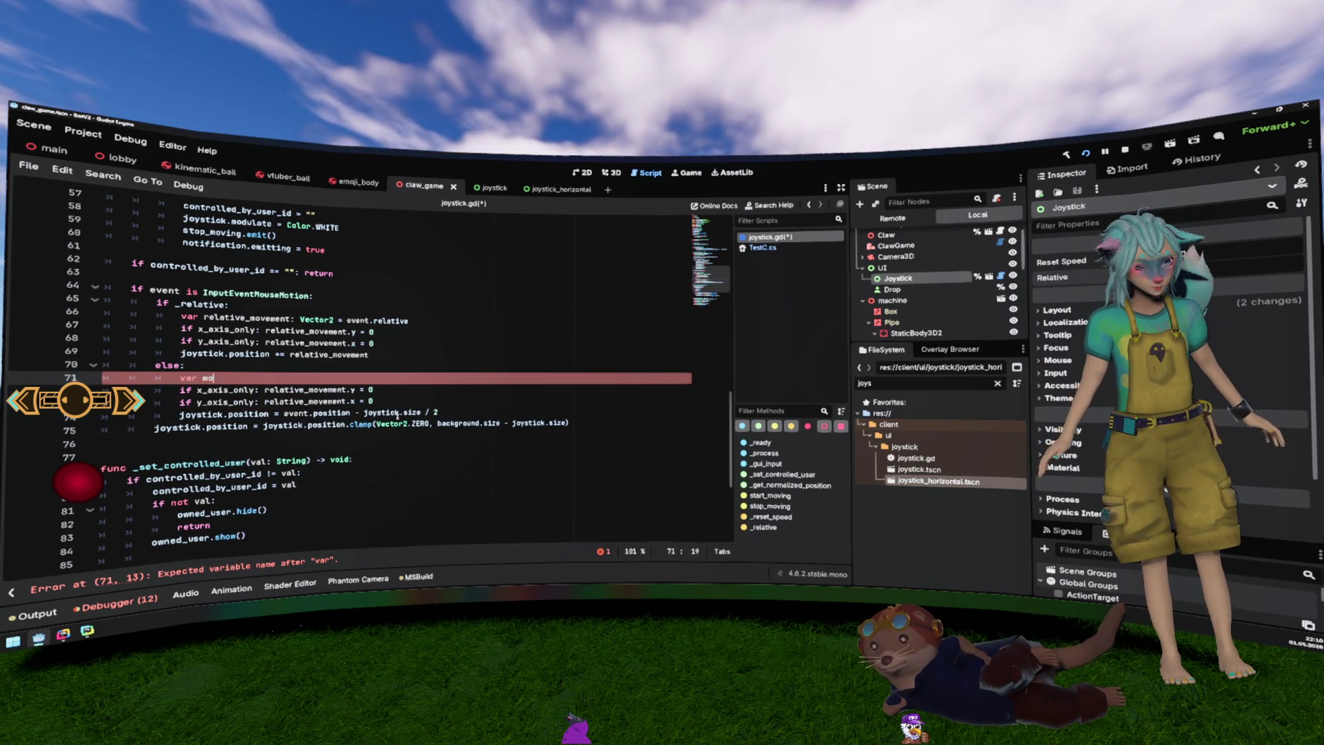
key(ctrl+Left)
key(ctrl+Left)
key(Left)
key(Left)
key(Left)
text(: Vect)
key(Return)
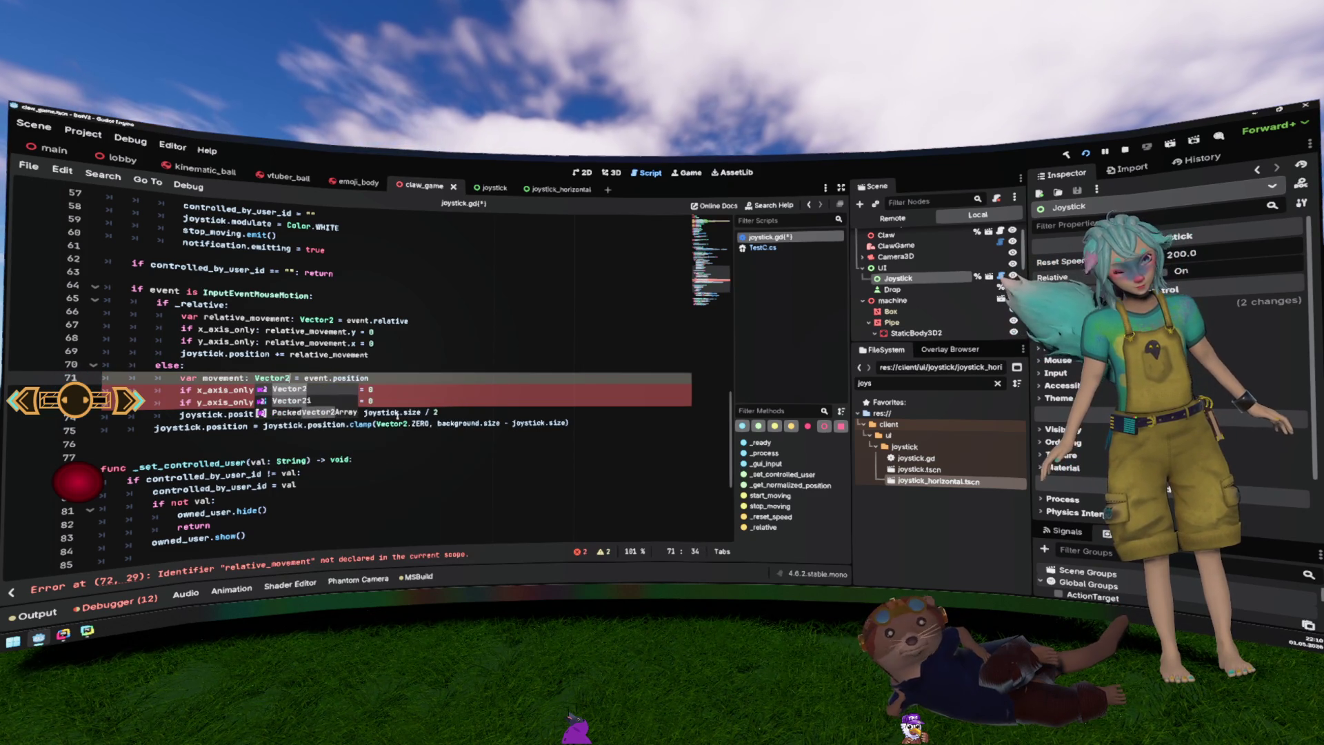
Step: Replace relative_movement and event.position with movement in the absolute branch, and save joystick.gd
double_click(223, 377)
double_click(310, 390)
text(movement)
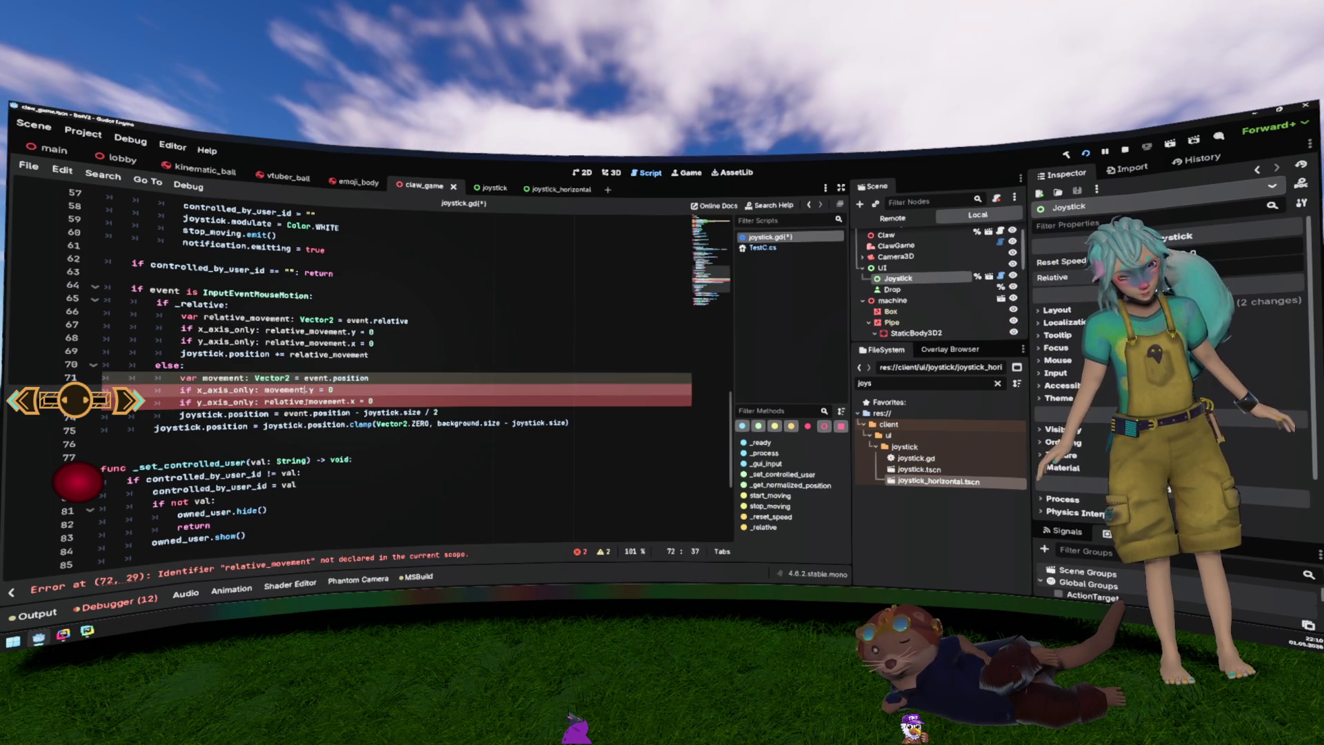
double_click(310, 402)
text(movement)
click(358, 354)
drag(283, 412, 350, 412)
text(movement)
key(ctrl+s)
click(420, 401)
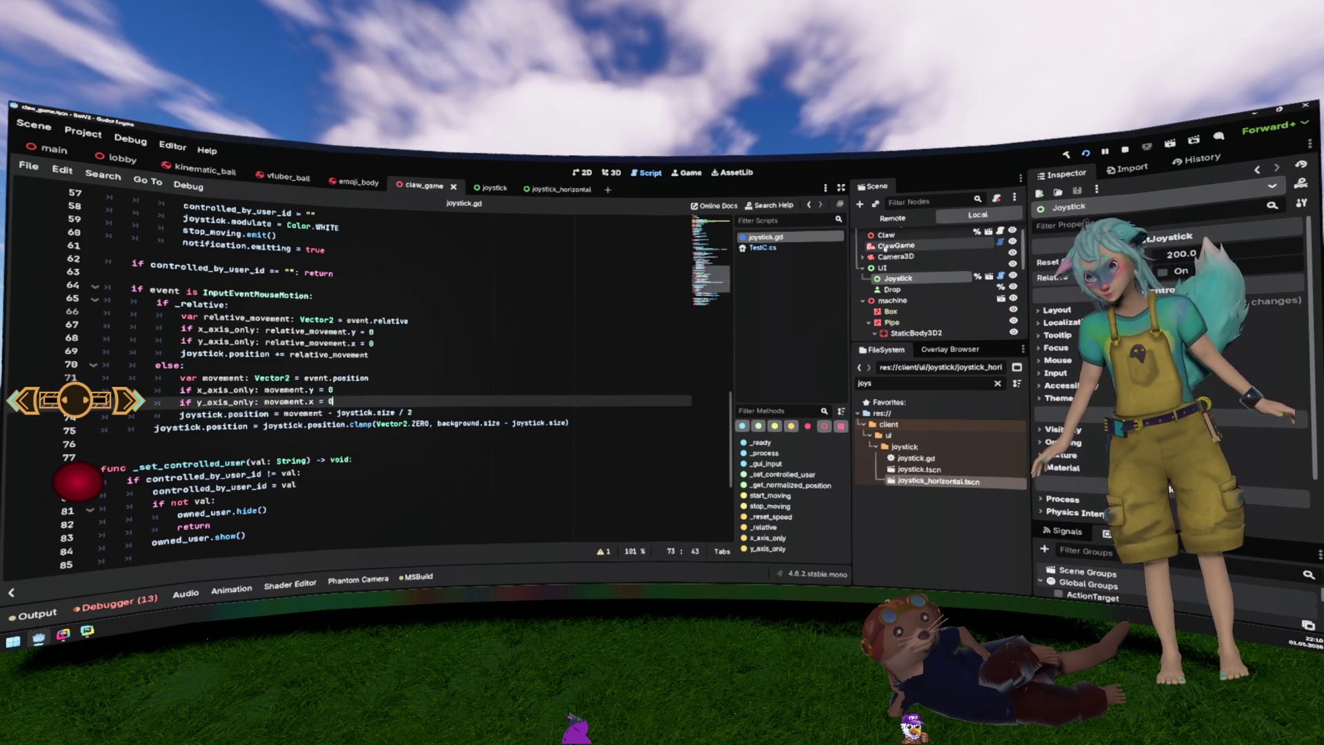
Step: Turn on the joystick's axis-only option in joystick_horizontal, save the scene, and run the game with F5
key(ctrl+Tab)
key(ctrl+Tab)
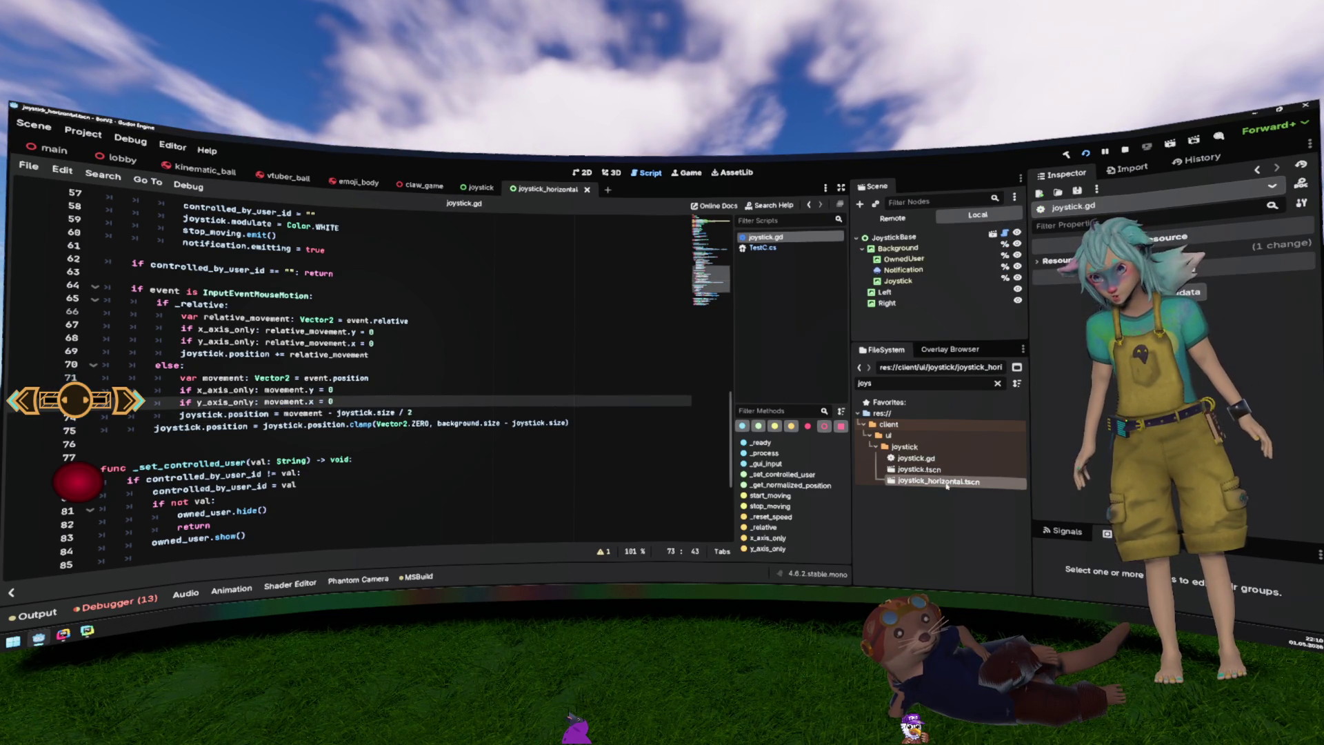
click(1175, 277)
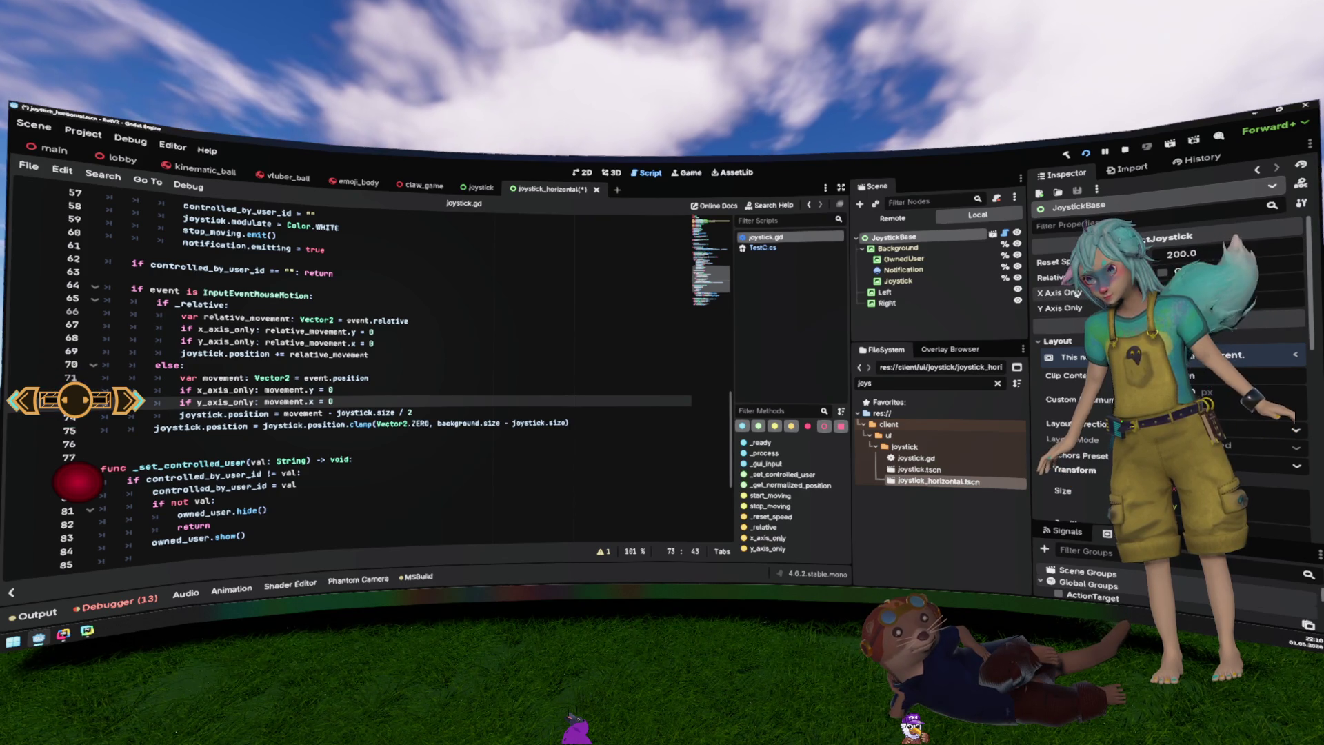
key(ctrl+s)
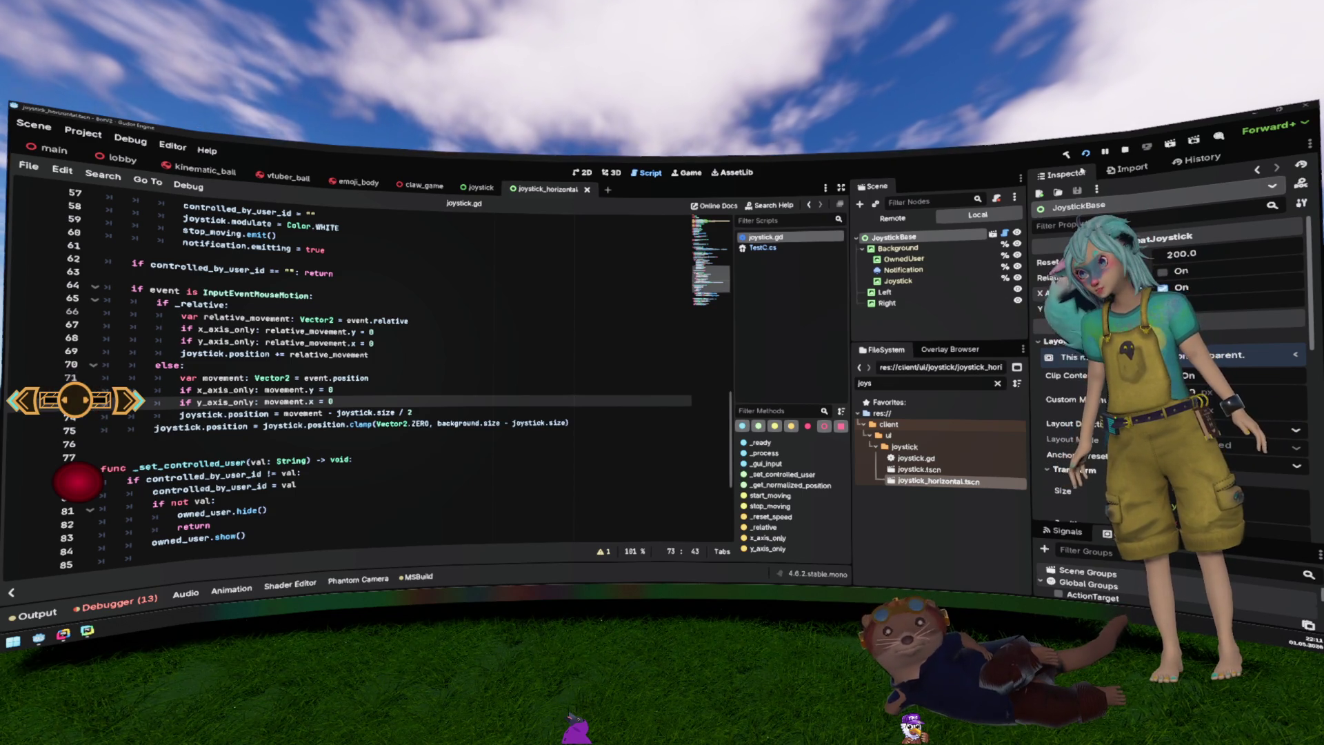
key(F5)
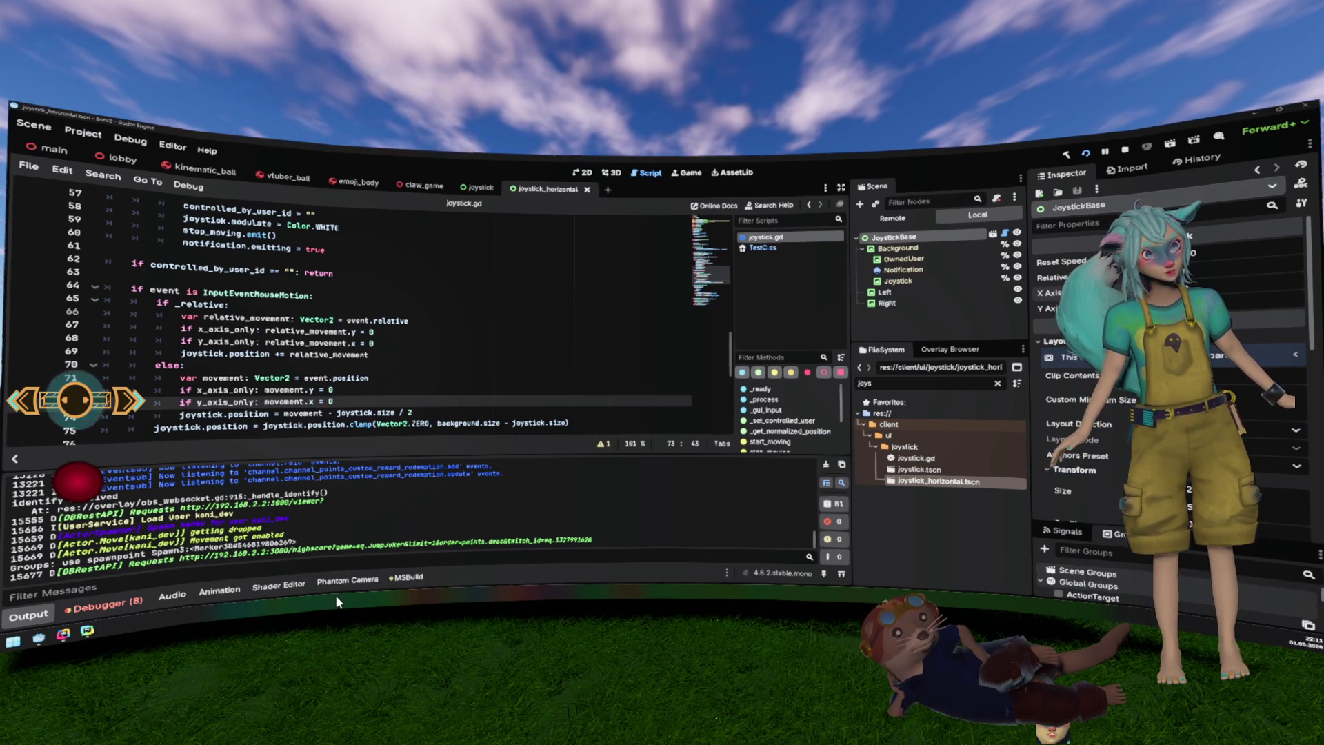
Step: Close the kinematic_ball, vtuber_ball and emoji_body scene tabs, leaving claw_game active
click(388, 345)
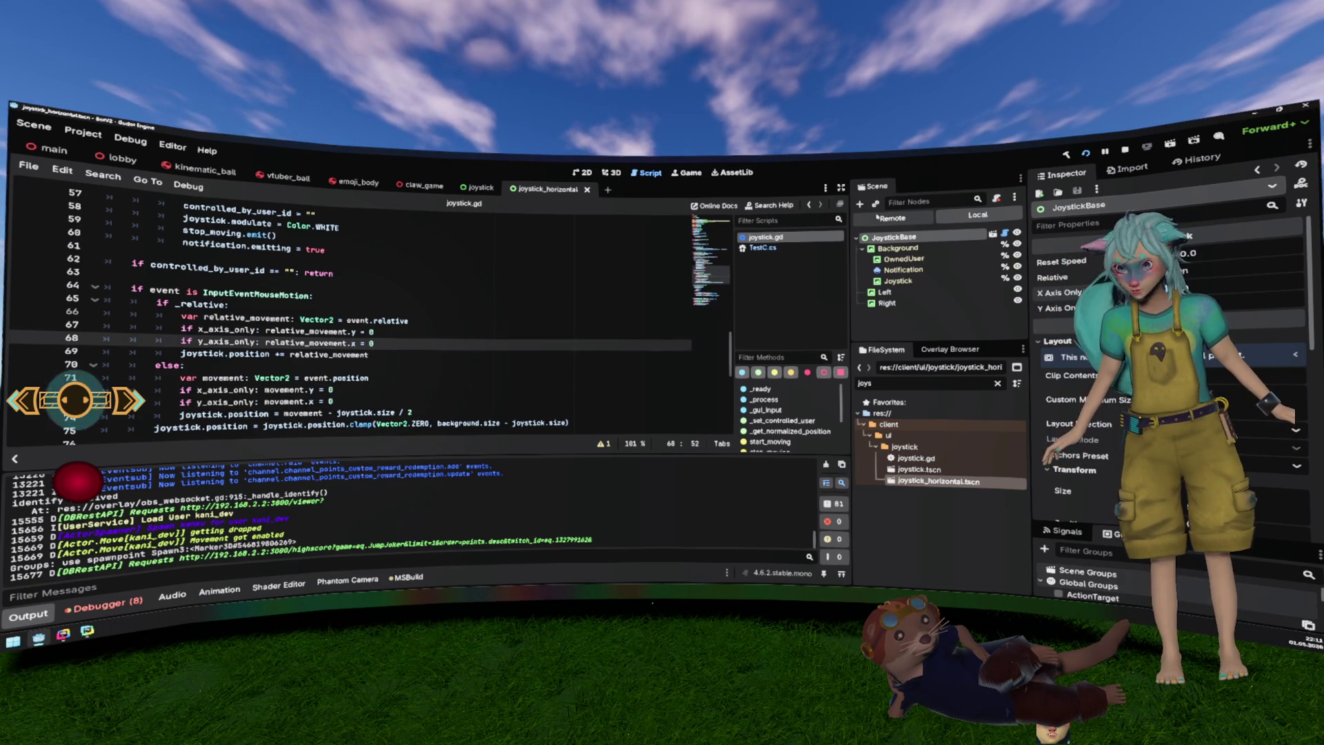
click(105, 247)
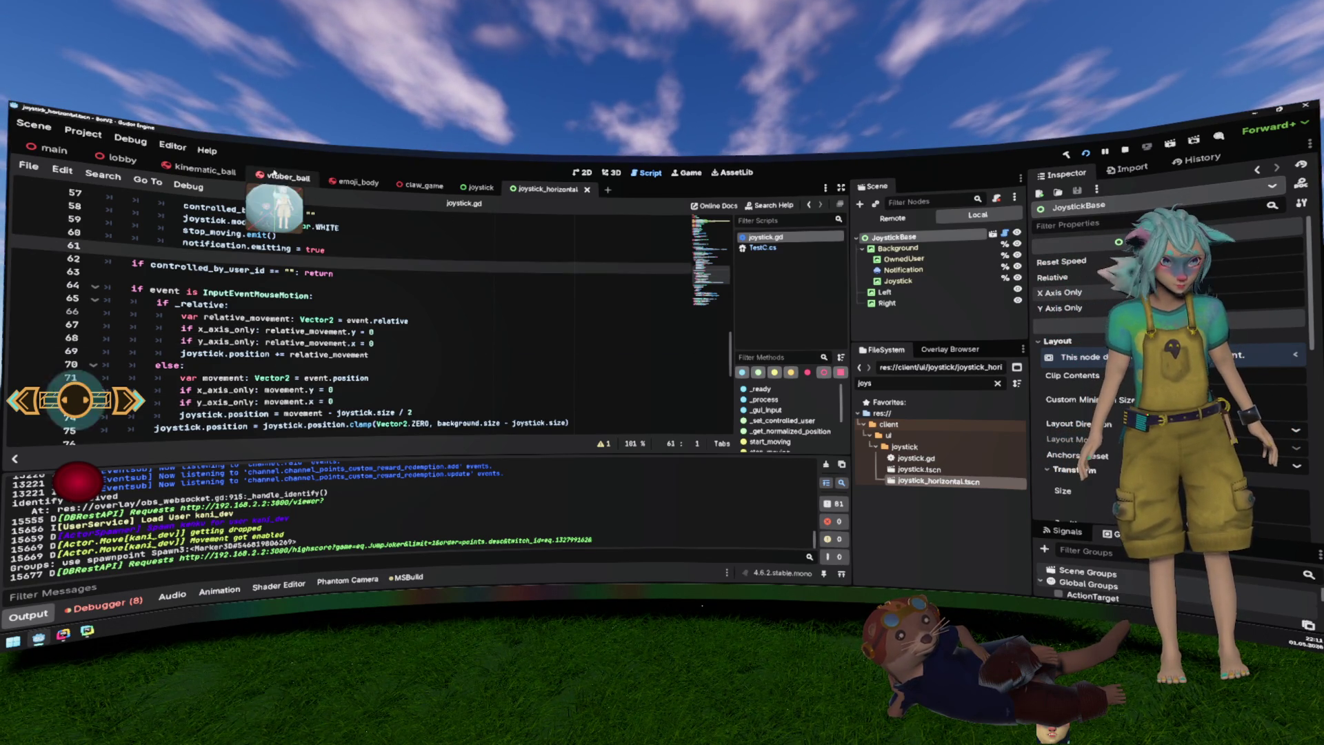
middle_click(207, 170)
middle_click(206, 171)
middle_click(206, 170)
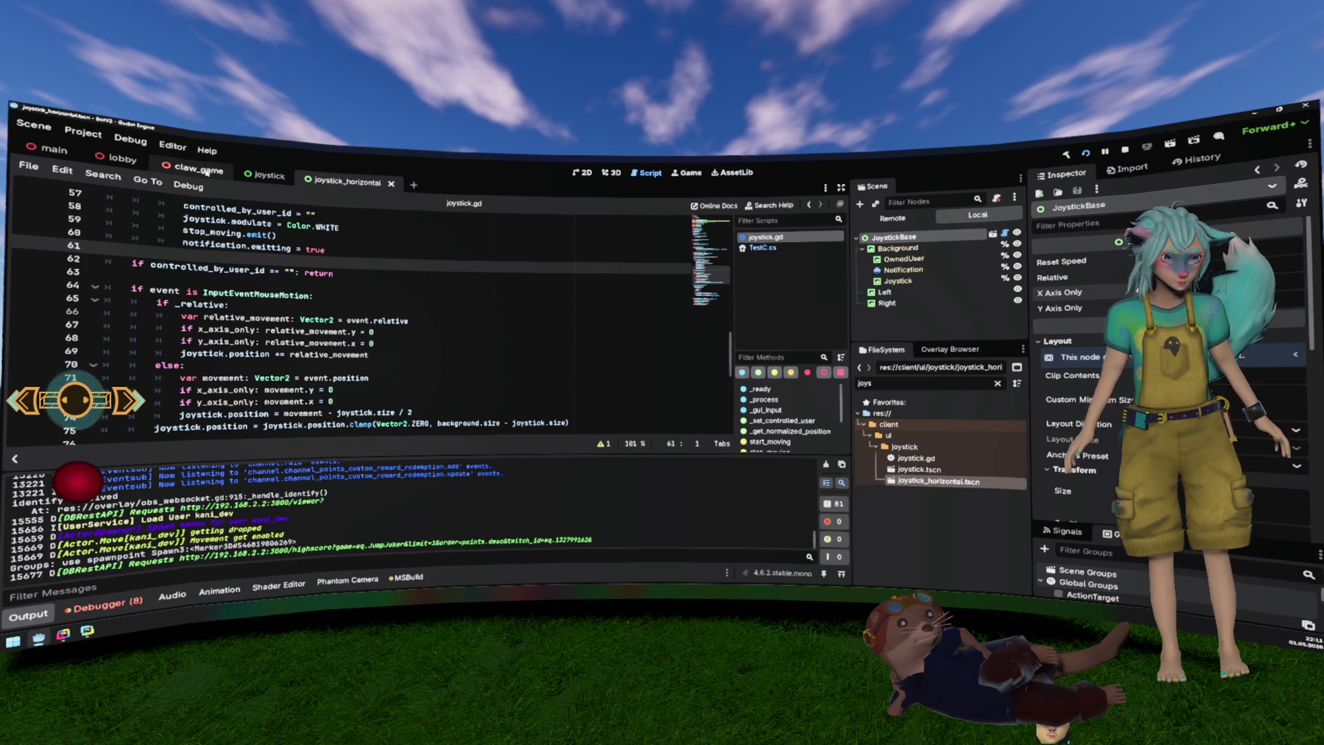
click(207, 170)
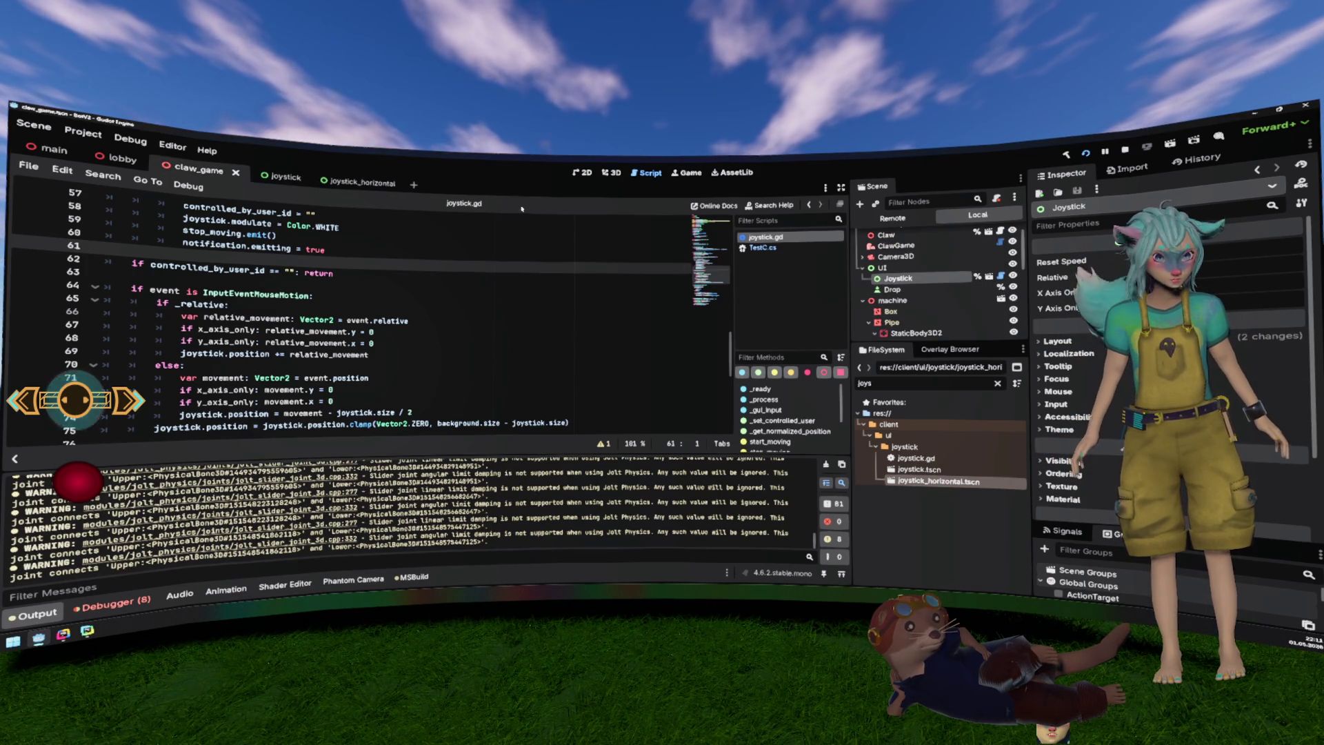
Step: Glance at claw_game's 3D view, then return to joystick.gd's absolute-position branch
click(610, 174)
click(646, 173)
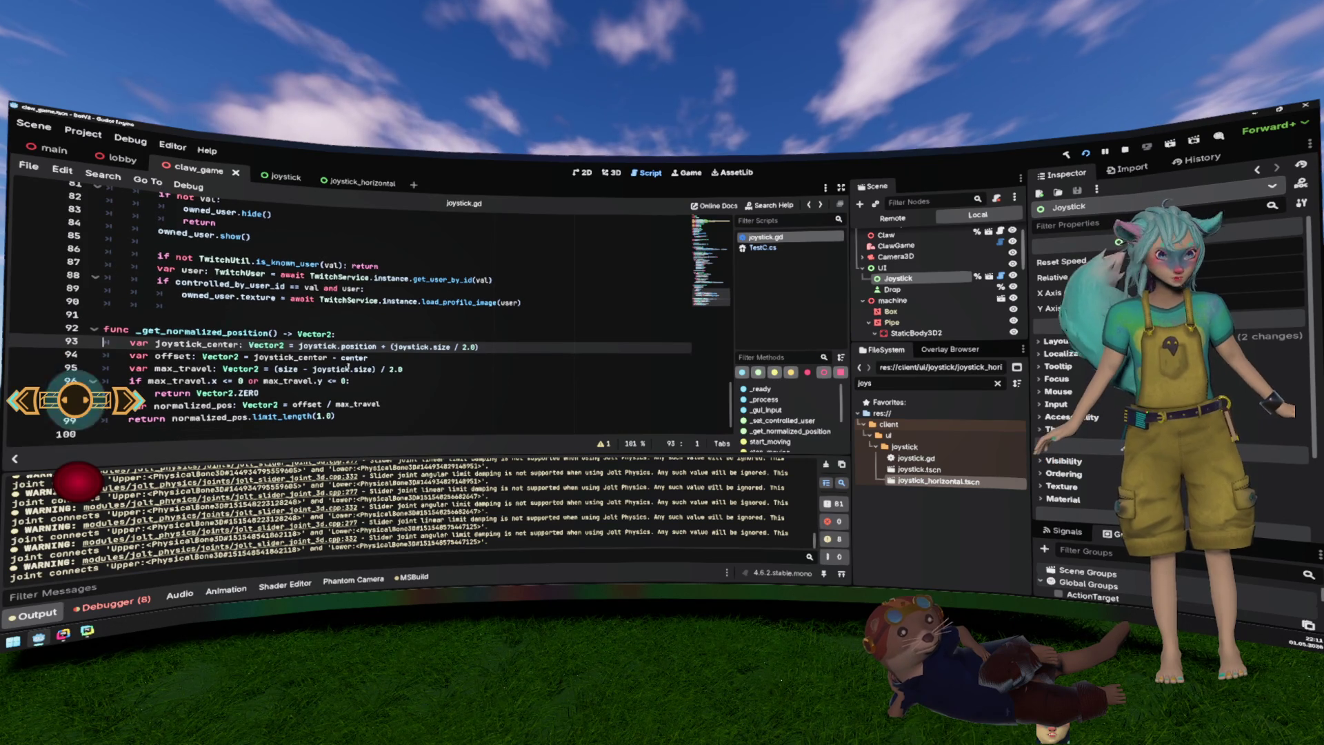
scroll(430, 324, up, 5)
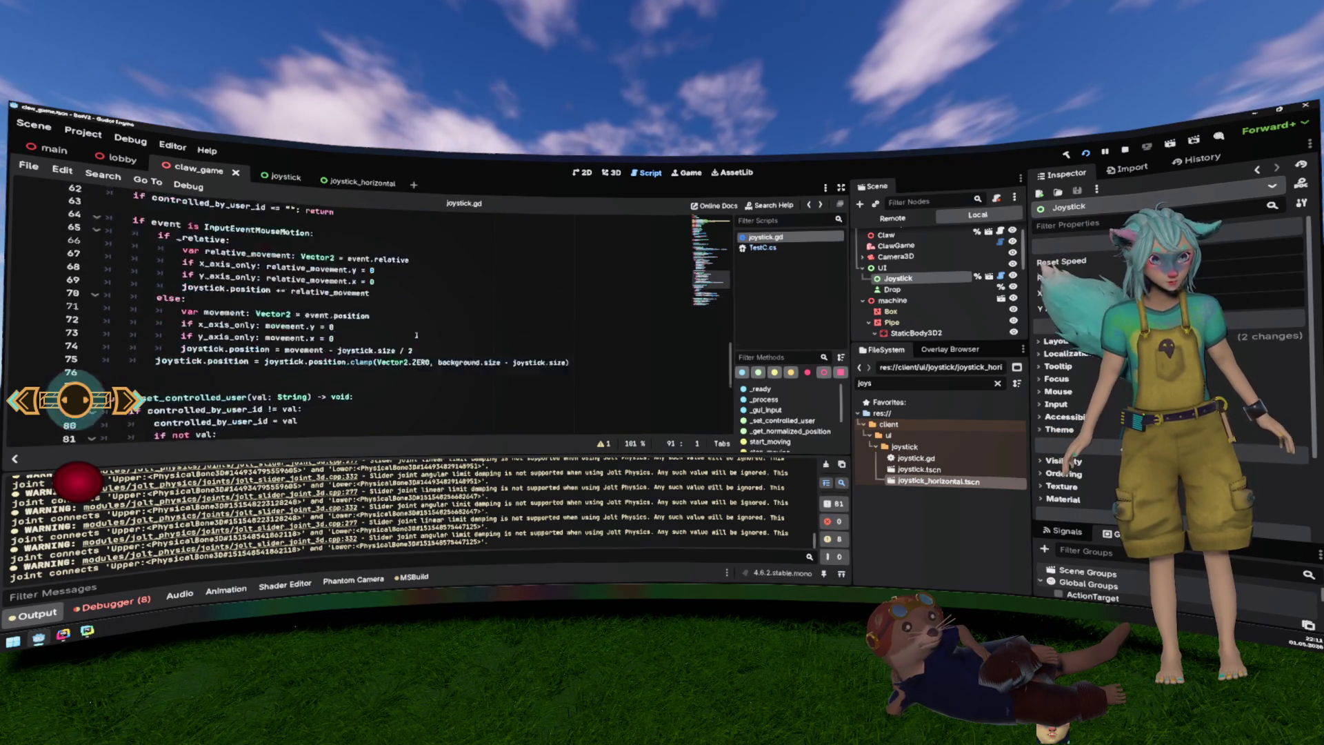
click(421, 338)
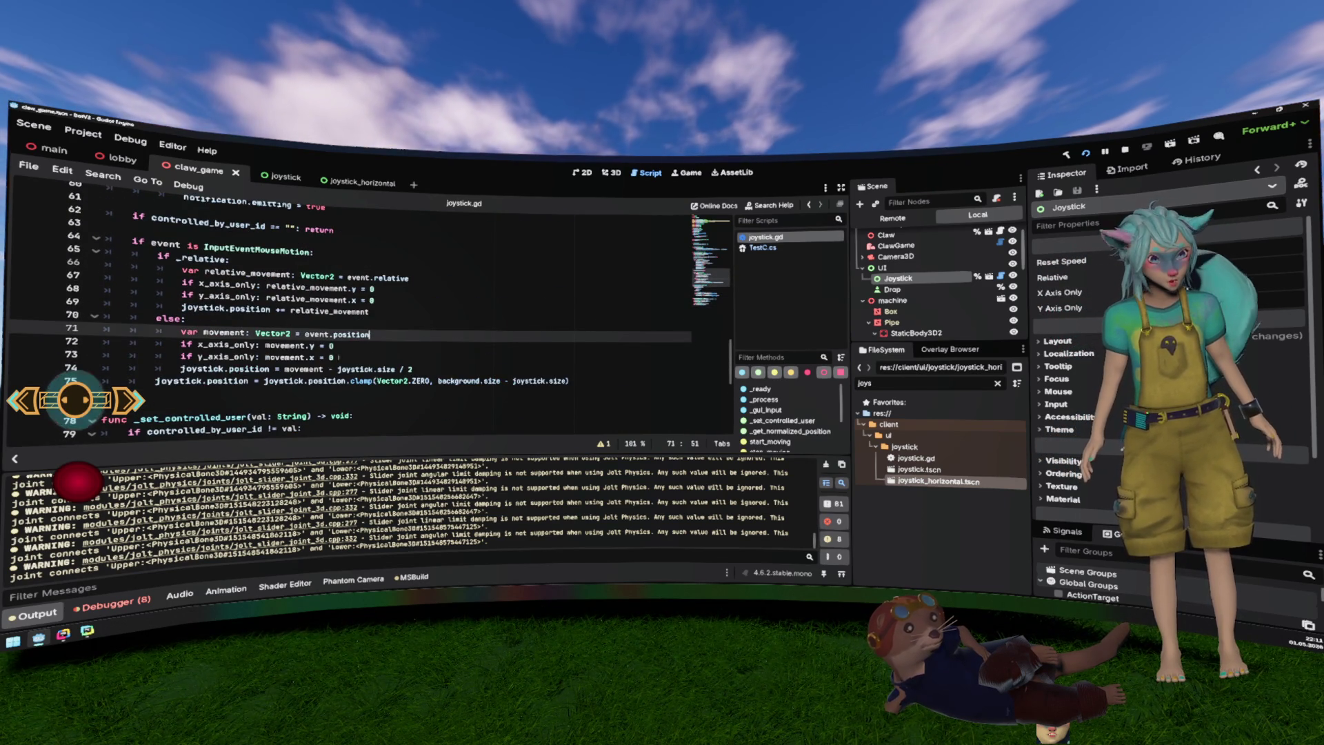
click(269, 368)
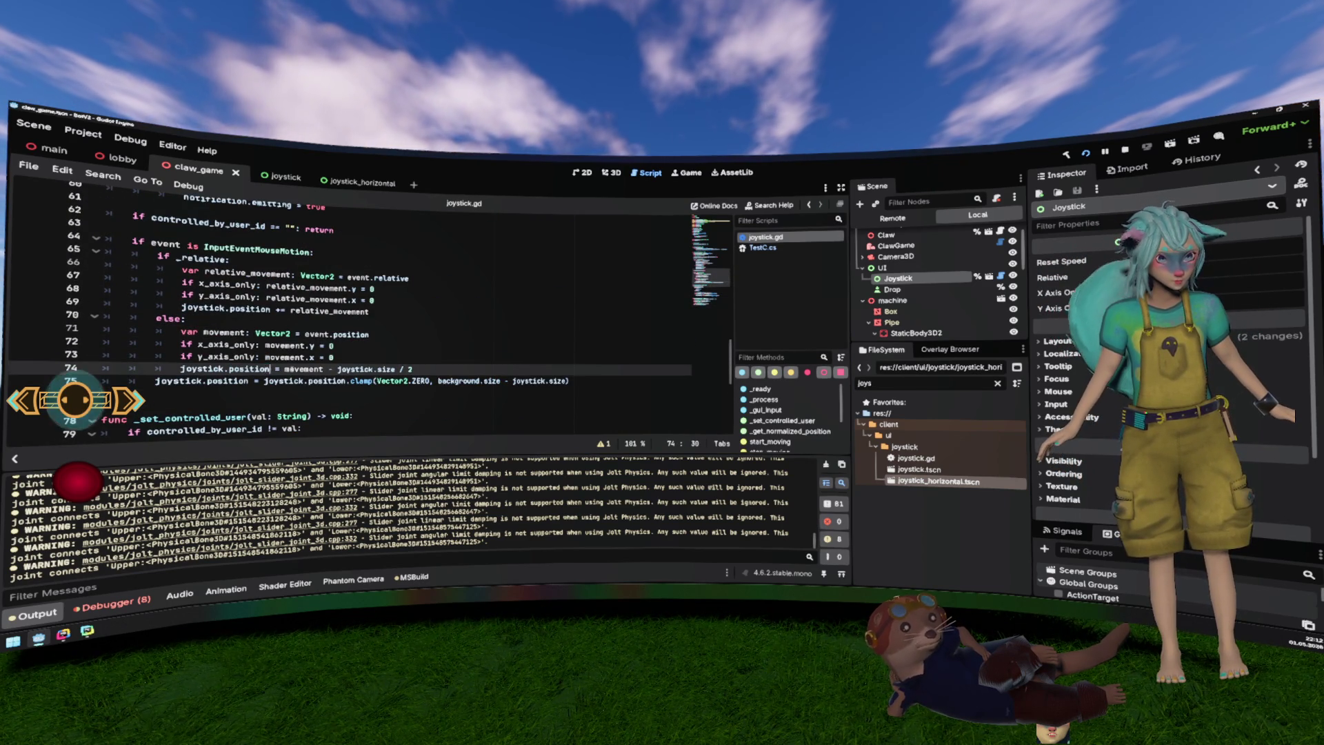
Step: Drop the 0 from the lock lines and select the half-size offset ending line 74
click(334, 345)
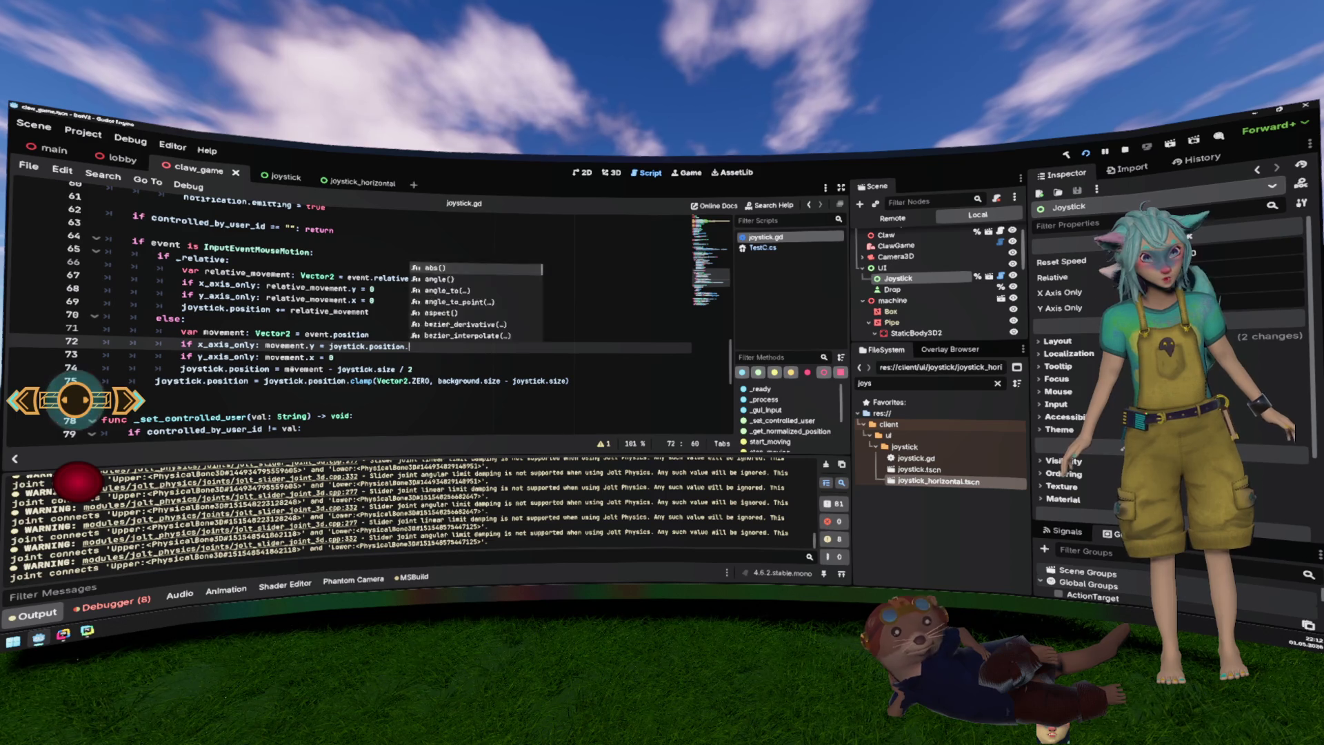
click(333, 357)
key(BackSpace)
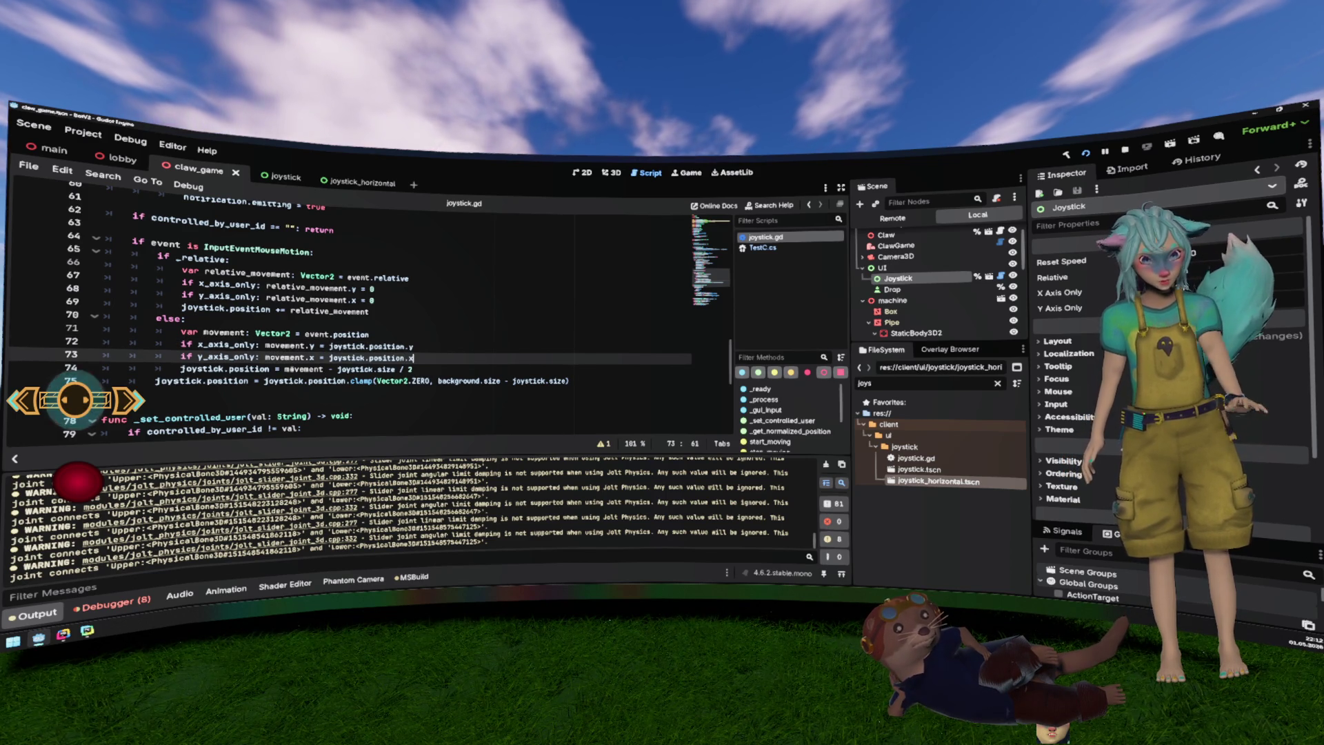
click(375, 313)
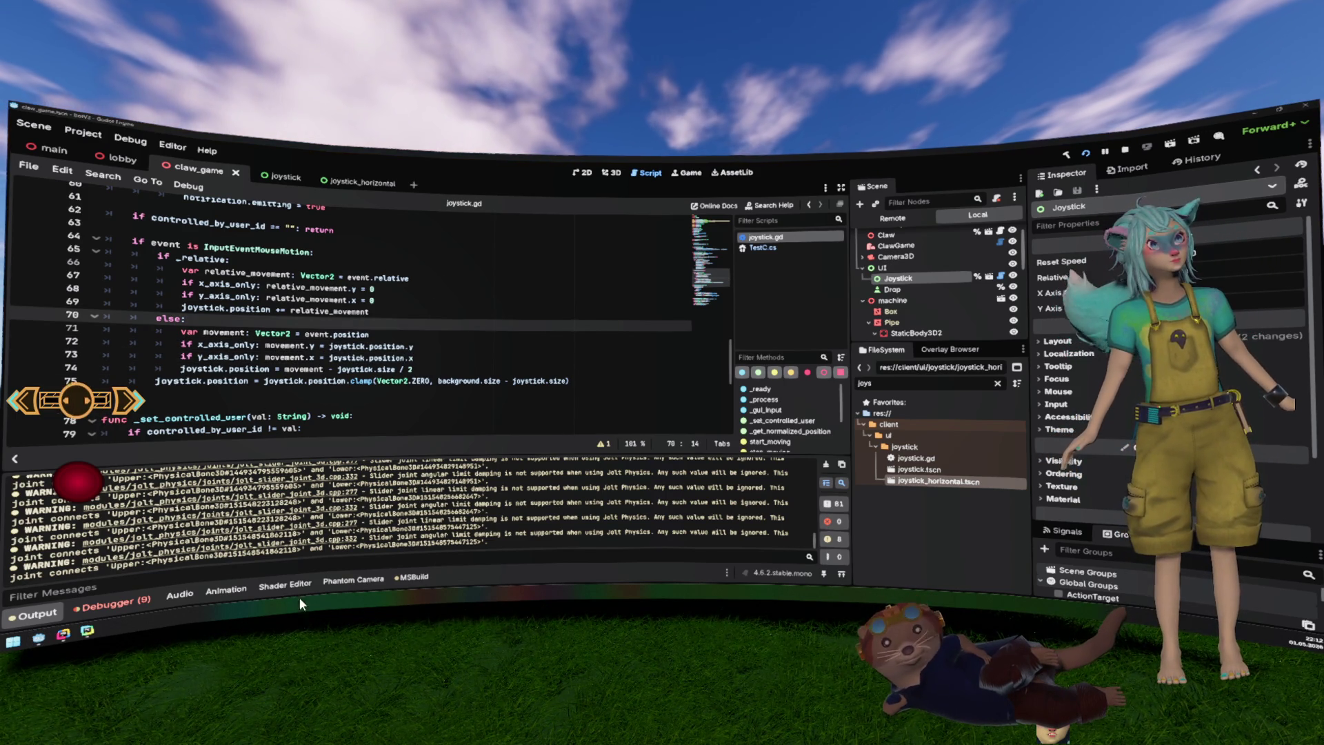
click(439, 381)
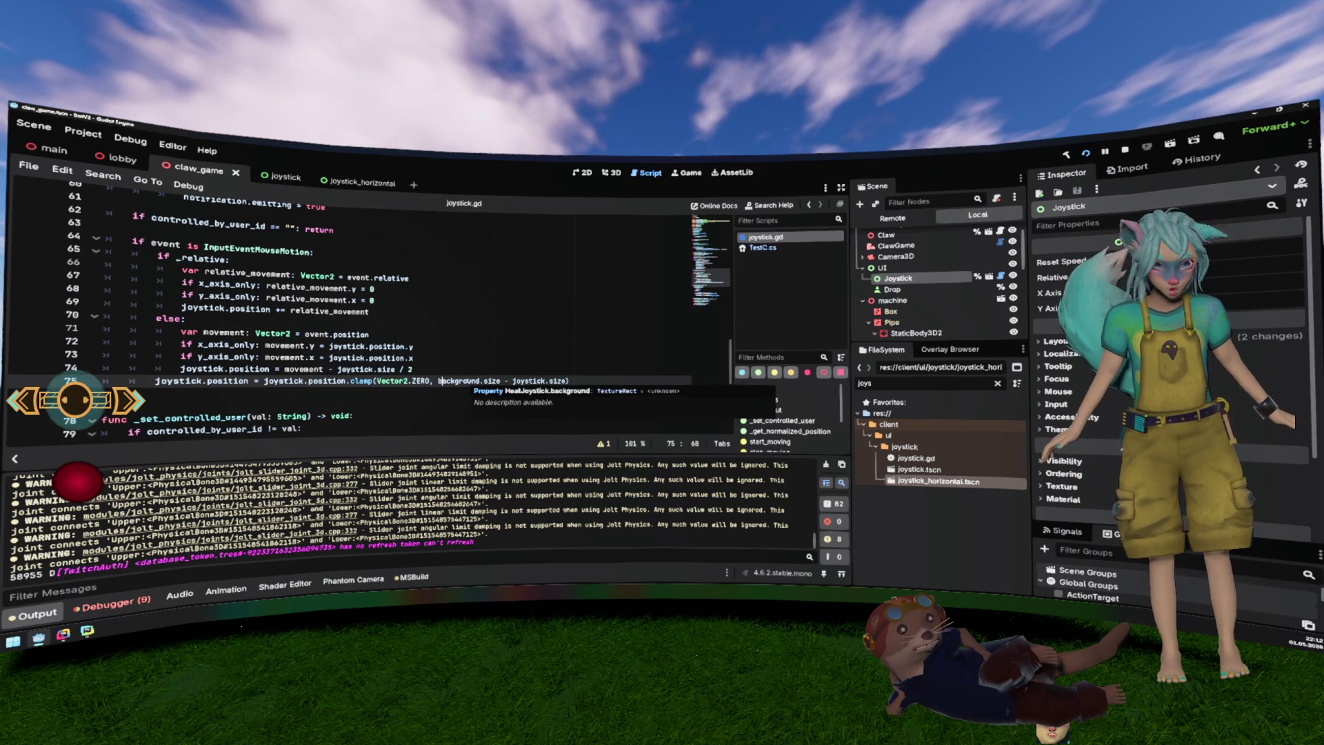
click(486, 359)
key(Down)
key(ctrl+shift+Left)
key(ctrl+shift+Left)
key(ctrl+shift+Left)
key(ctrl+c)
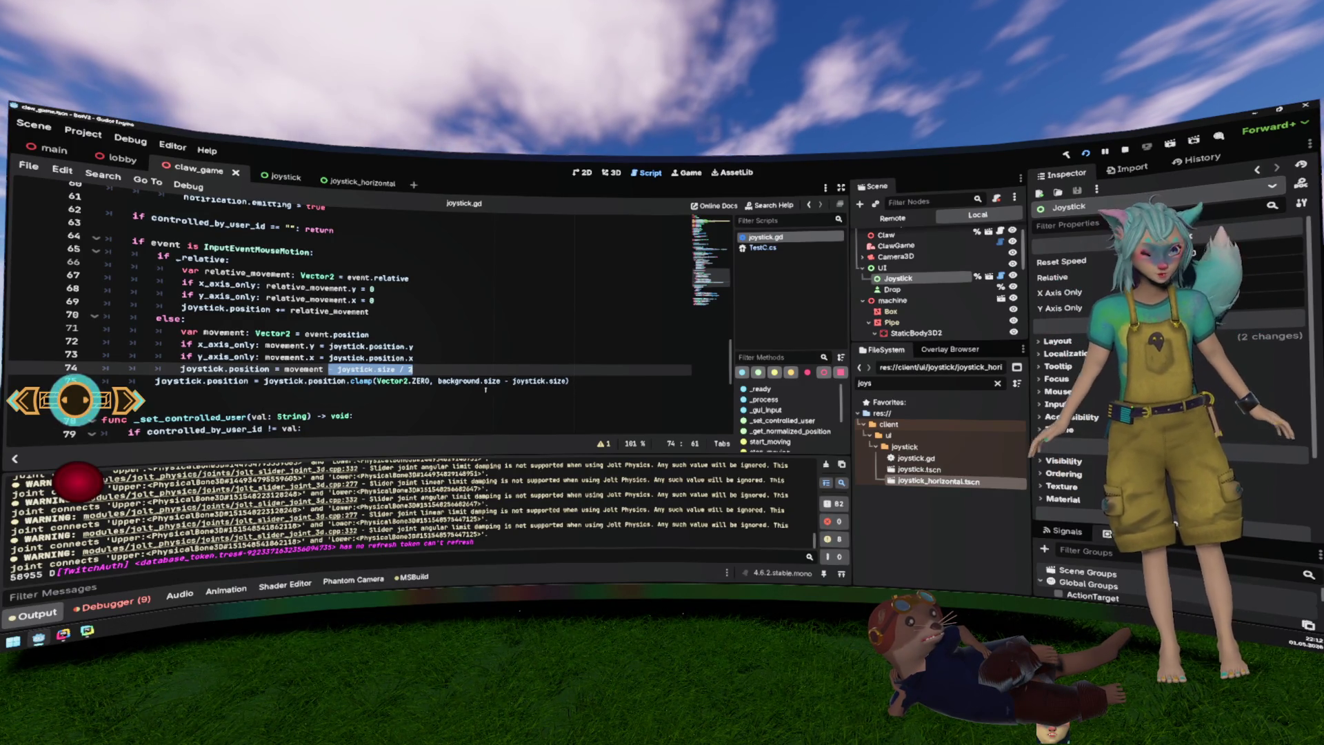
Step: Move ' - joystick.size / 2' from line 74 to after event.position on line 71, removing the leftover space
key(BackSpace)
click(446, 336)
key(ctrl+v)
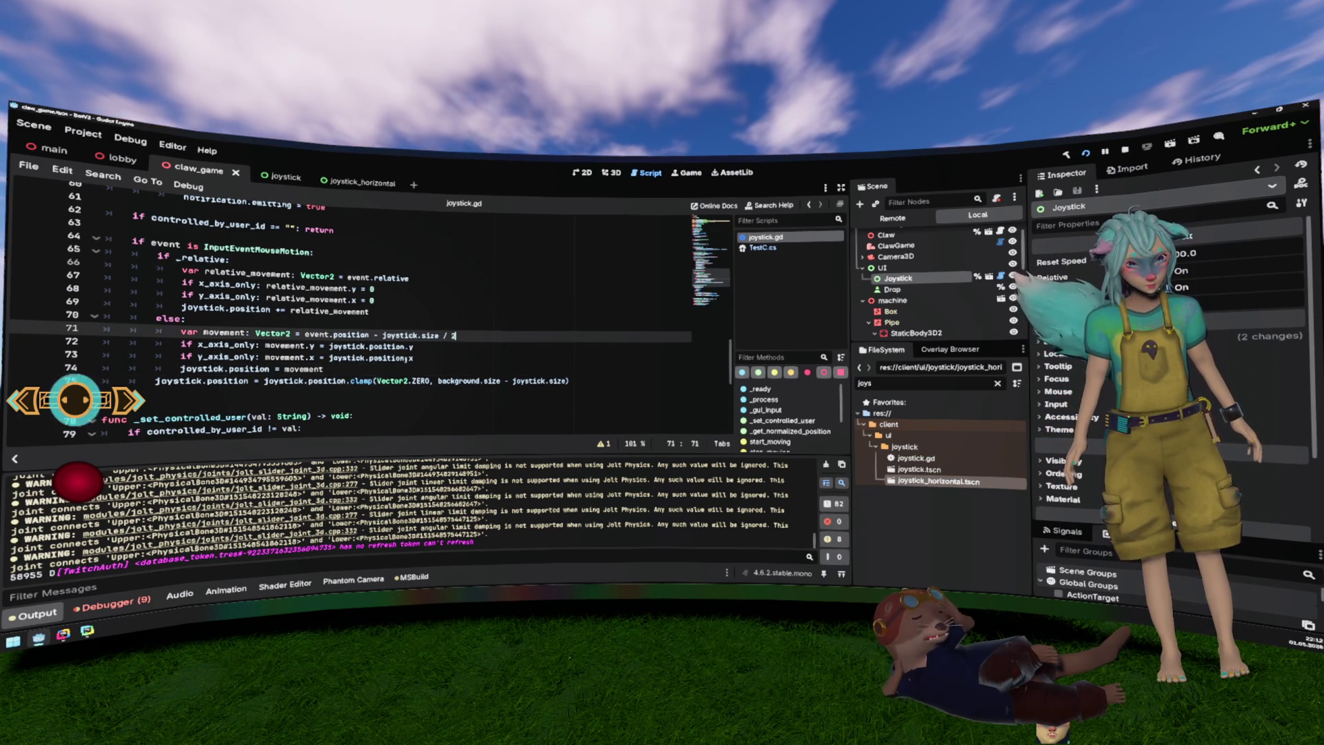
click(400, 370)
key(BackSpace)
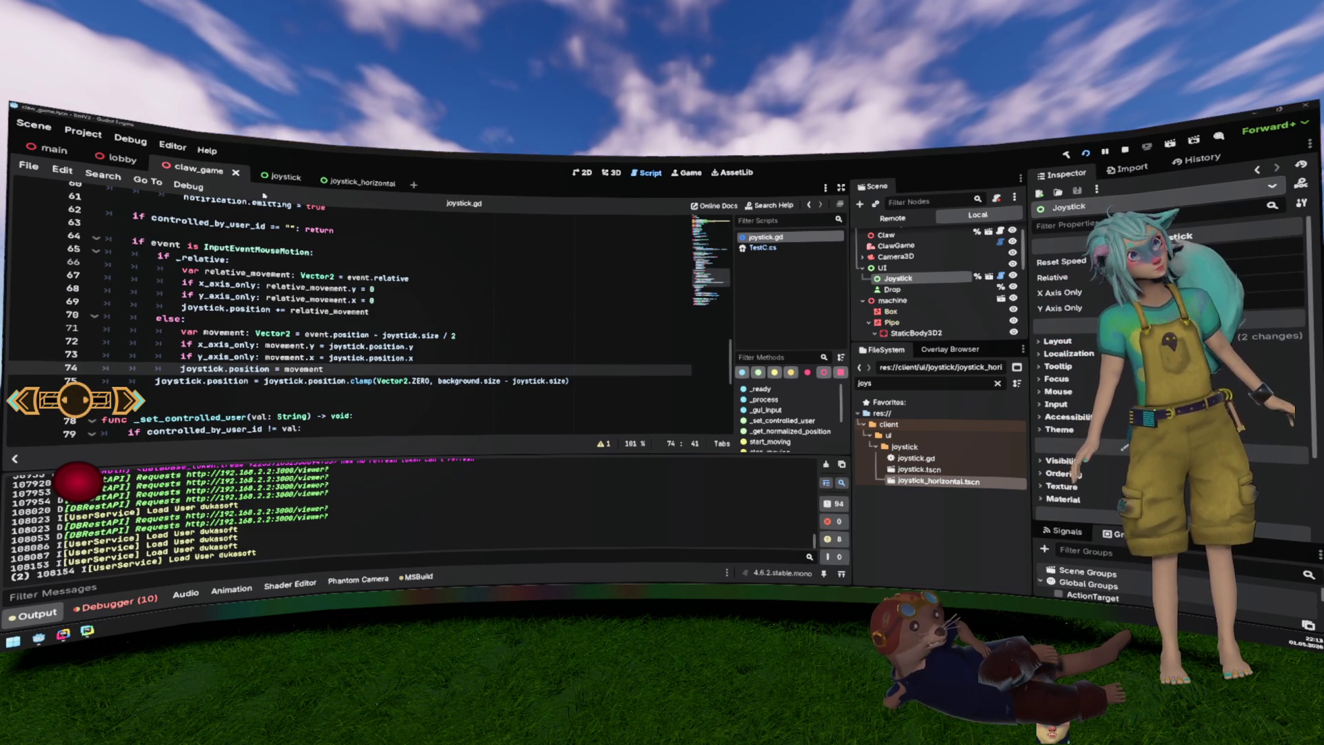
click(378, 278)
mouse_move(377, 279)
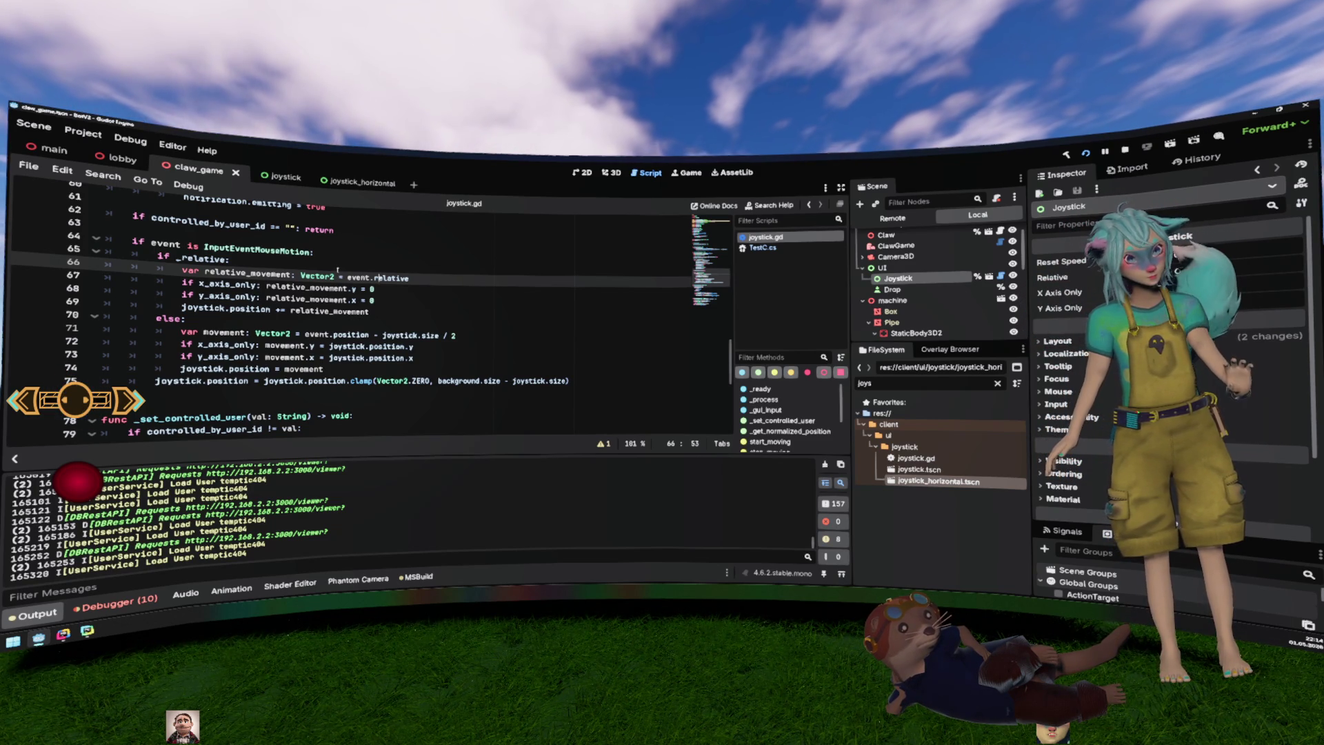
mouse_move(324, 369)
mouse_down()
mouse_move(25, 314)
mouse_move(28, 330)
mouse_up()
mouse_move(570, 381)
mouse_down()
mouse_move(278, 370)
mouse_move(266, 381)
mouse_up()
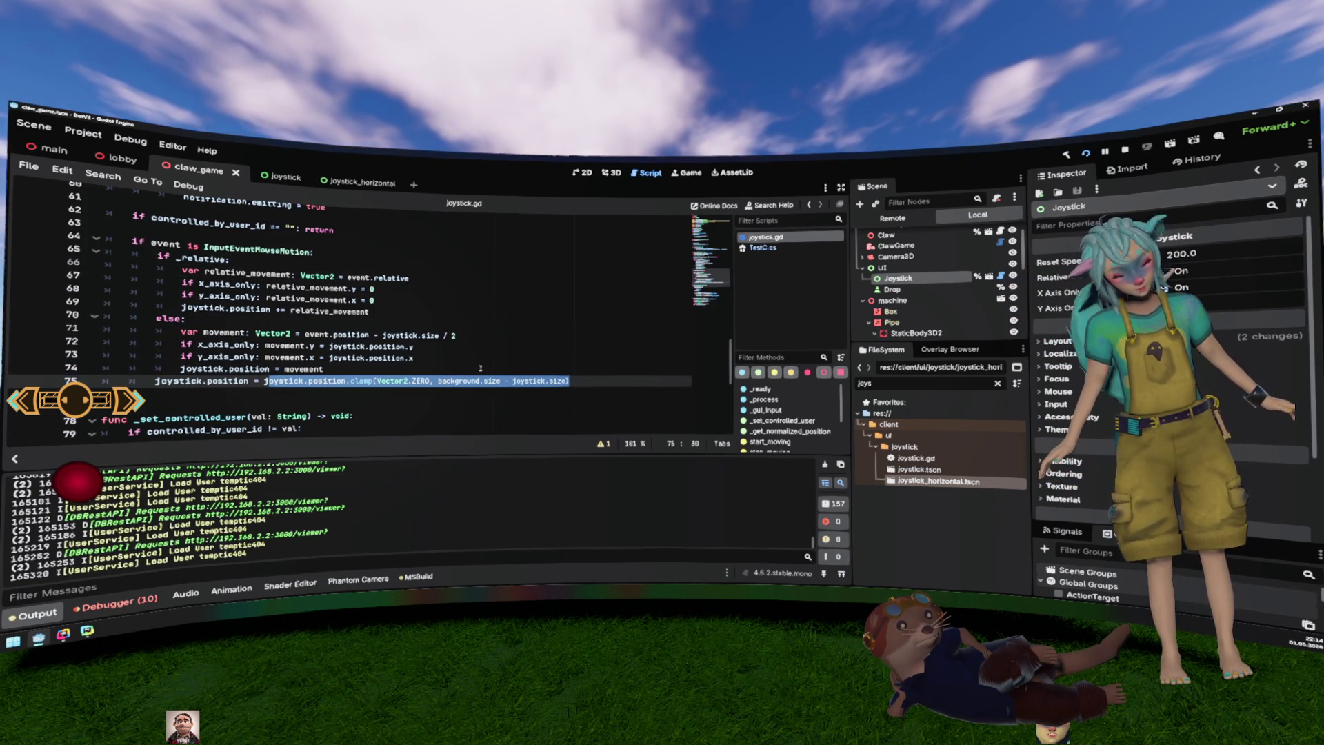
click(414, 357)
drag(411, 346, 320, 346)
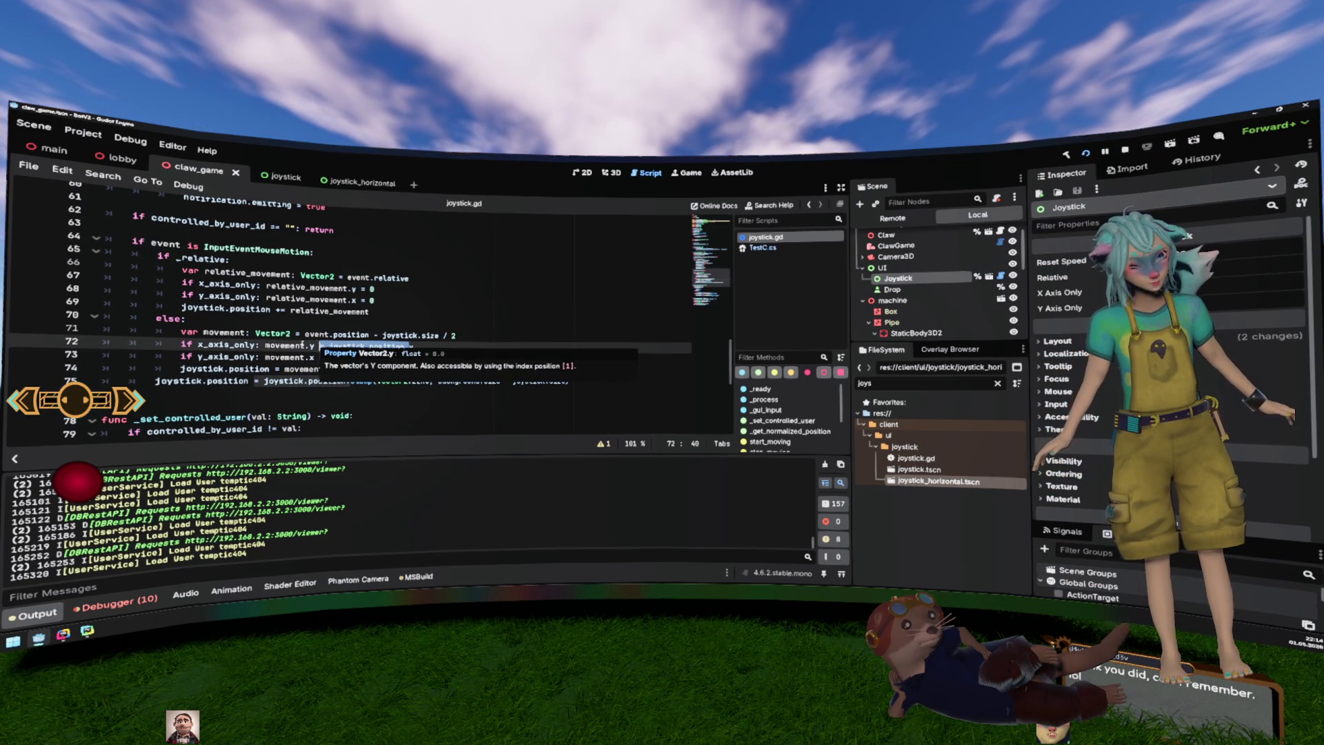
click(302, 345)
drag(268, 345, 372, 346)
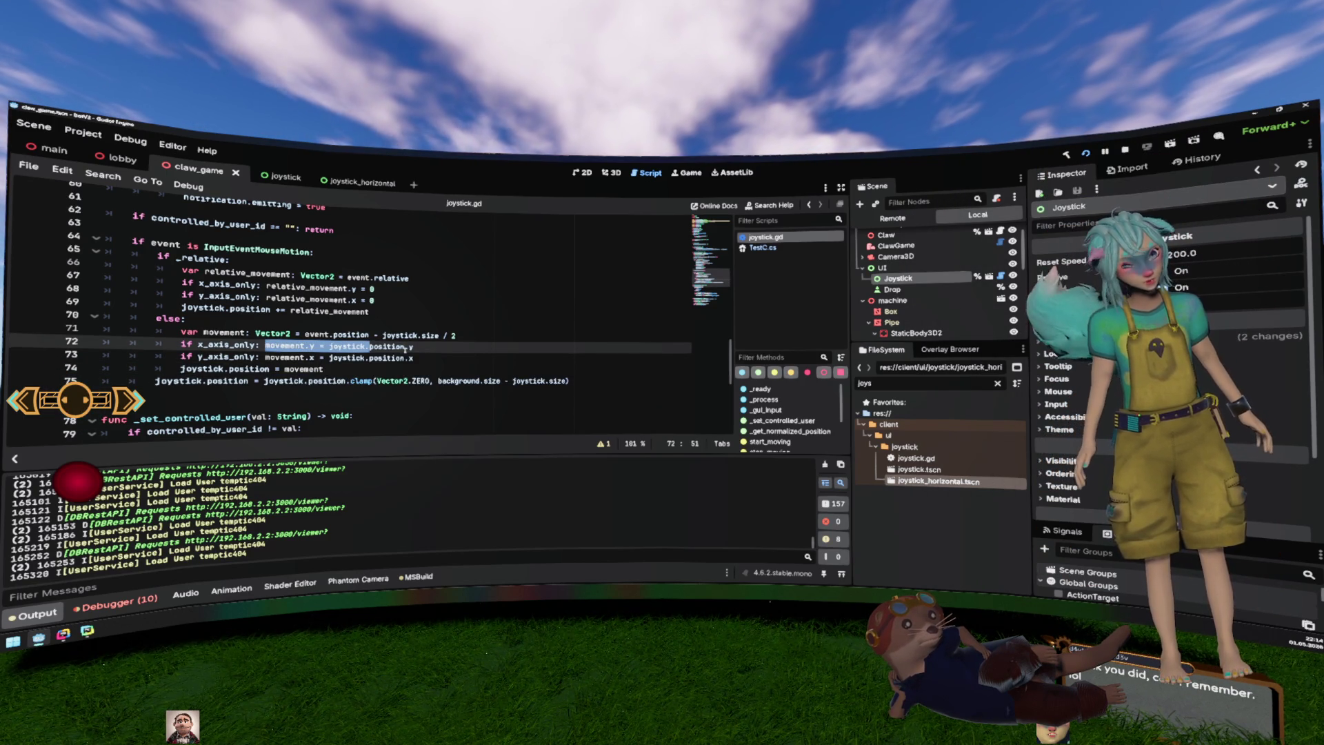
click(435, 328)
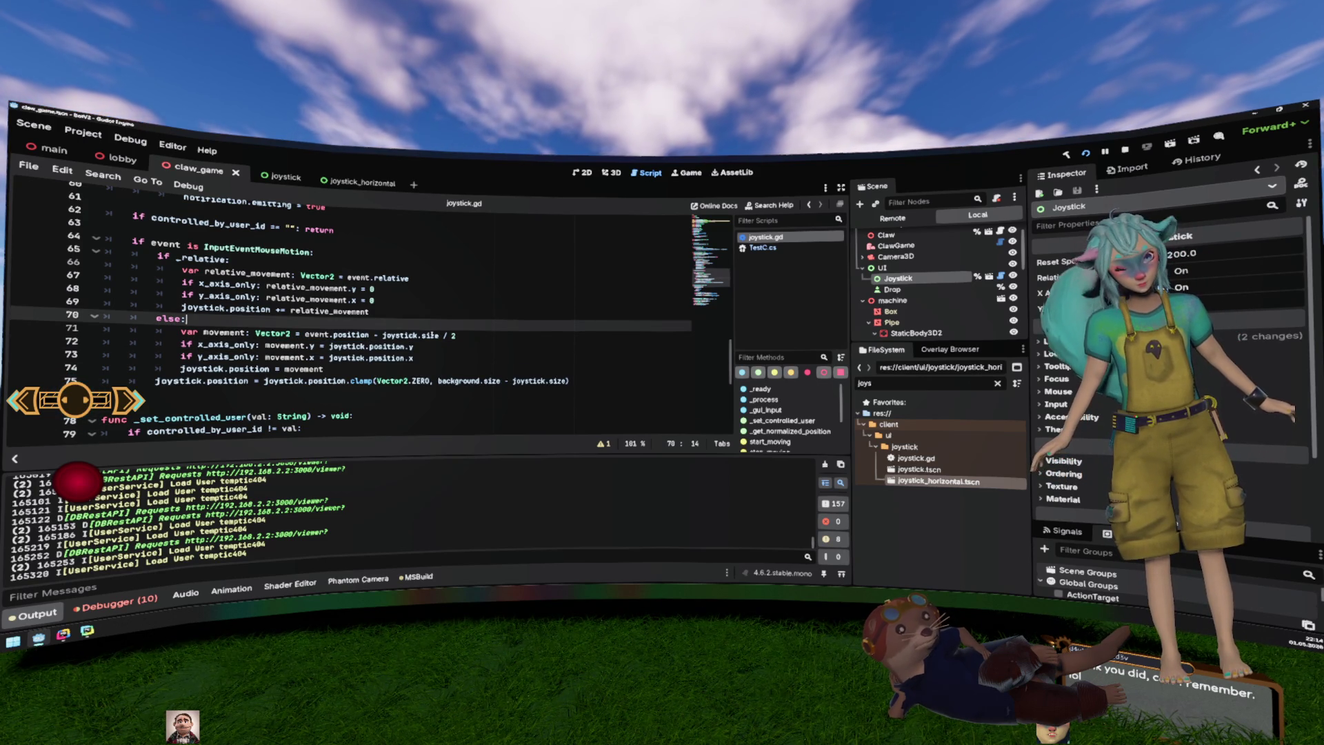
mouse_move(431, 336)
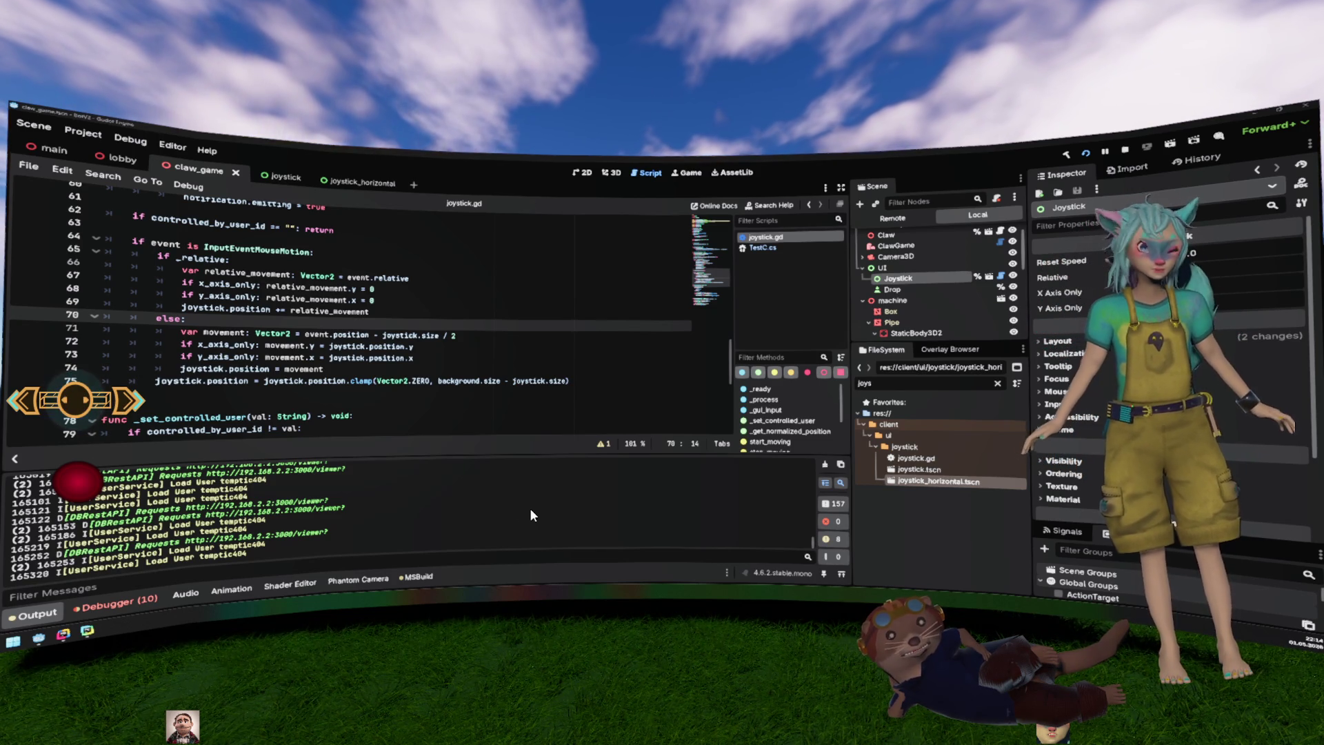
click(357, 347)
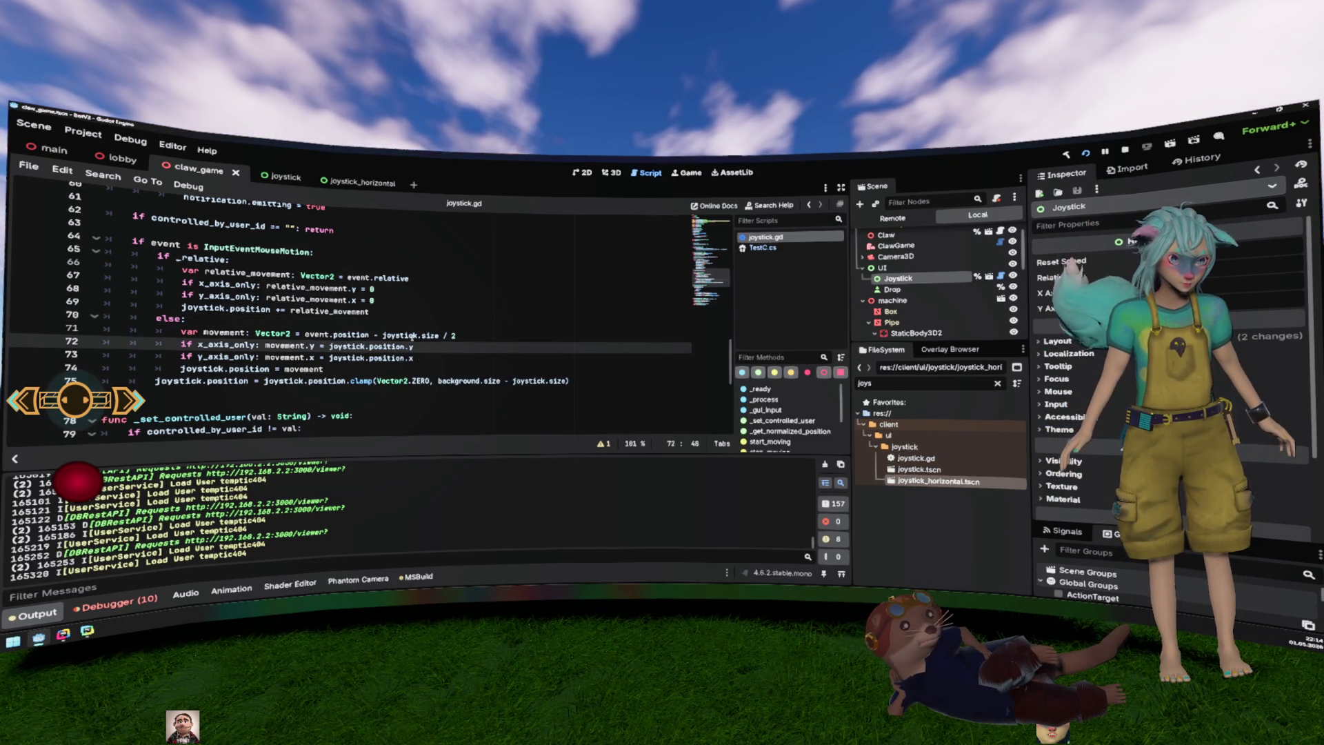
click(446, 336)
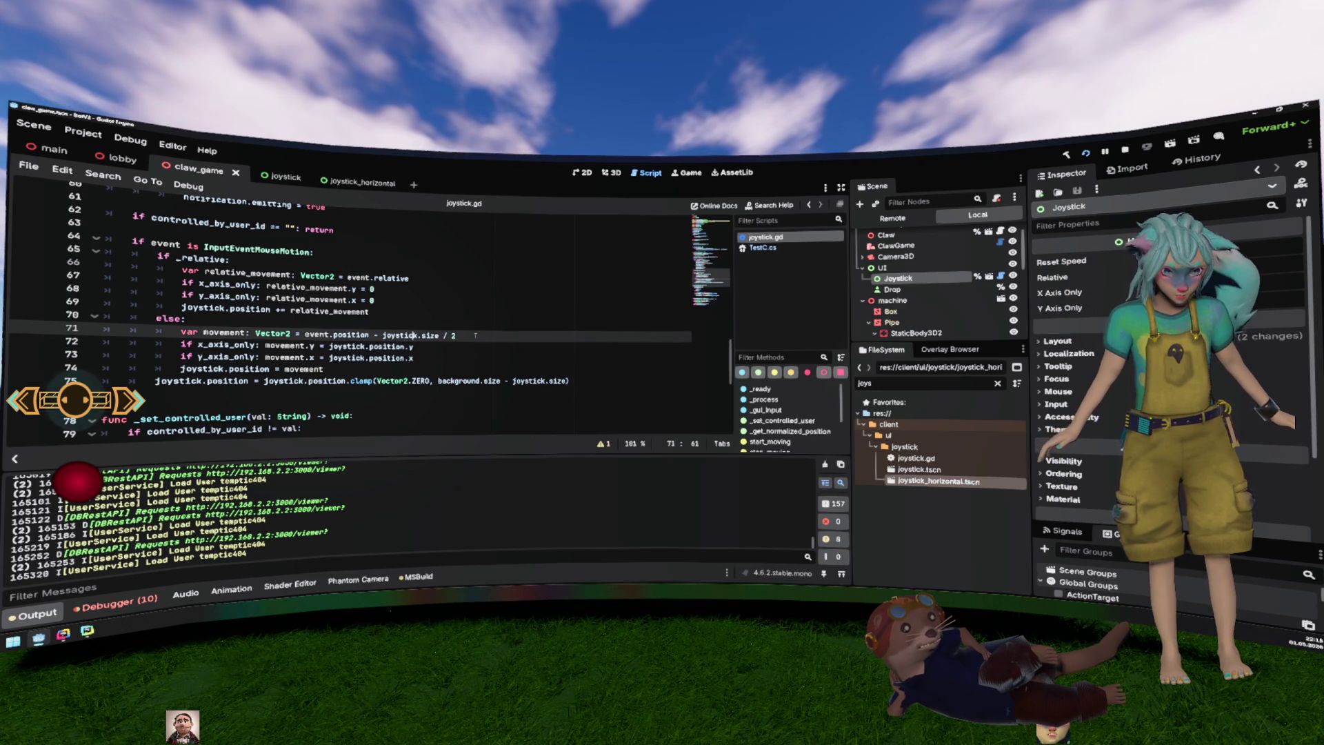
text(#)
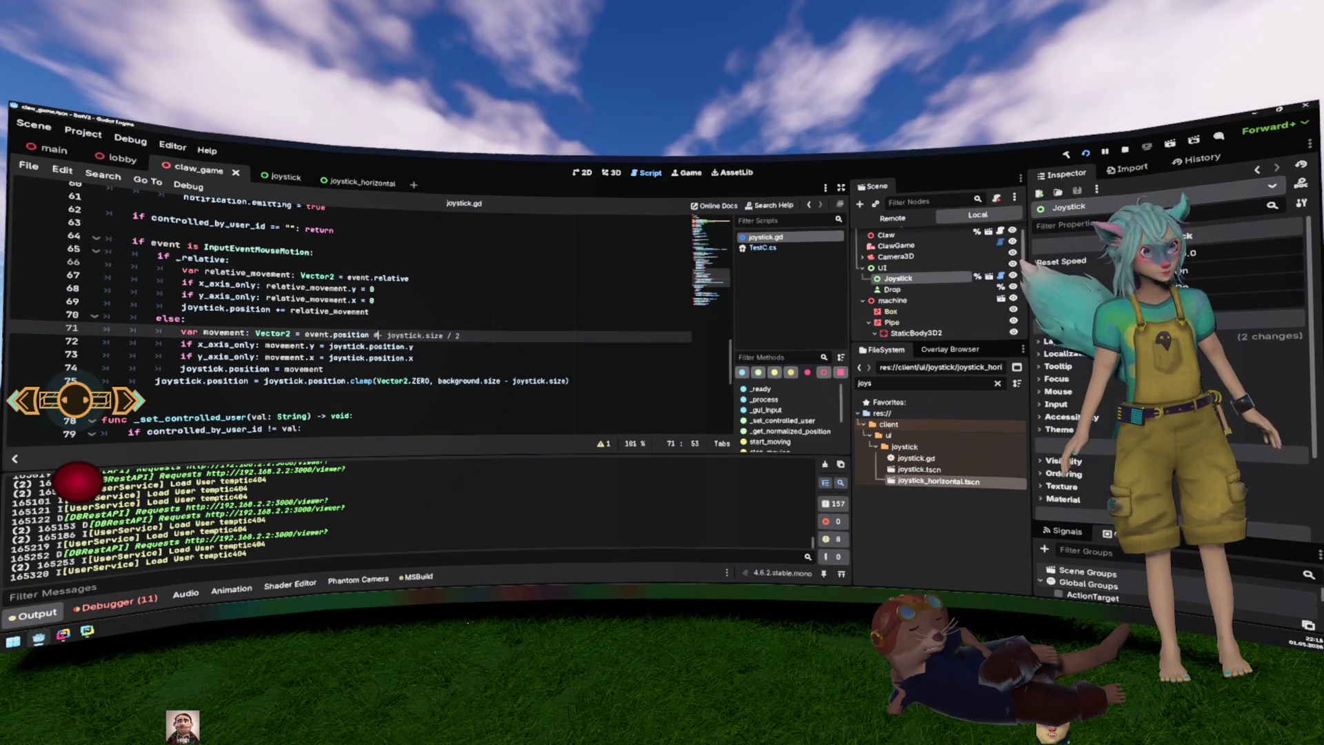
key(BackSpace)
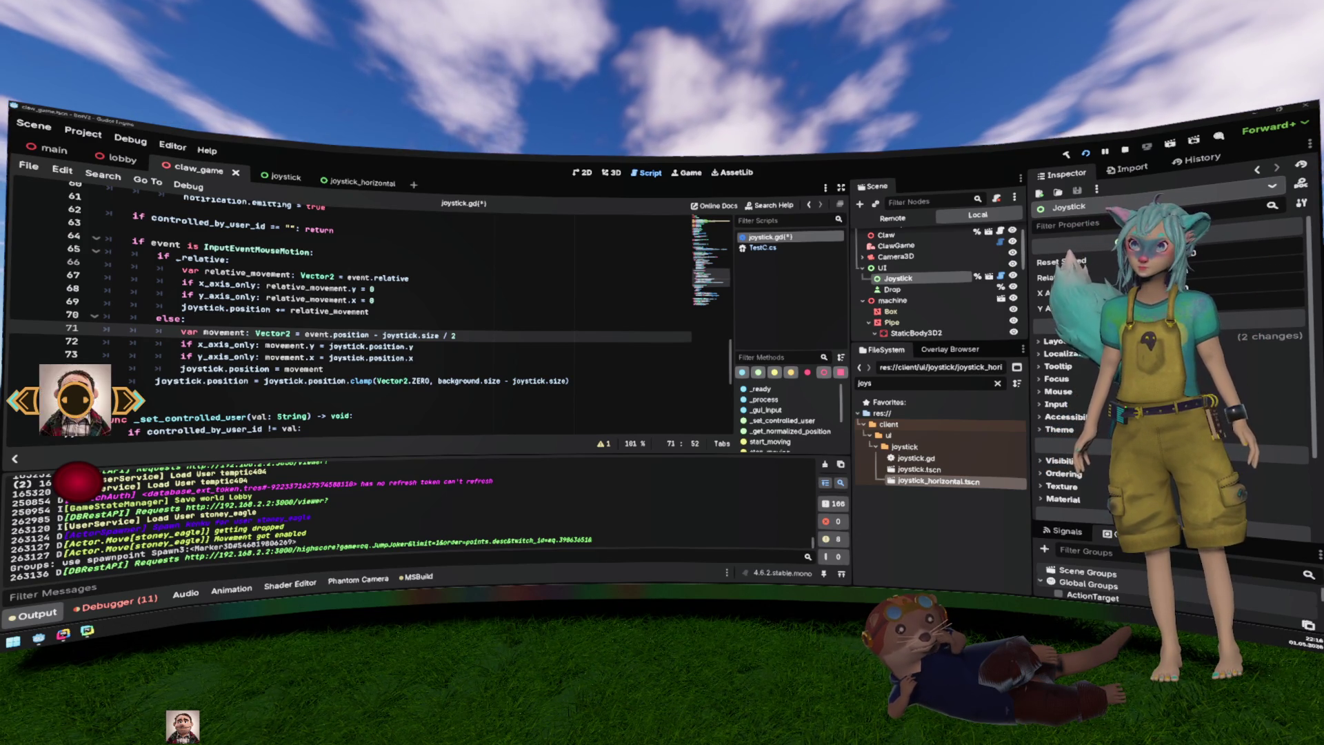
drag(723, 217, 670, 253)
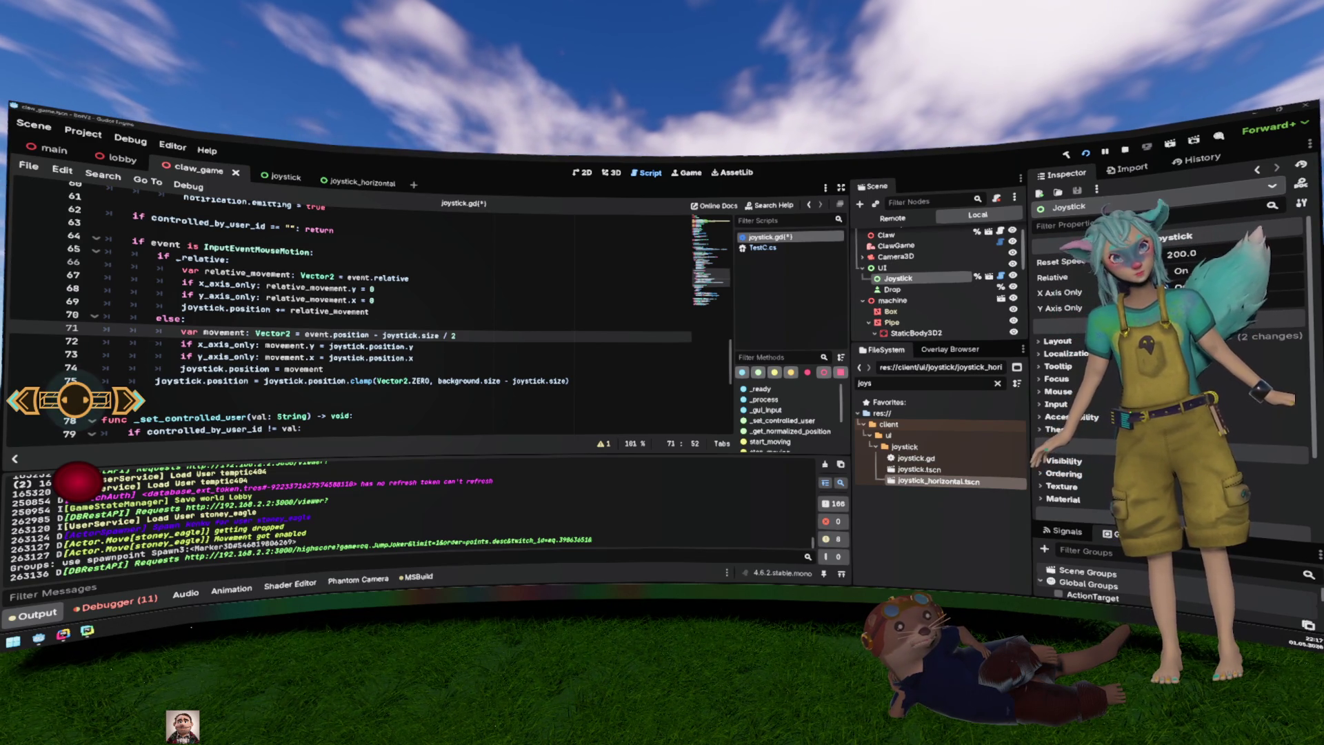
mouse_move(569, 381)
mouse_down()
mouse_move(483, 381)
mouse_move(328, 334)
mouse_up()
Step: Review the else branch on lines 70–75, focusing on line 71's event.position and joystick.size
click(329, 335)
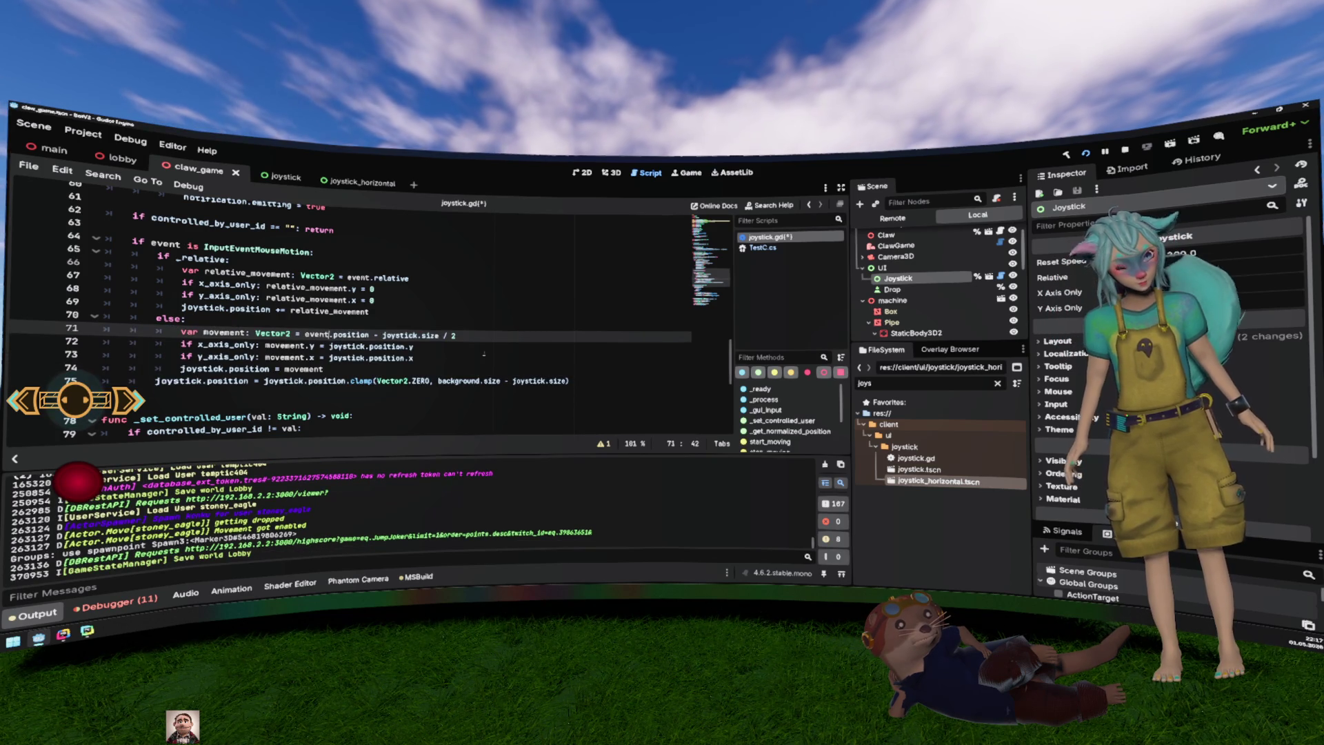
mouse_move(587, 378)
mouse_down()
mouse_move(207, 369)
mouse_move(83, 345)
mouse_move(38, 316)
mouse_up()
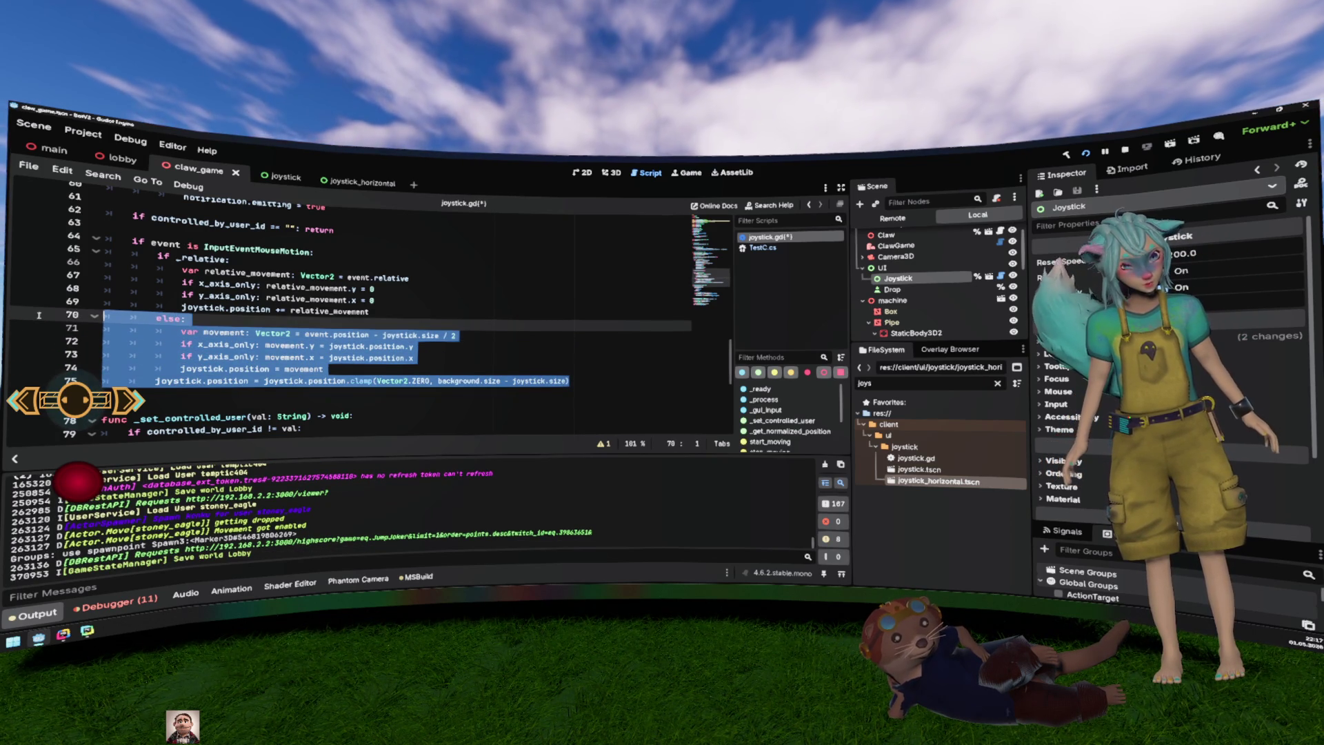
click(318, 320)
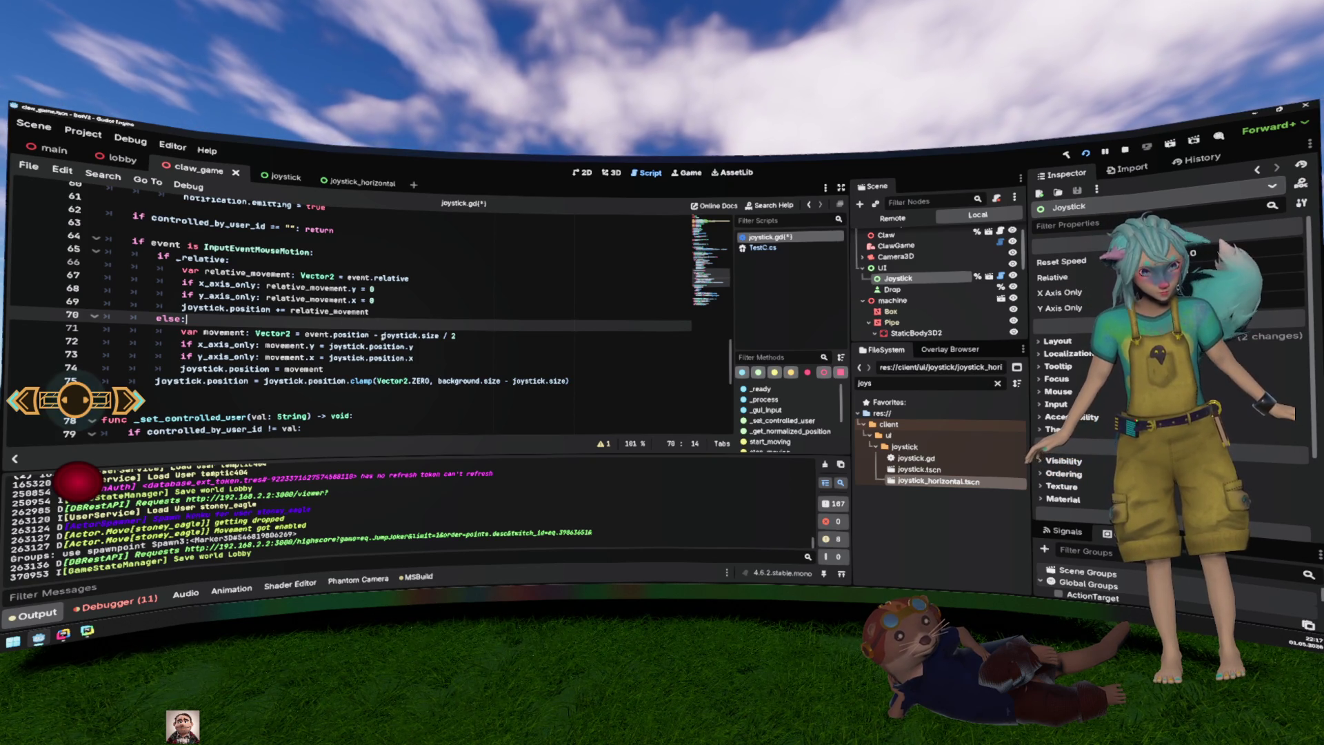
drag(610, 378, 4, 326)
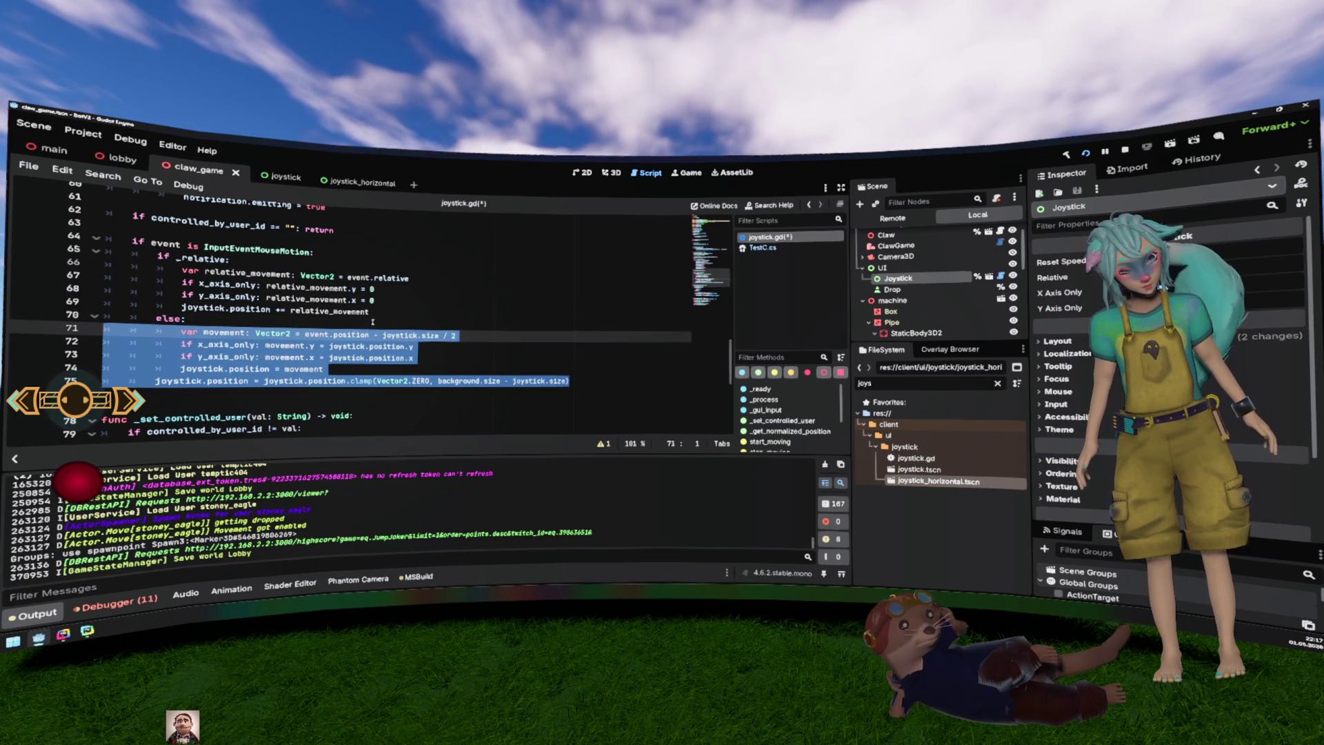
click(430, 310)
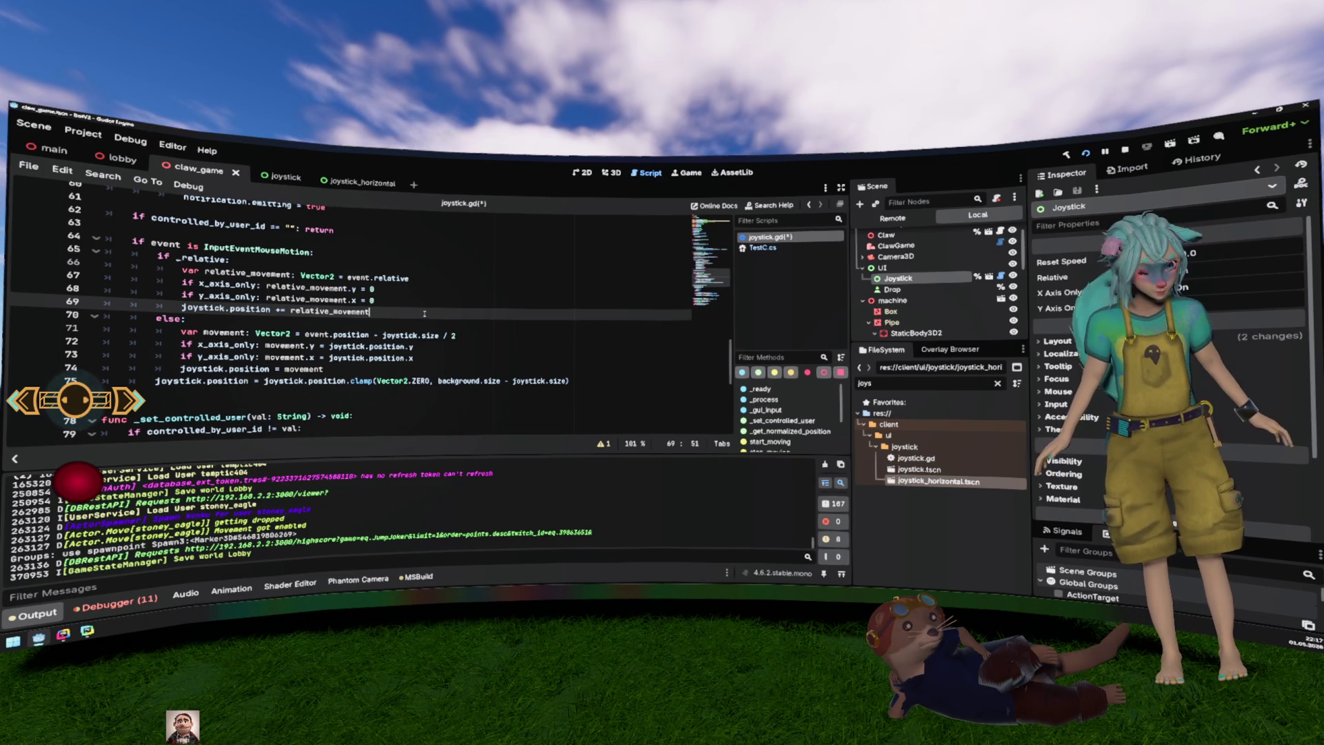
mouse_move(305, 335)
mouse_down()
mouse_move(383, 336)
mouse_move(369, 335)
mouse_up()
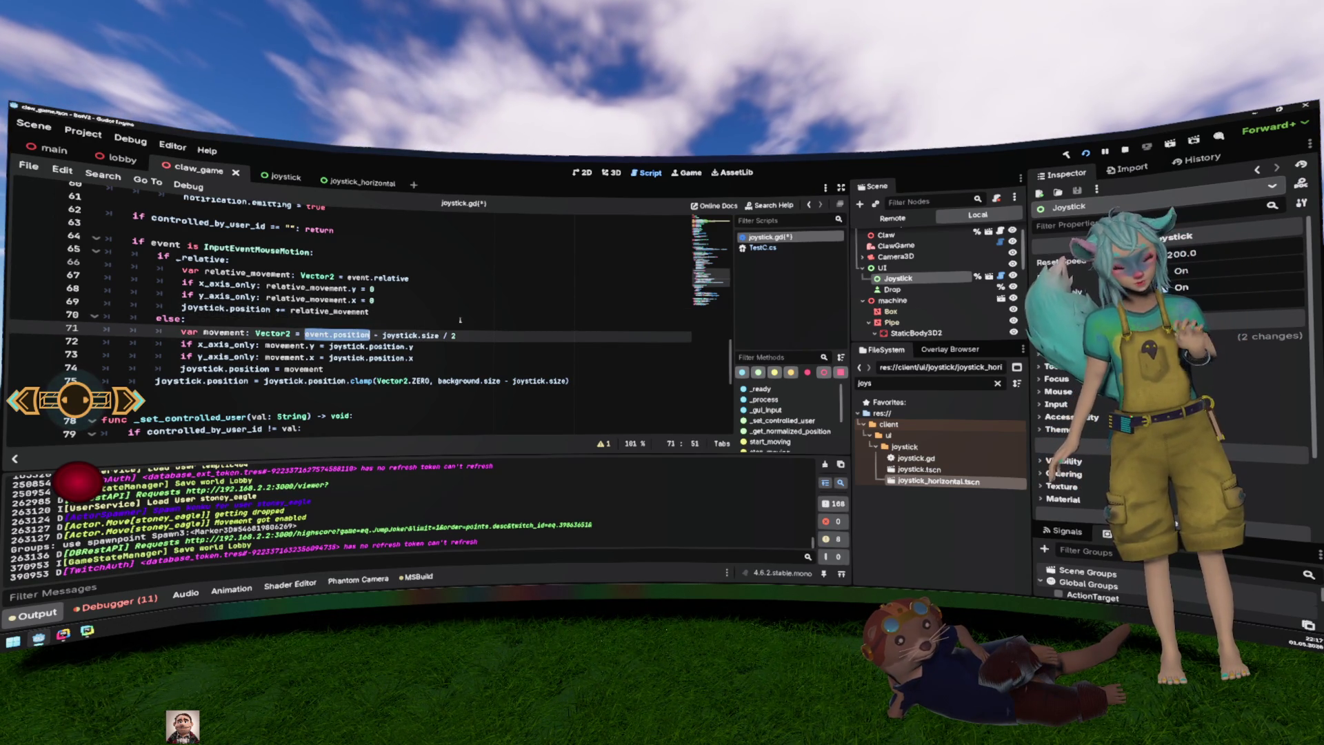
click(384, 335)
drag(433, 335, 423, 335)
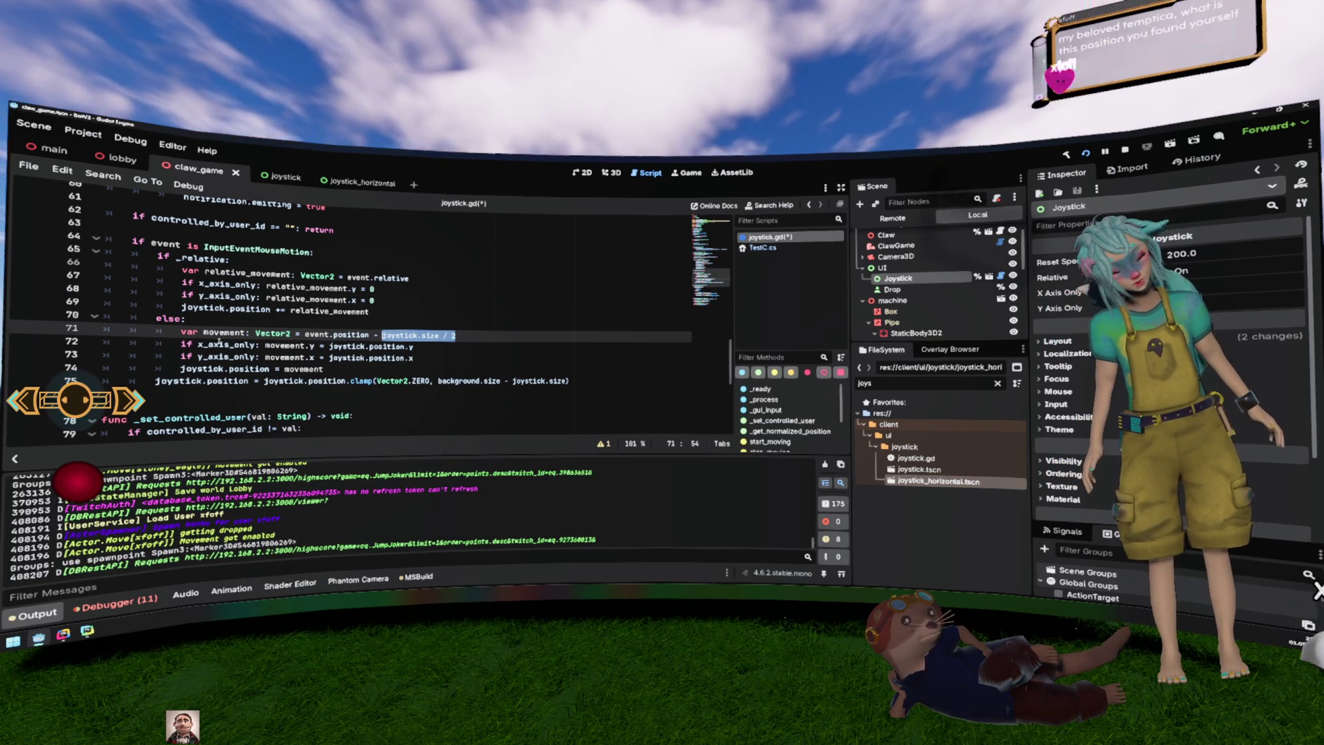
Step: Review the y_axis_only and x_axis_only movement assignments on lines 72–73
double_click(225, 357)
drag(413, 357, 260, 357)
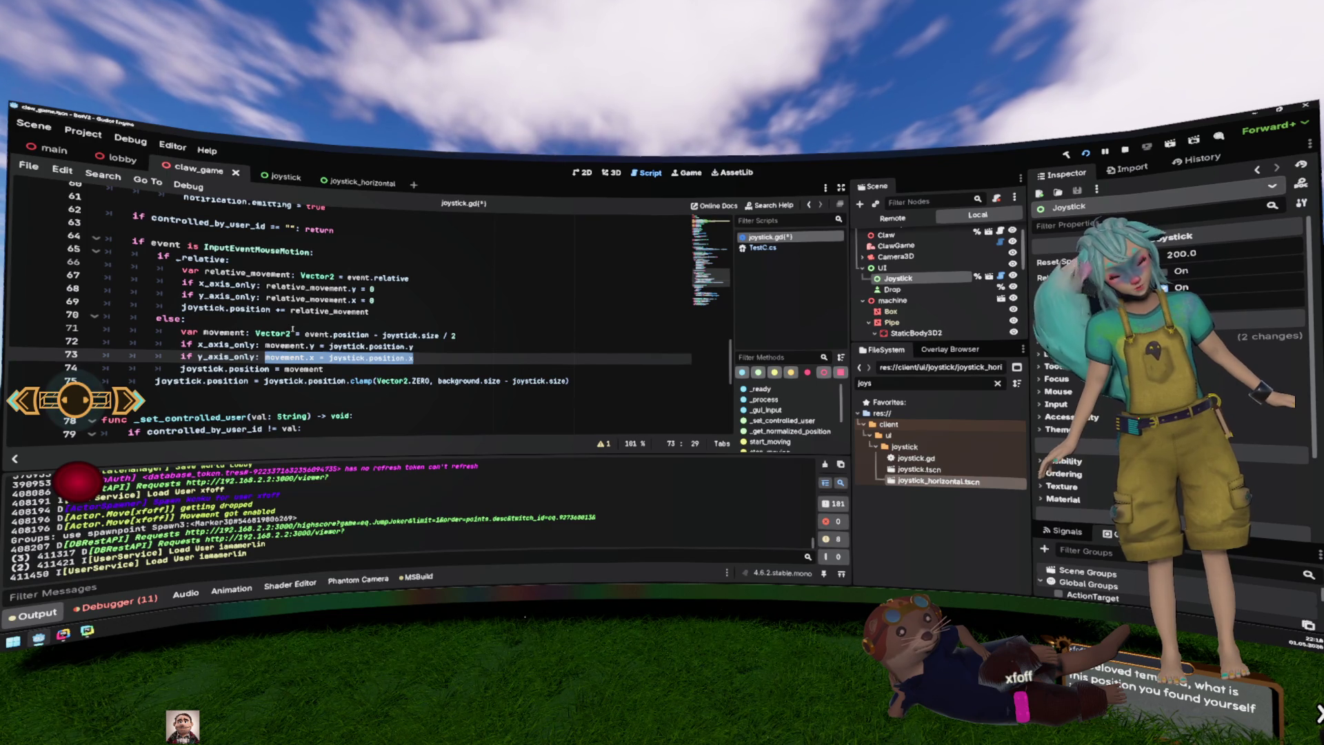
mouse_move(293, 330)
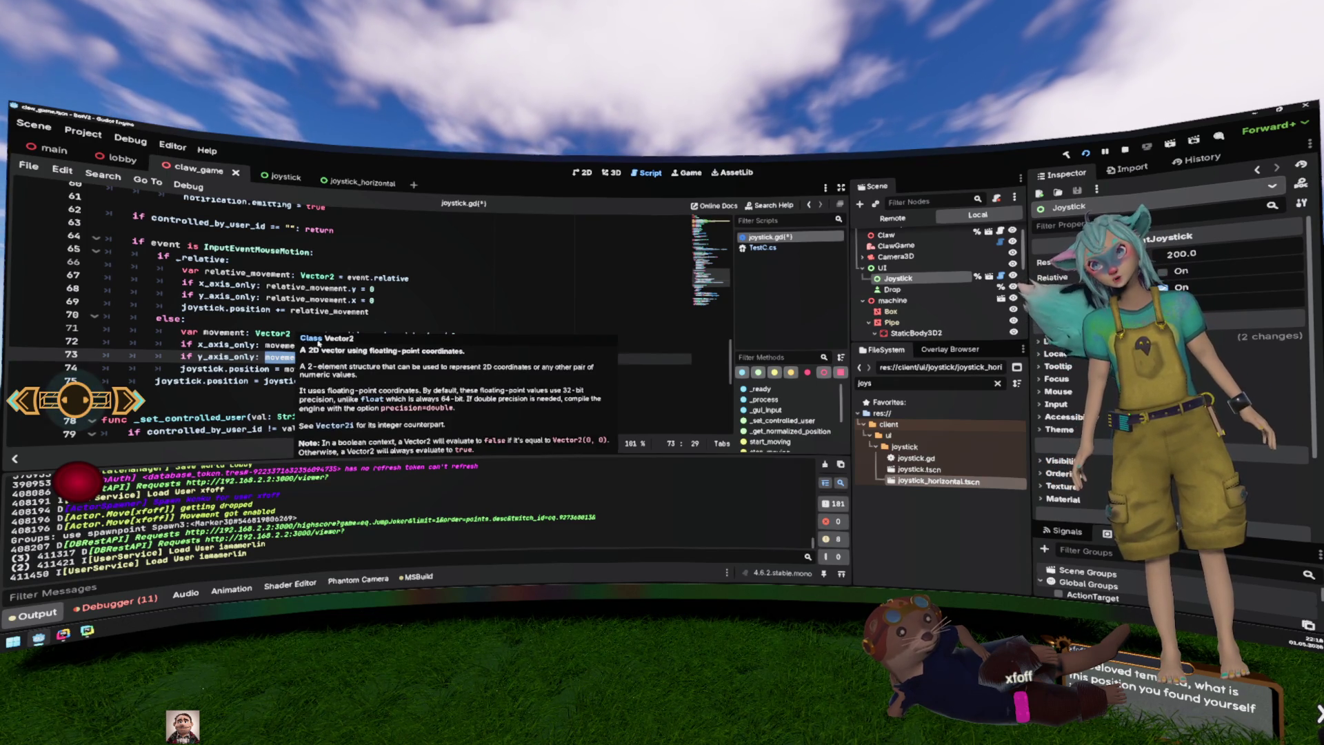
click(388, 321)
mouse_move(412, 346)
mouse_down()
mouse_move(260, 345)
mouse_move(414, 346)
mouse_up()
double_click(285, 346)
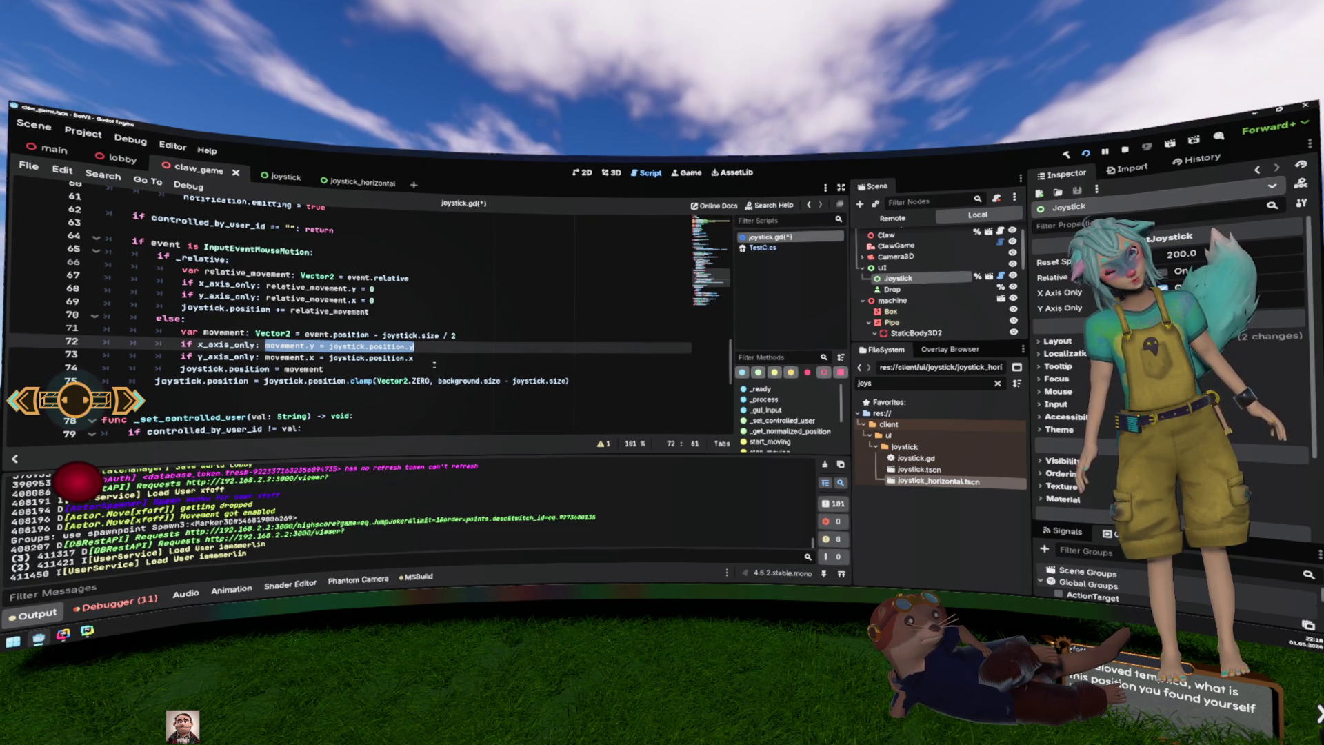
click(426, 356)
double_click(387, 346)
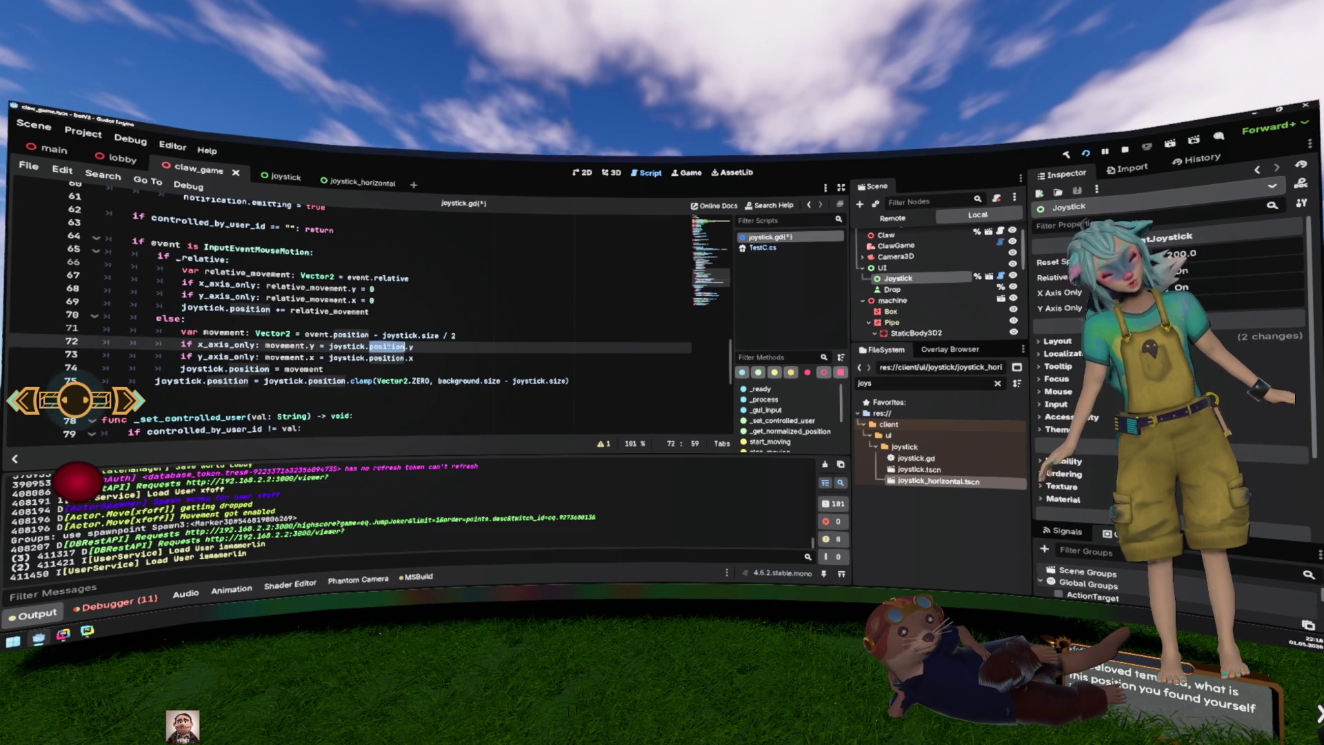
drag(426, 347, 158, 344)
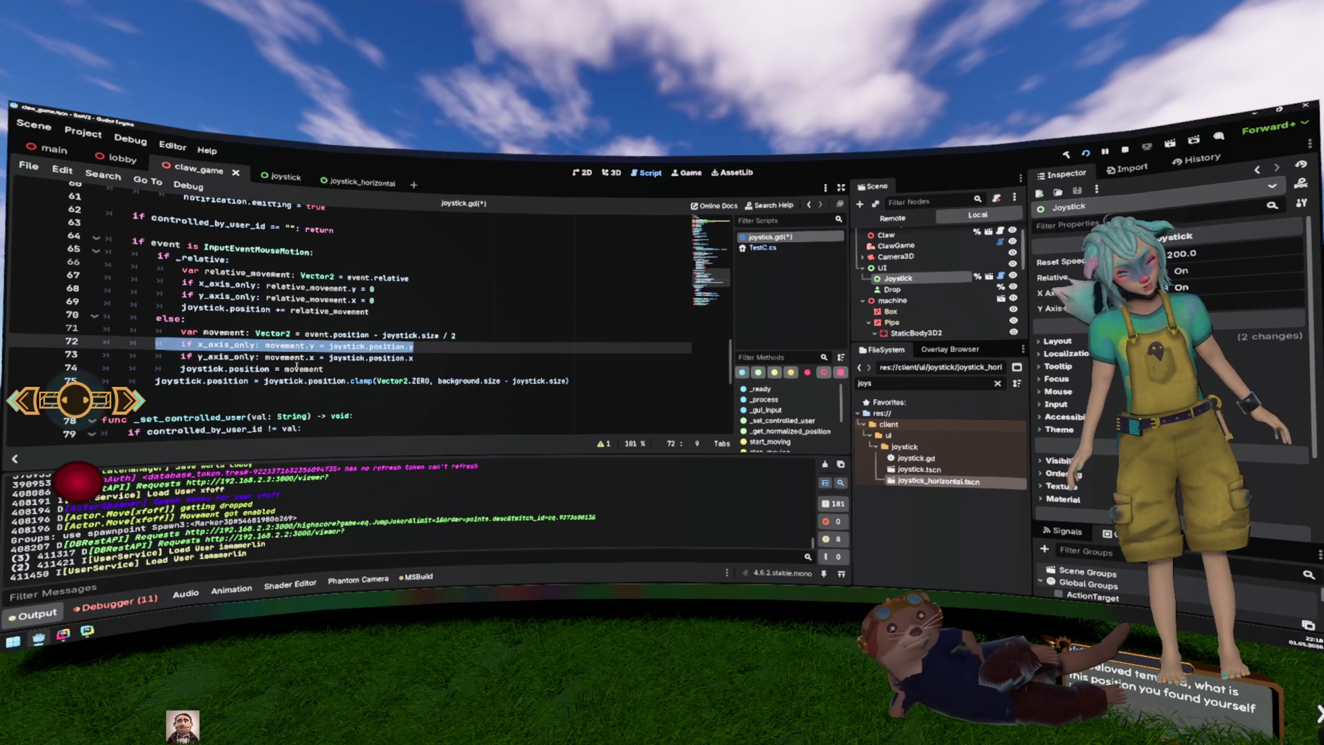
Step: Comment out the clamp on line 75 with # and save joystick.gd
click(156, 380)
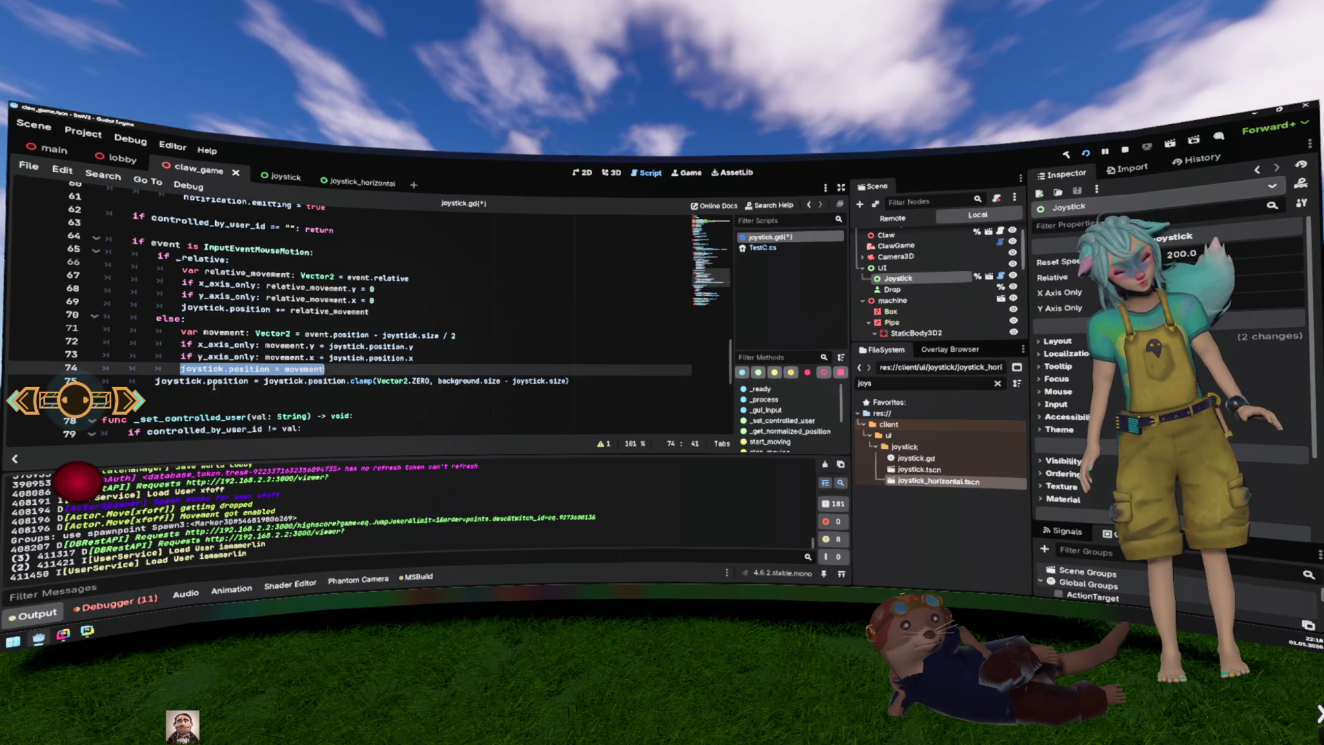
text(#)
key(ctrl+s)
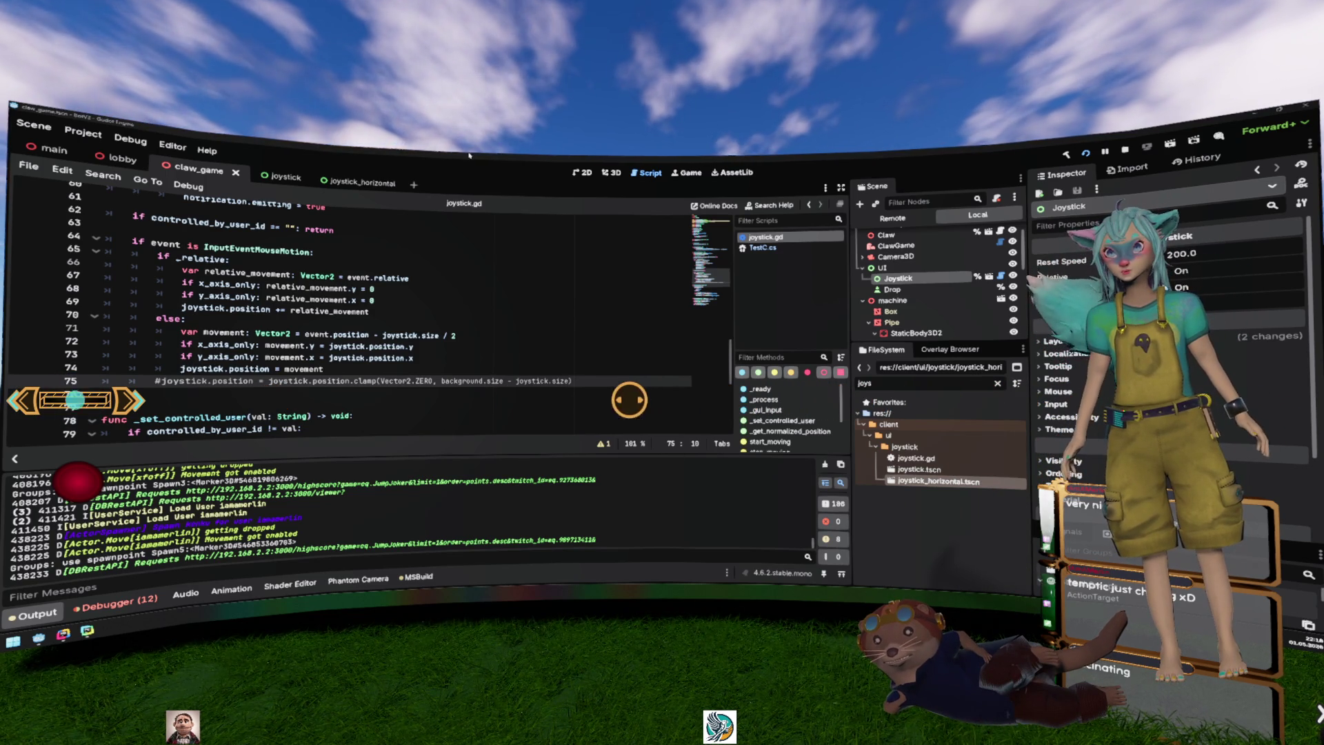
click(612, 283)
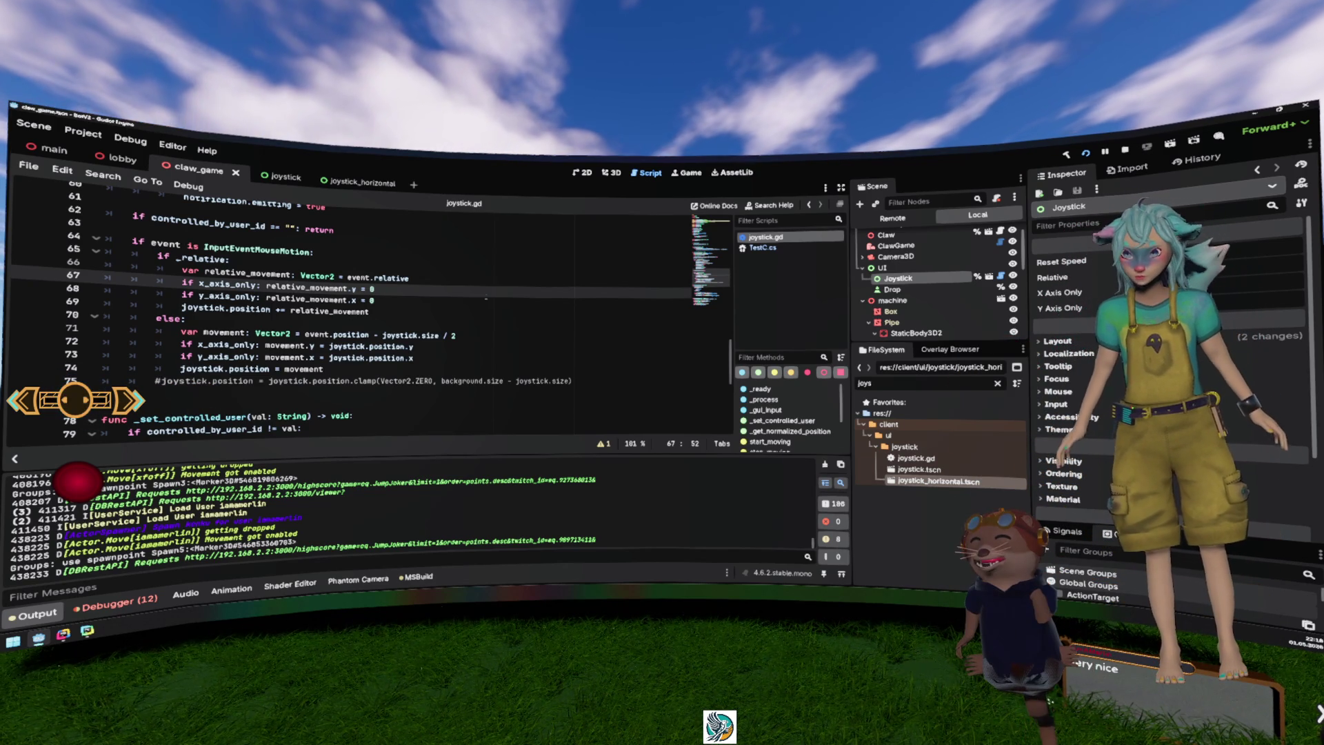
key(Down)
key(Down)
key(Down)
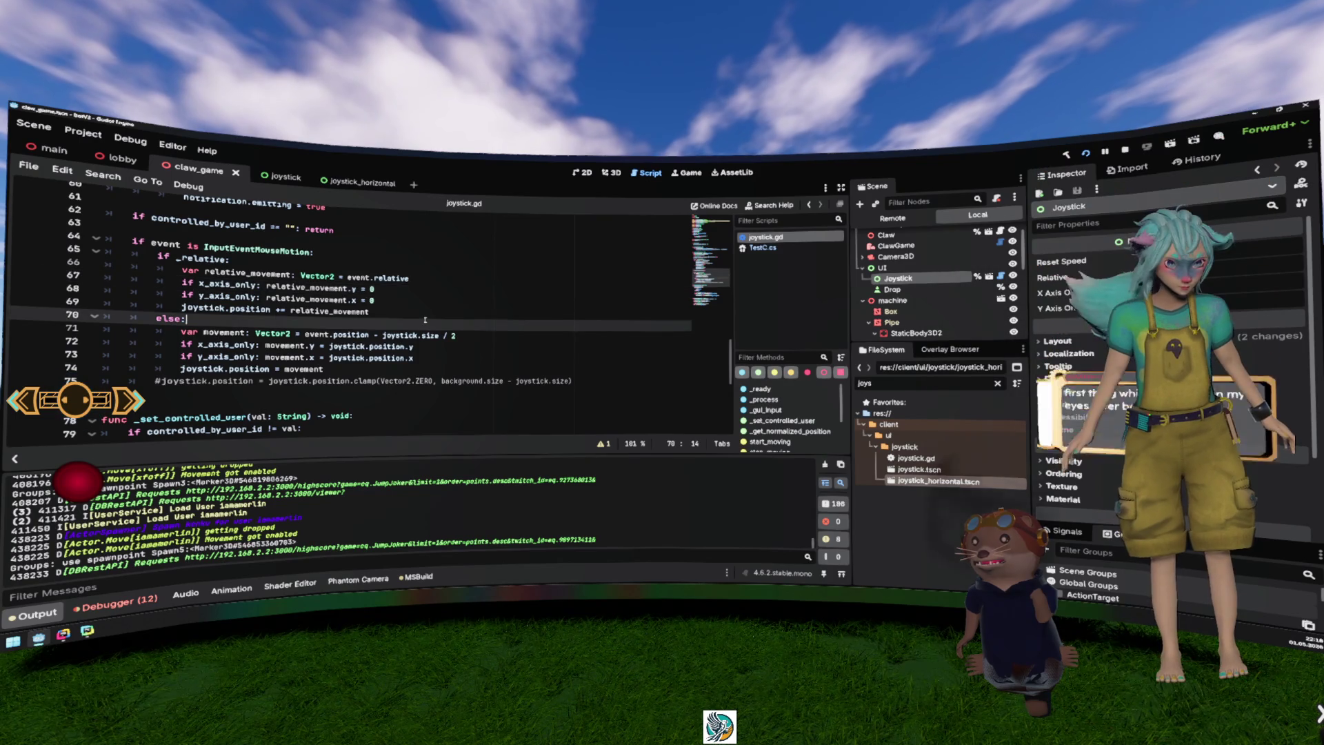
scroll(425, 319, down, 1)
click(426, 345)
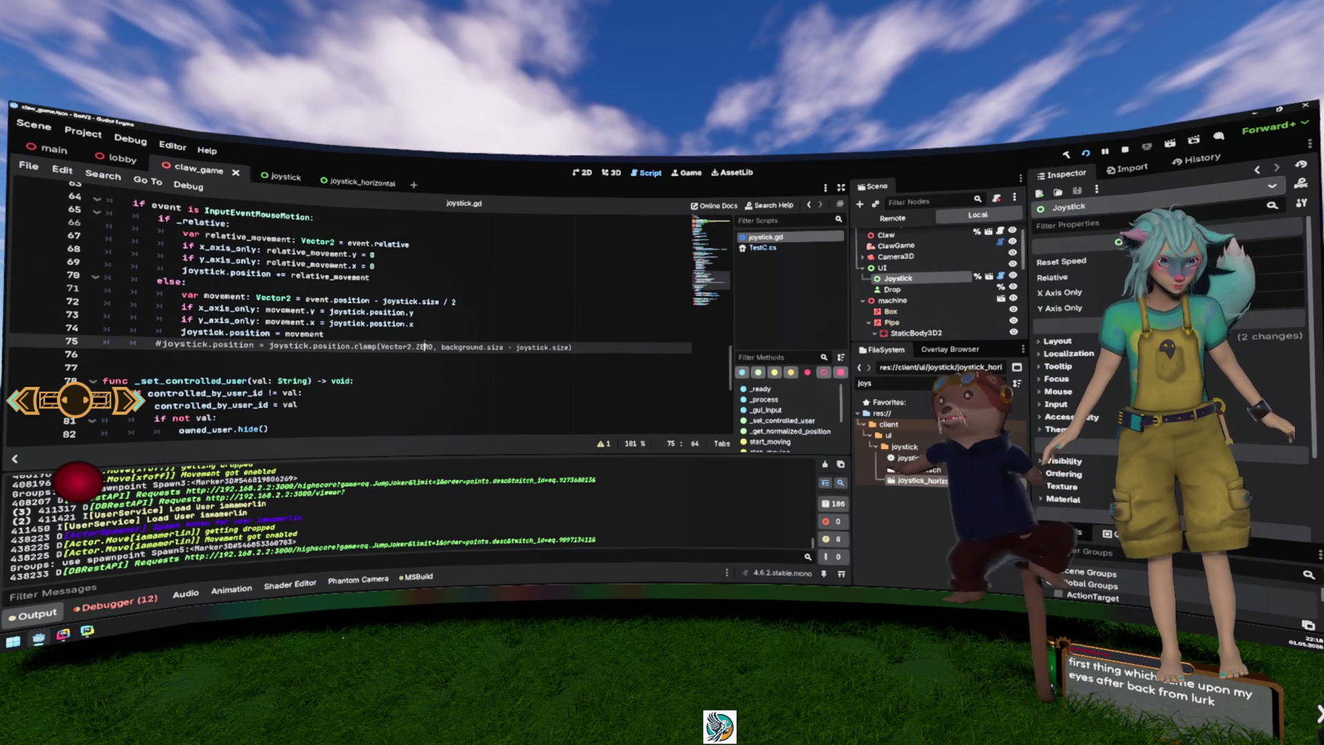
Step: Remove the # from the line 75 clamp, then nudge the Blerp page window up-left
key(Home)
key(Delete)
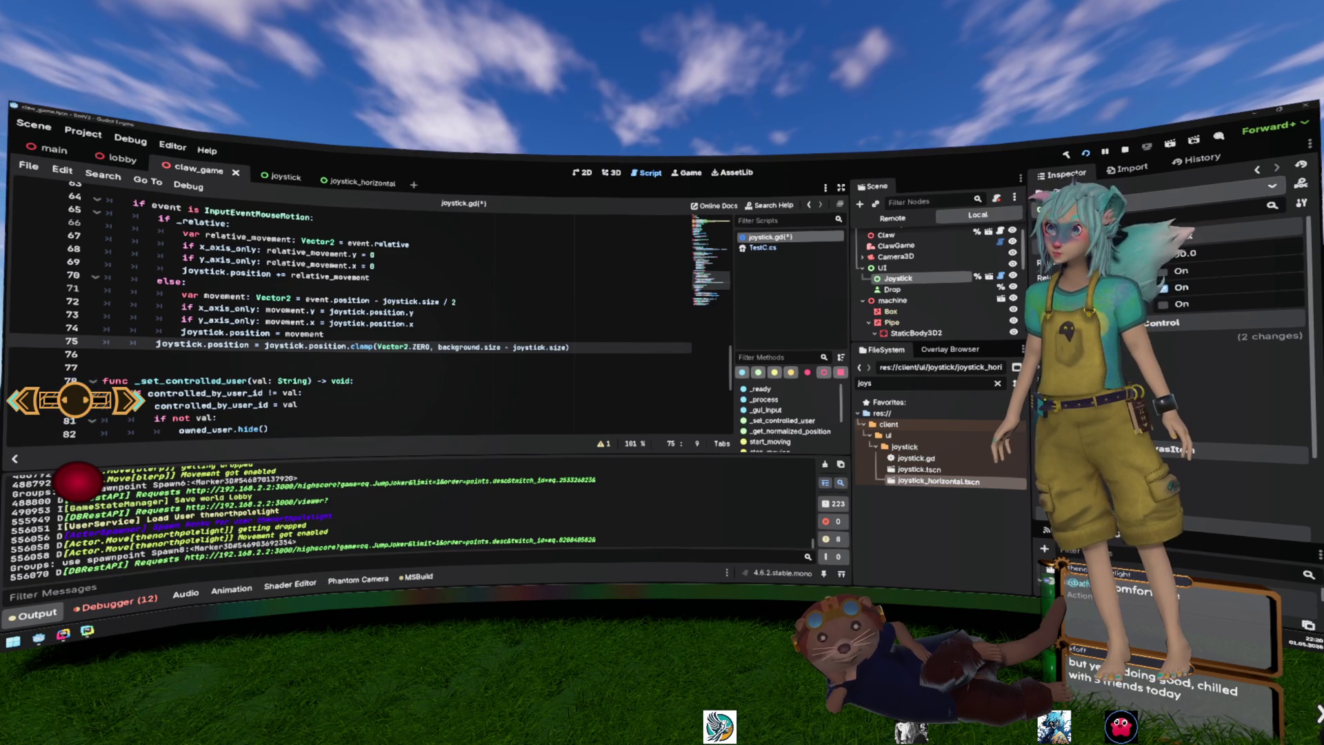
drag(841, 220, 826, 207)
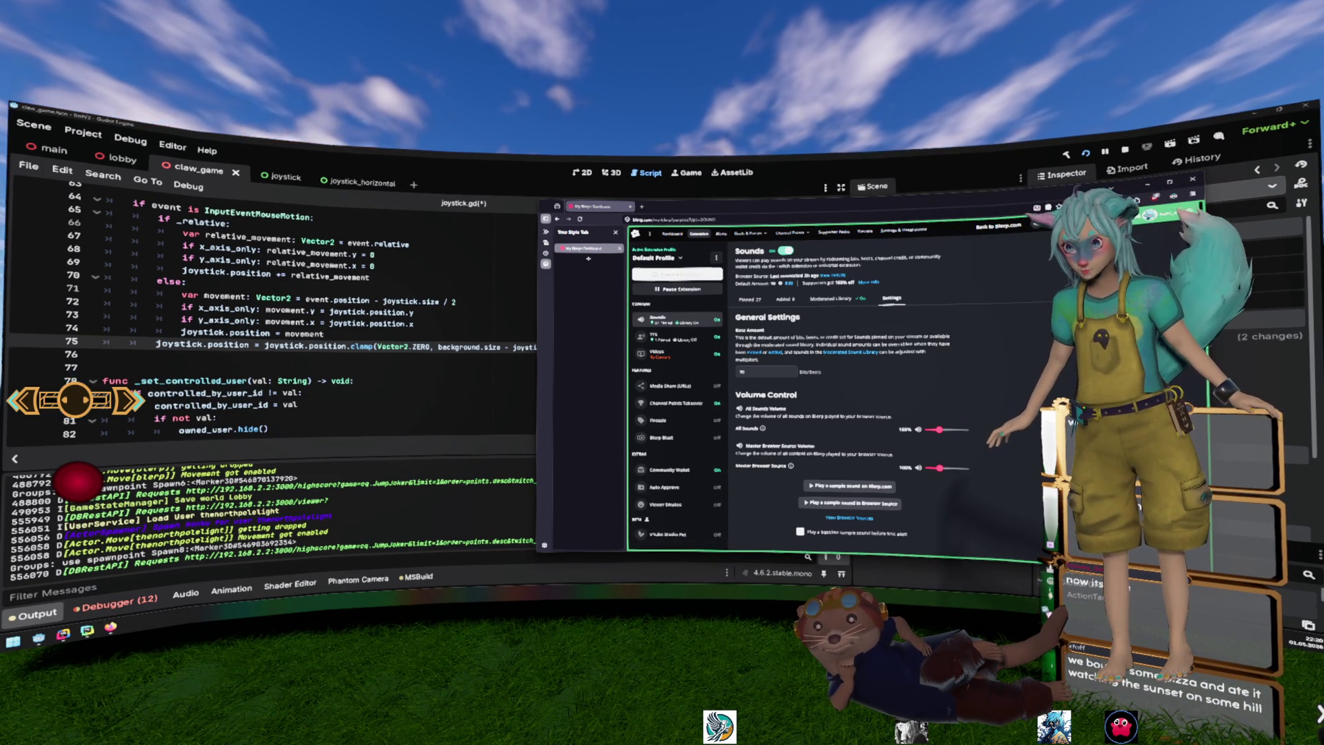
Step: Leave the Blerp sound settings window to bring the Godot script editor back
key(alt+Tab)
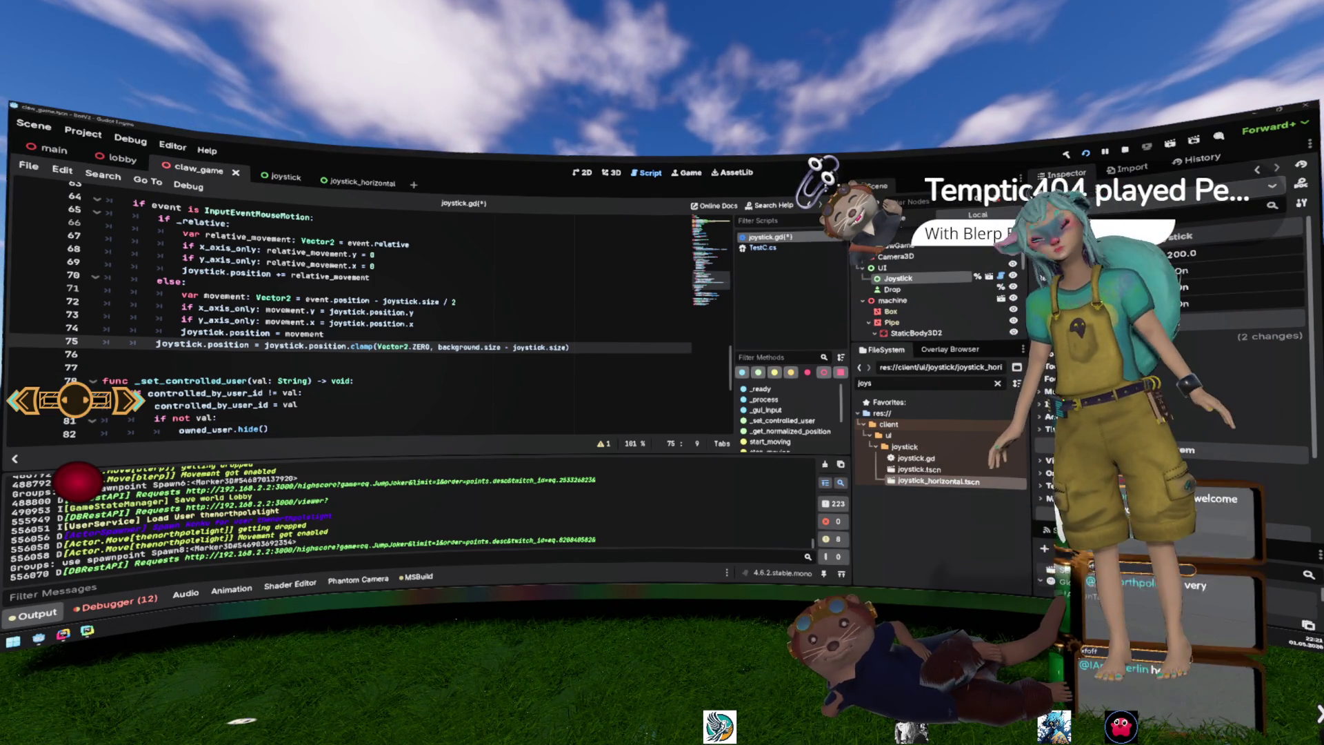
Step: Go over line 75's clamp bounds, Vector2.ZERO to background.size - joystick.size, then switch to joystick_horizontal
click(542, 361)
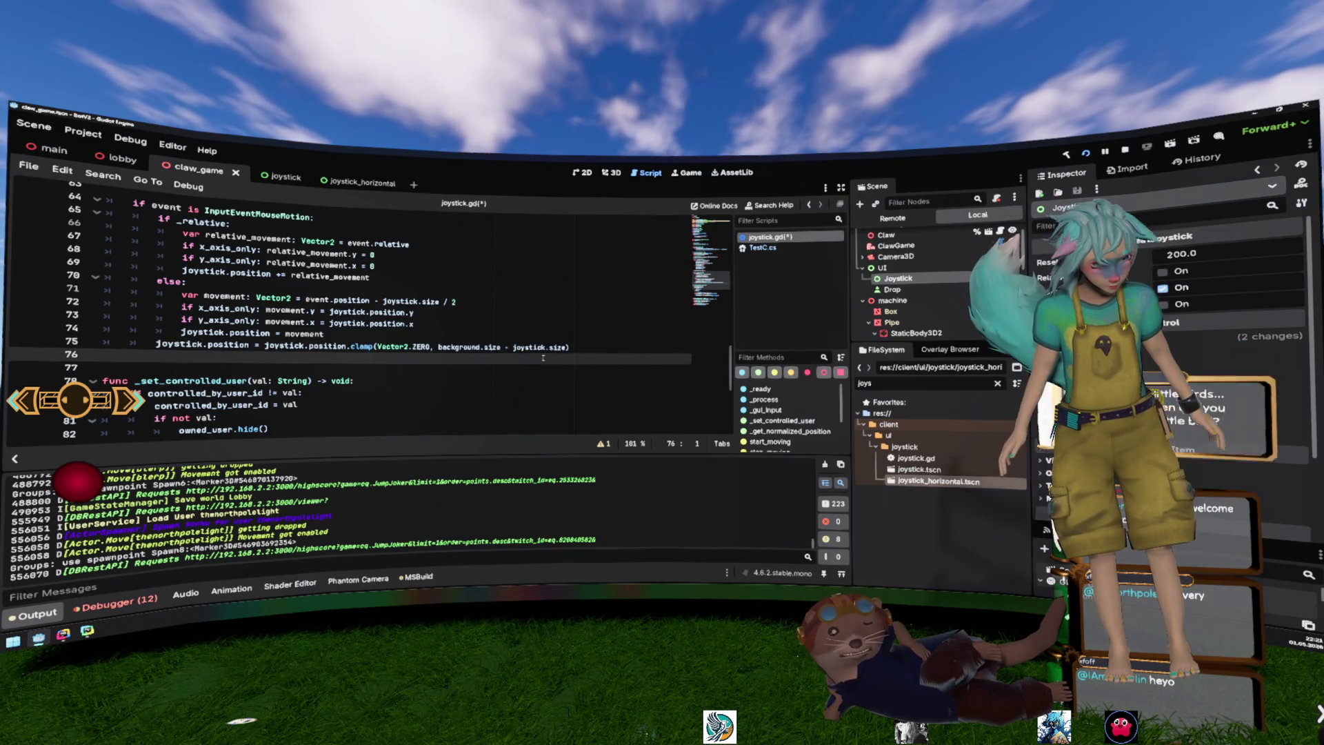
click(541, 347)
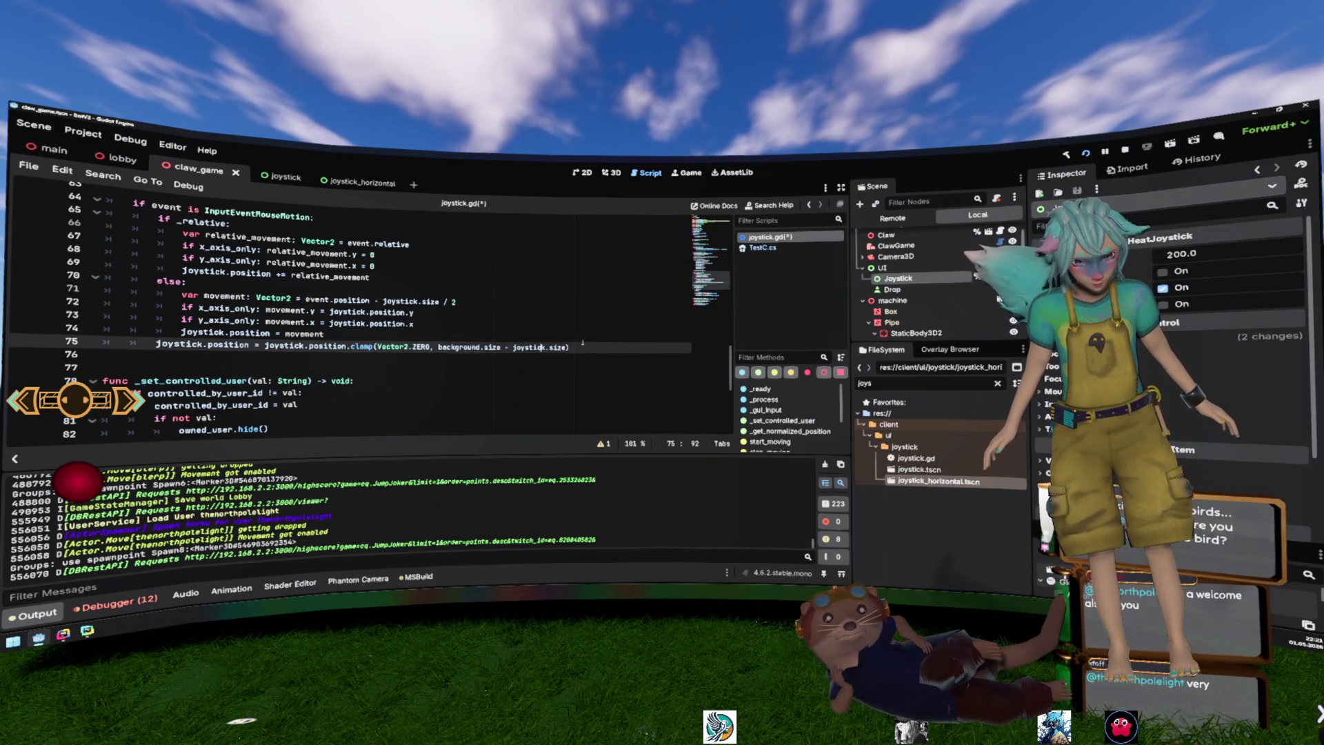
double_click(421, 347)
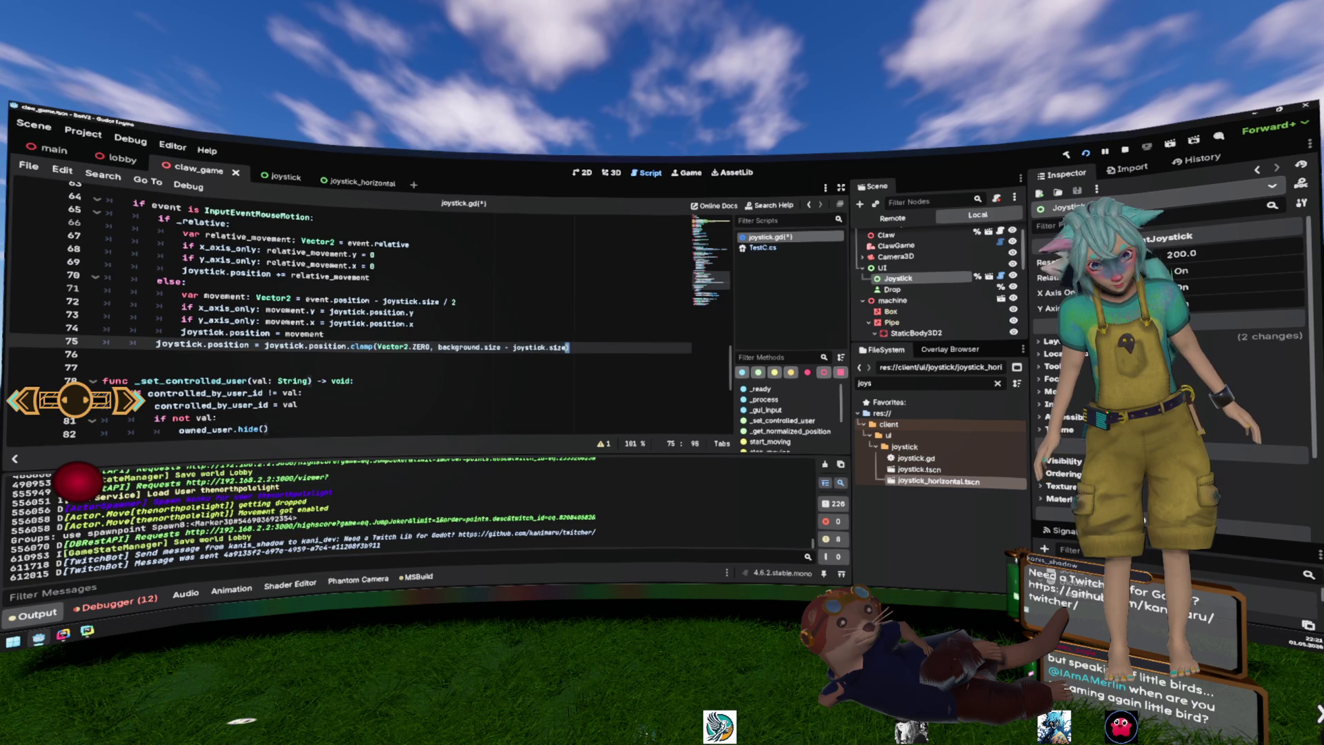
shift+click(274, 347)
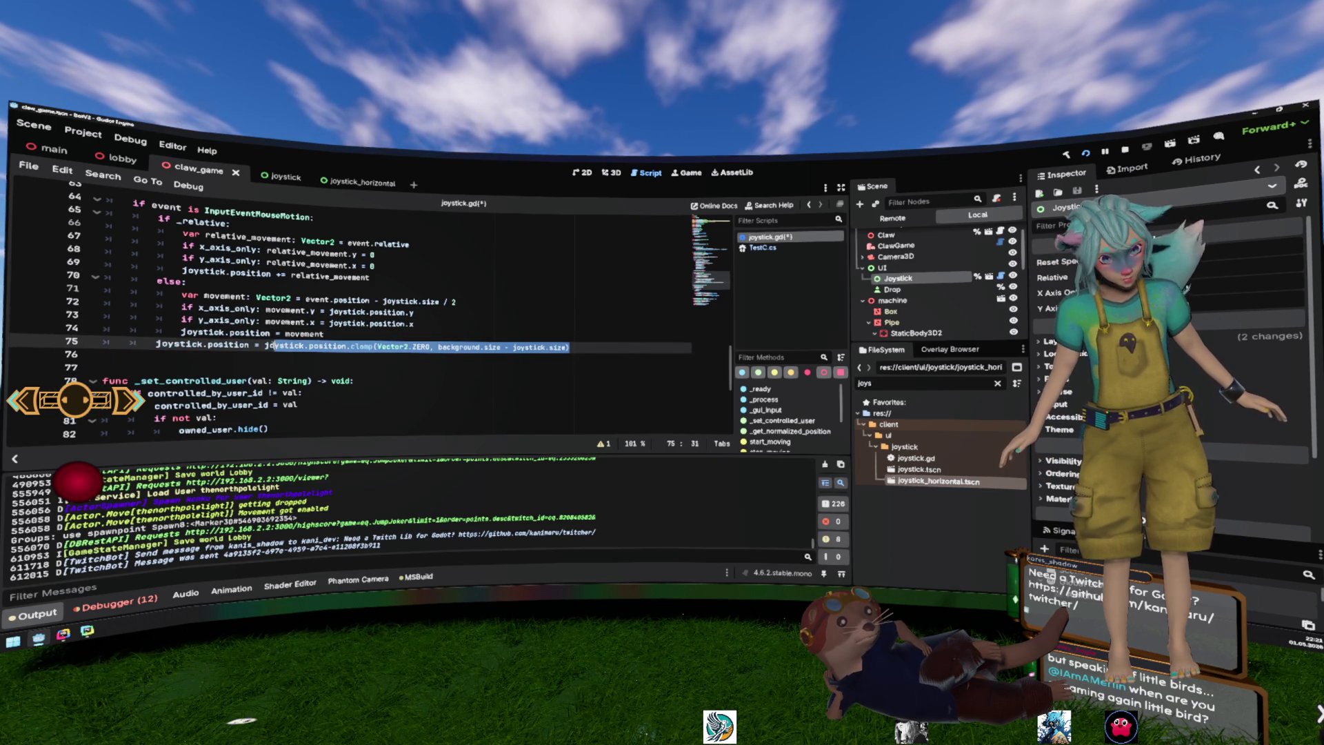
key(shift+Left)
key(shift+Left)
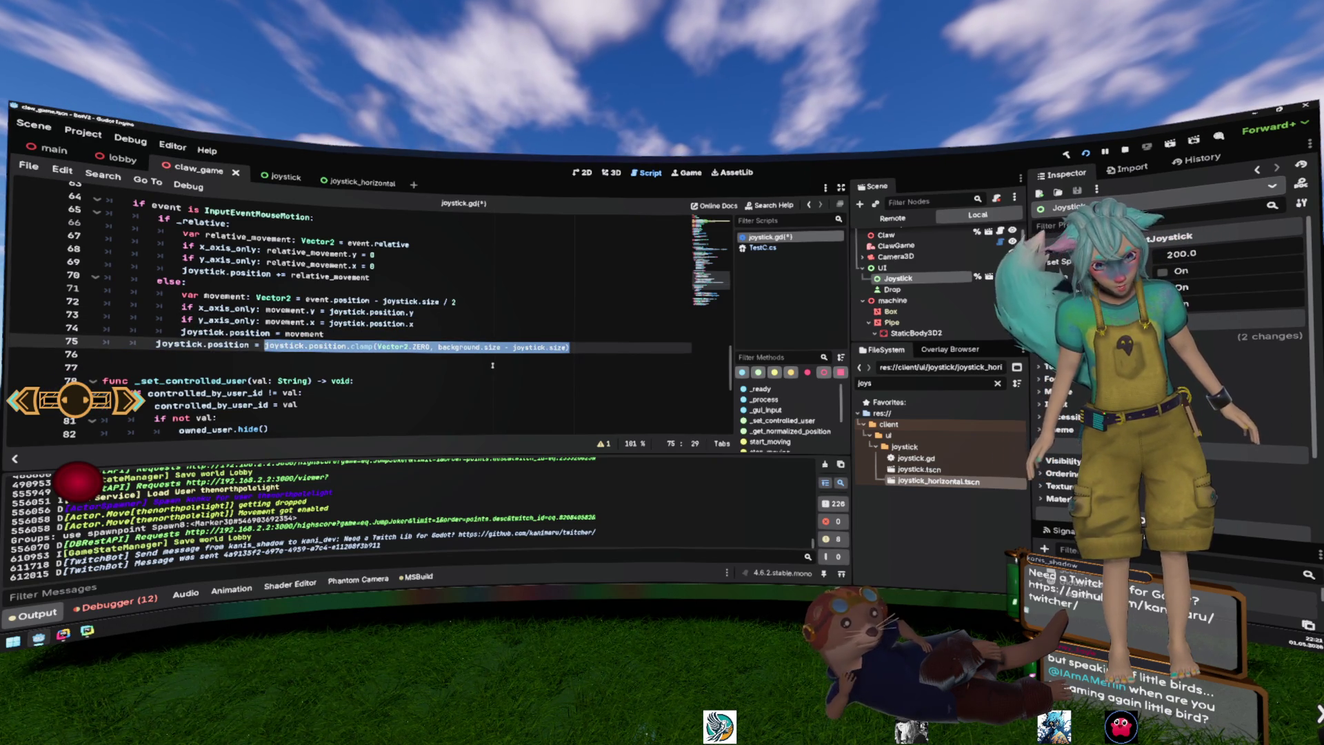
drag(439, 347, 567, 347)
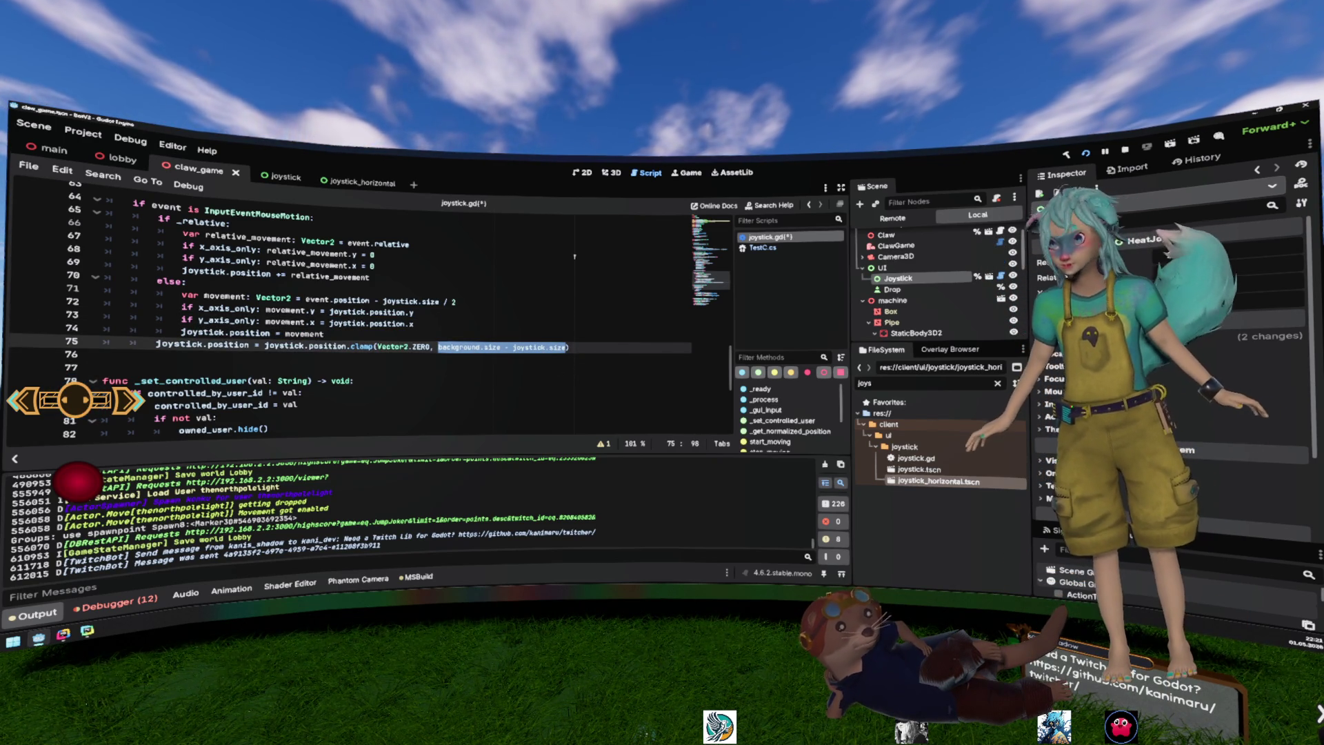
click(510, 333)
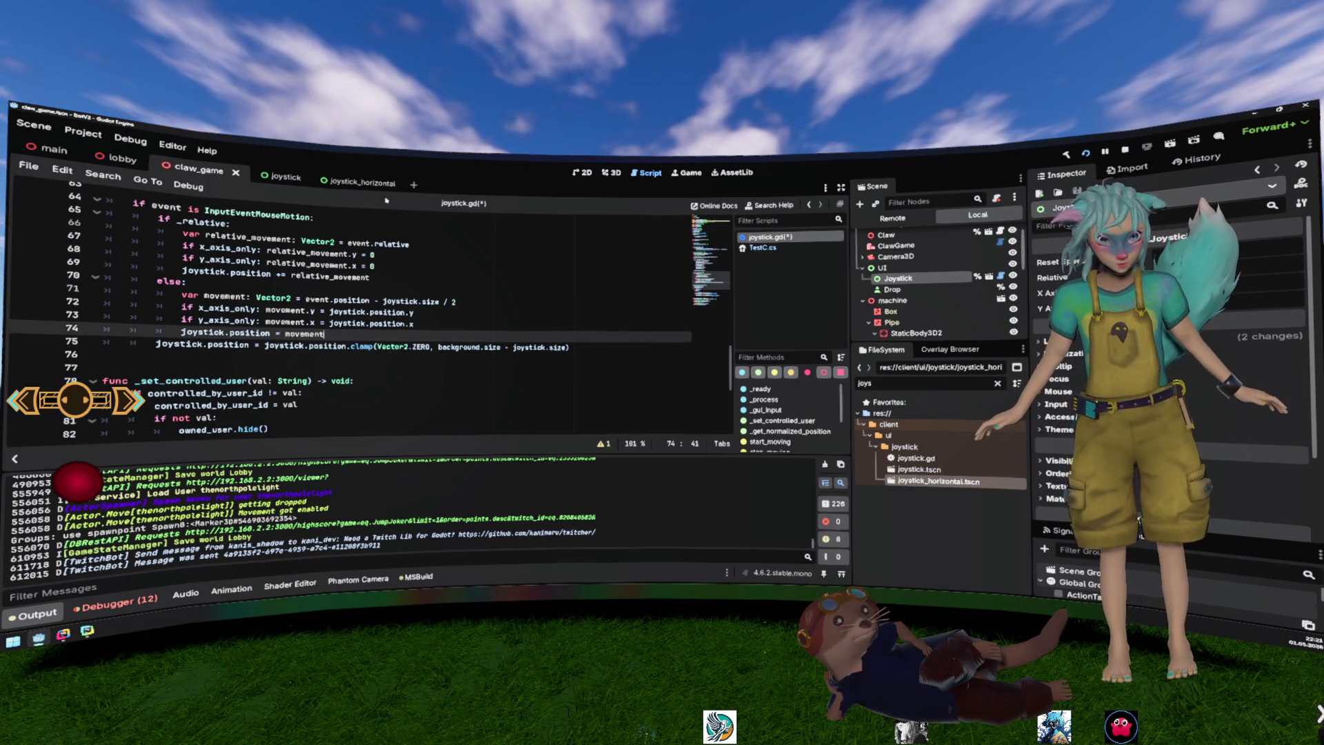
click(349, 180)
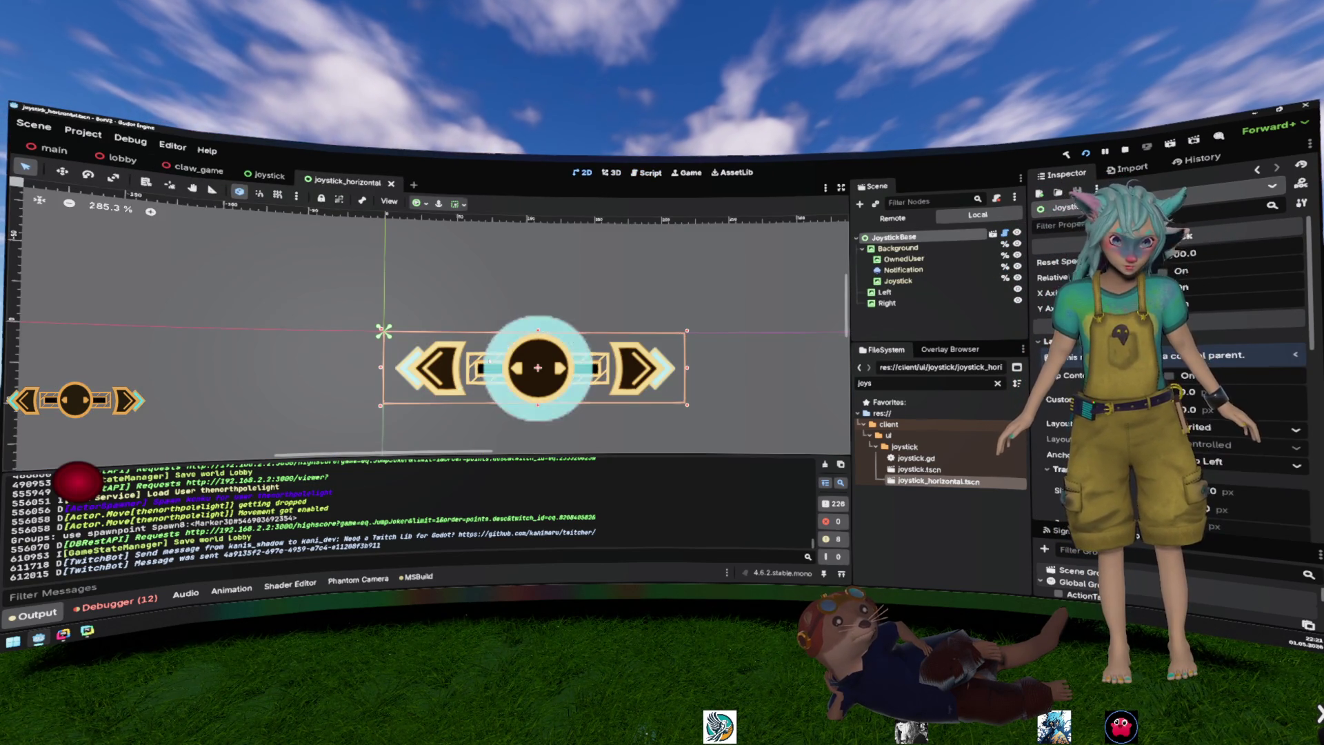
Step: Select the Joystick knob and its OwnedUser node on the canvas, then go back to joystick.gd
click(551, 360)
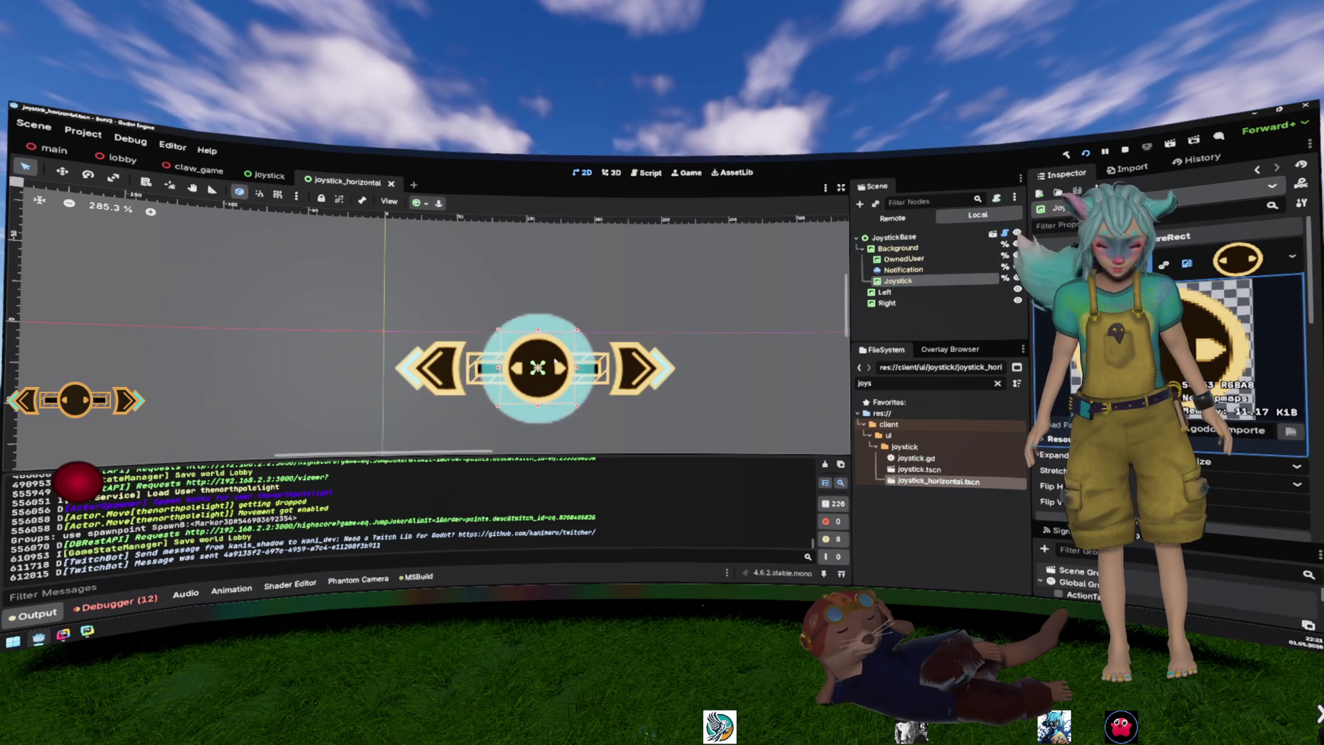
right_click(559, 361)
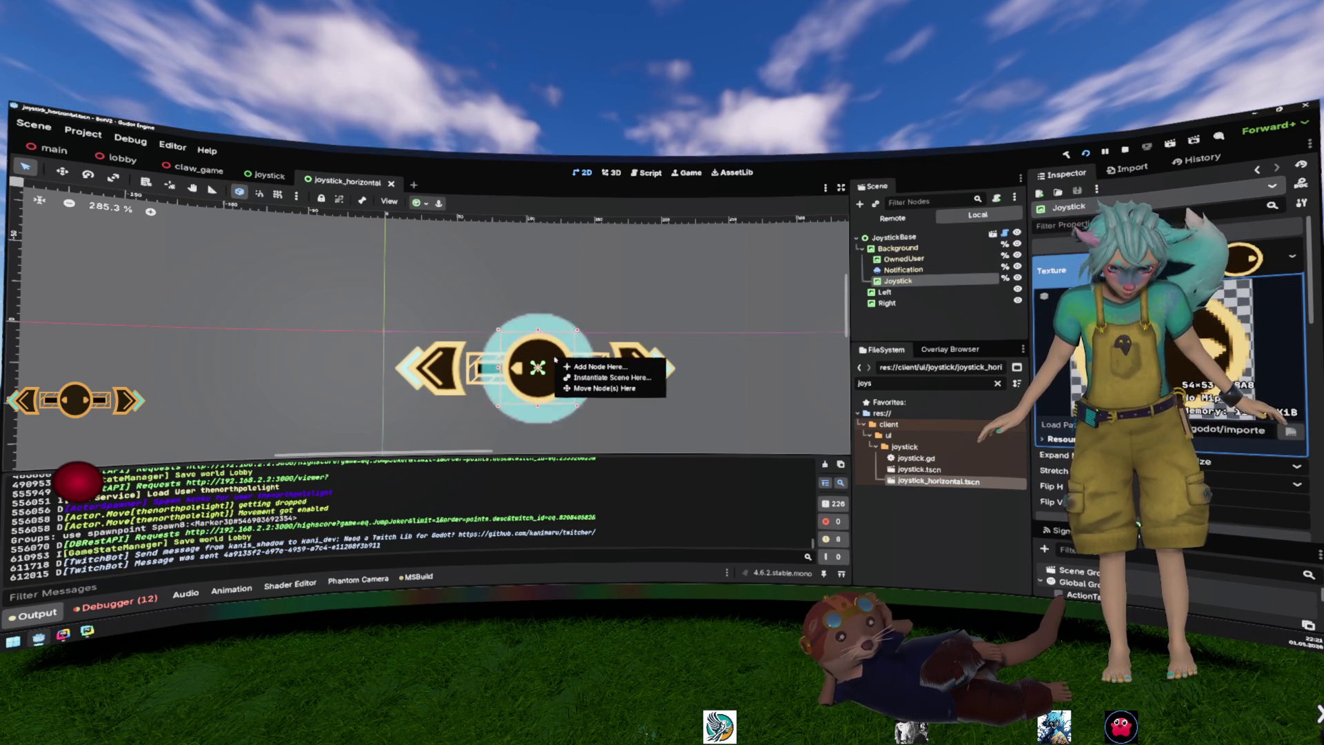
click(577, 314)
click(532, 342)
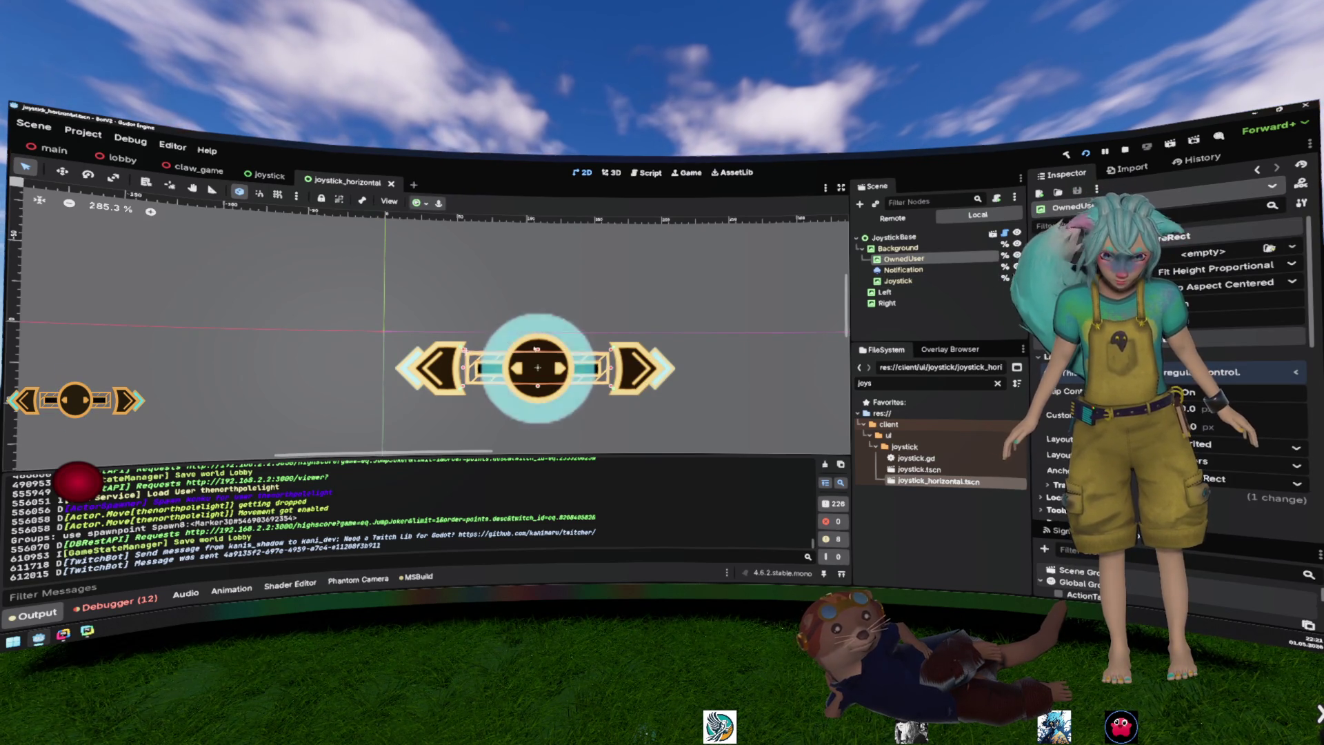
click(537, 386)
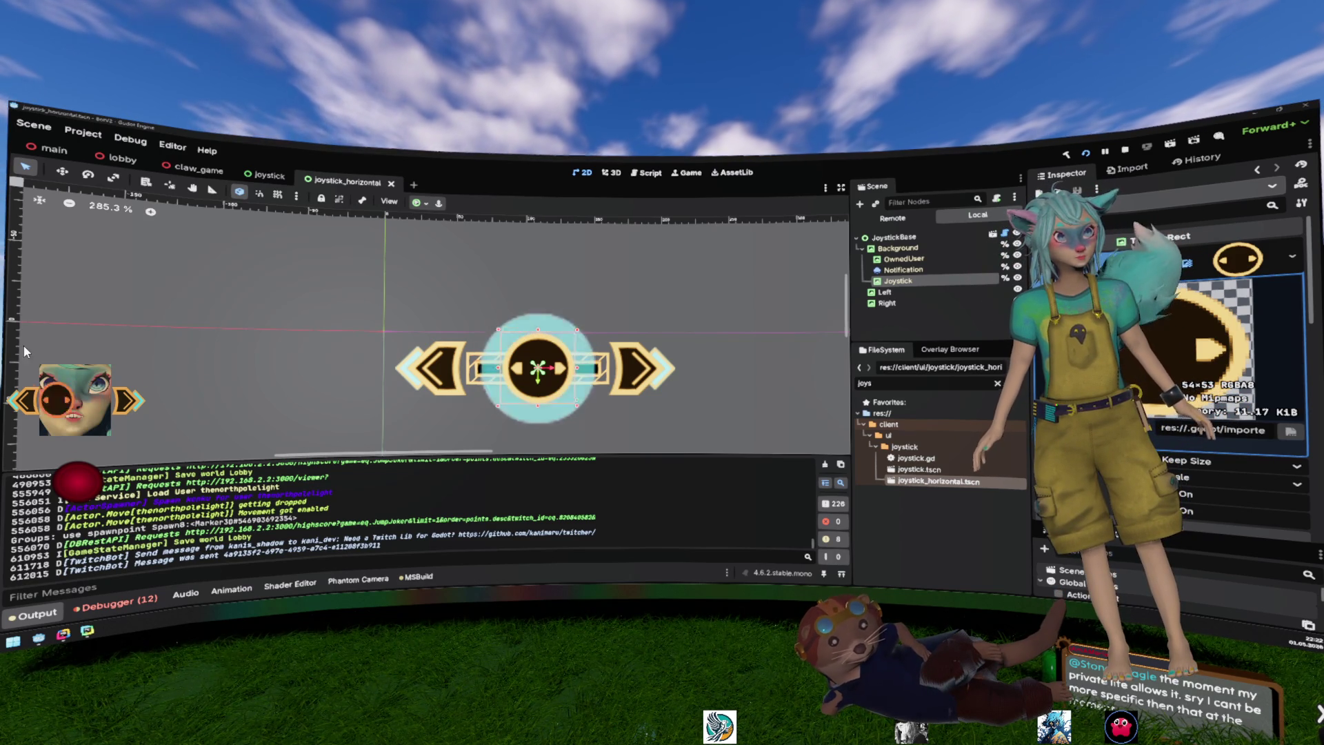
key(ctrl+F3)
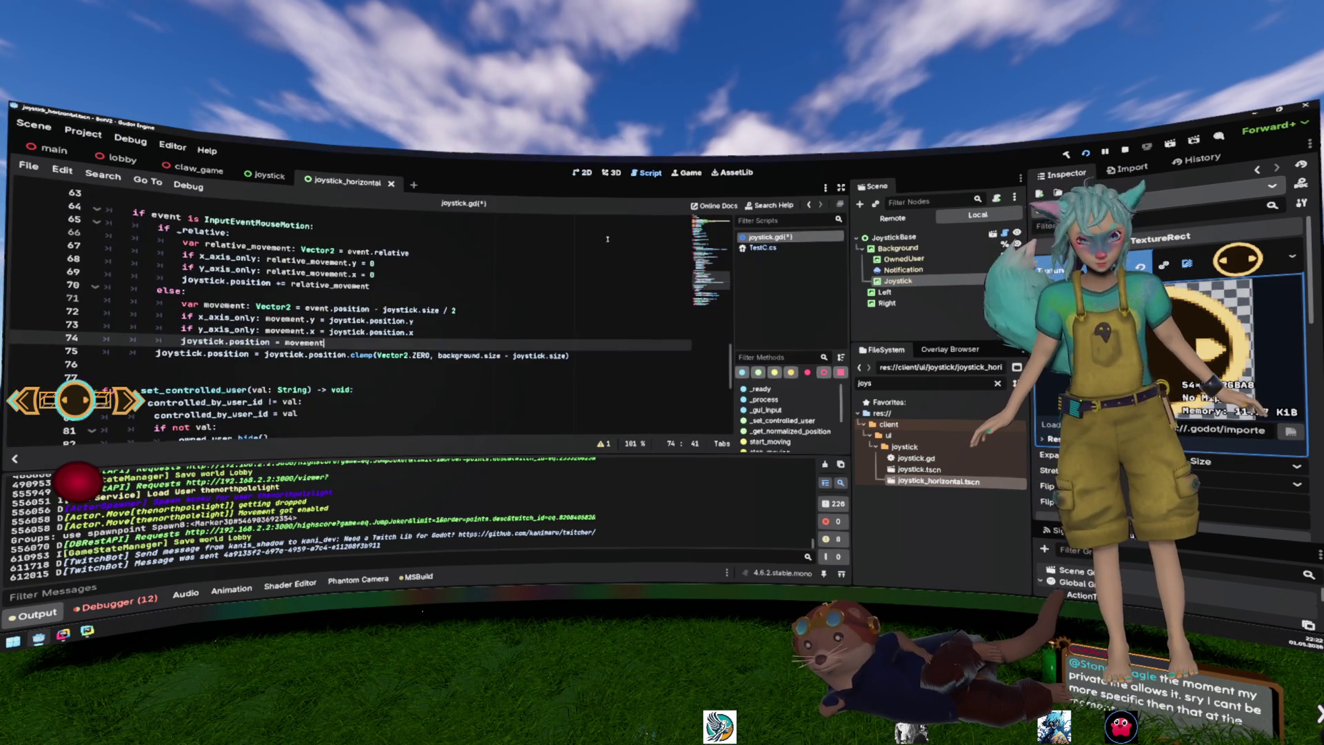
Step: Save joystick.gd, then delete ' - joystick.size' so line 75 clamps only to background.size
click(324, 358)
key(ctrl+s)
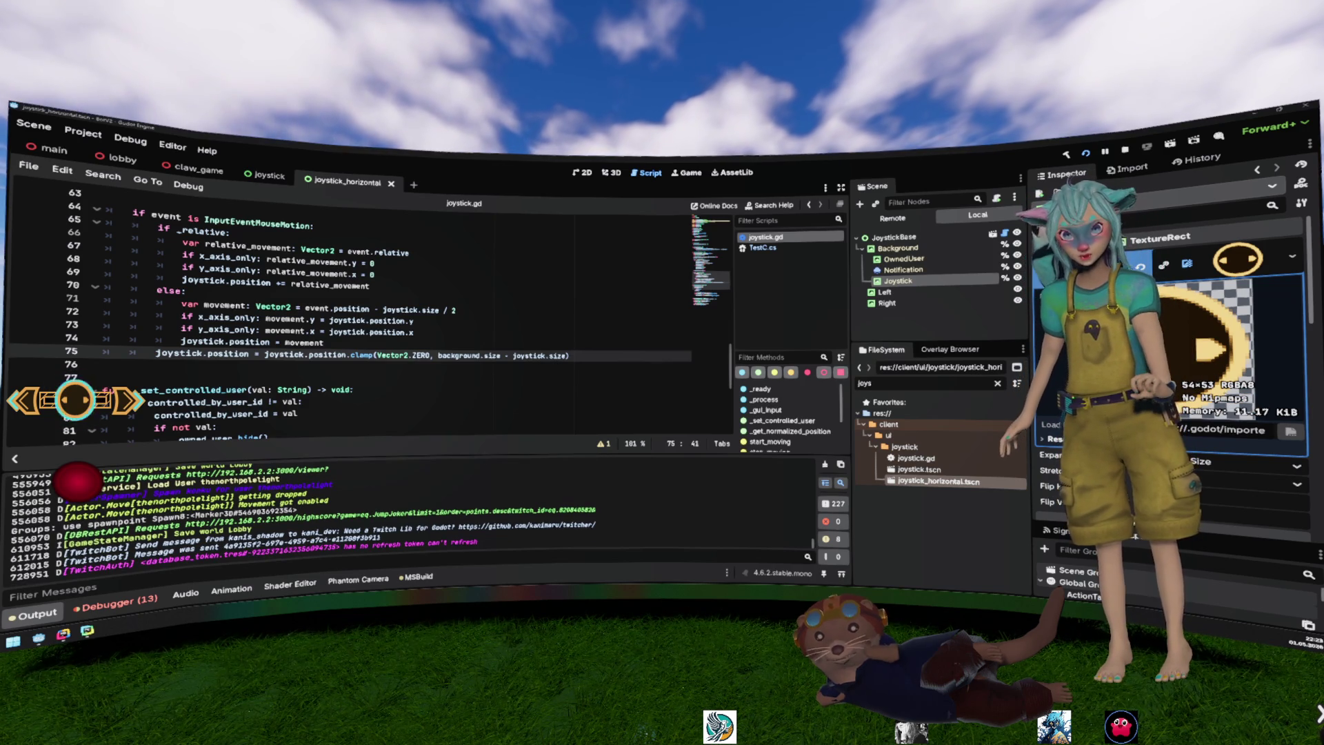
key(End)
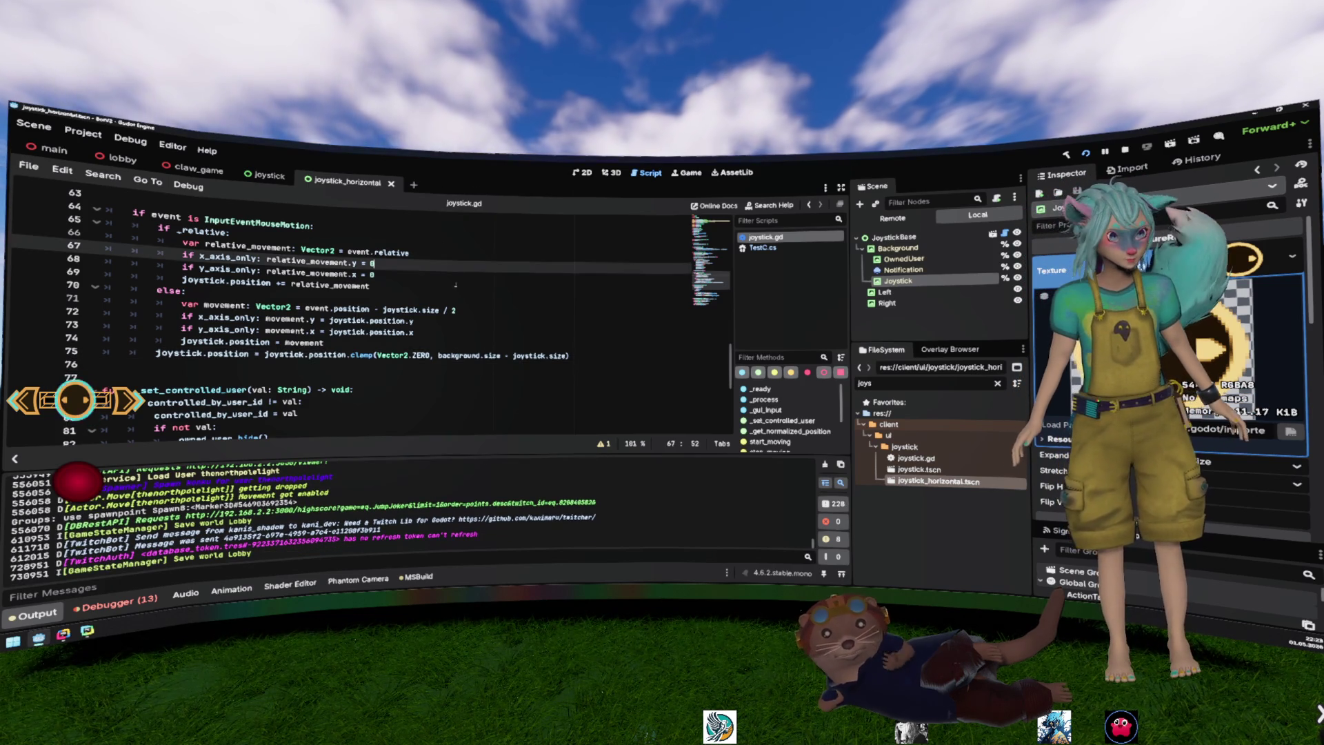
key(Right)
key(Right)
key(Right)
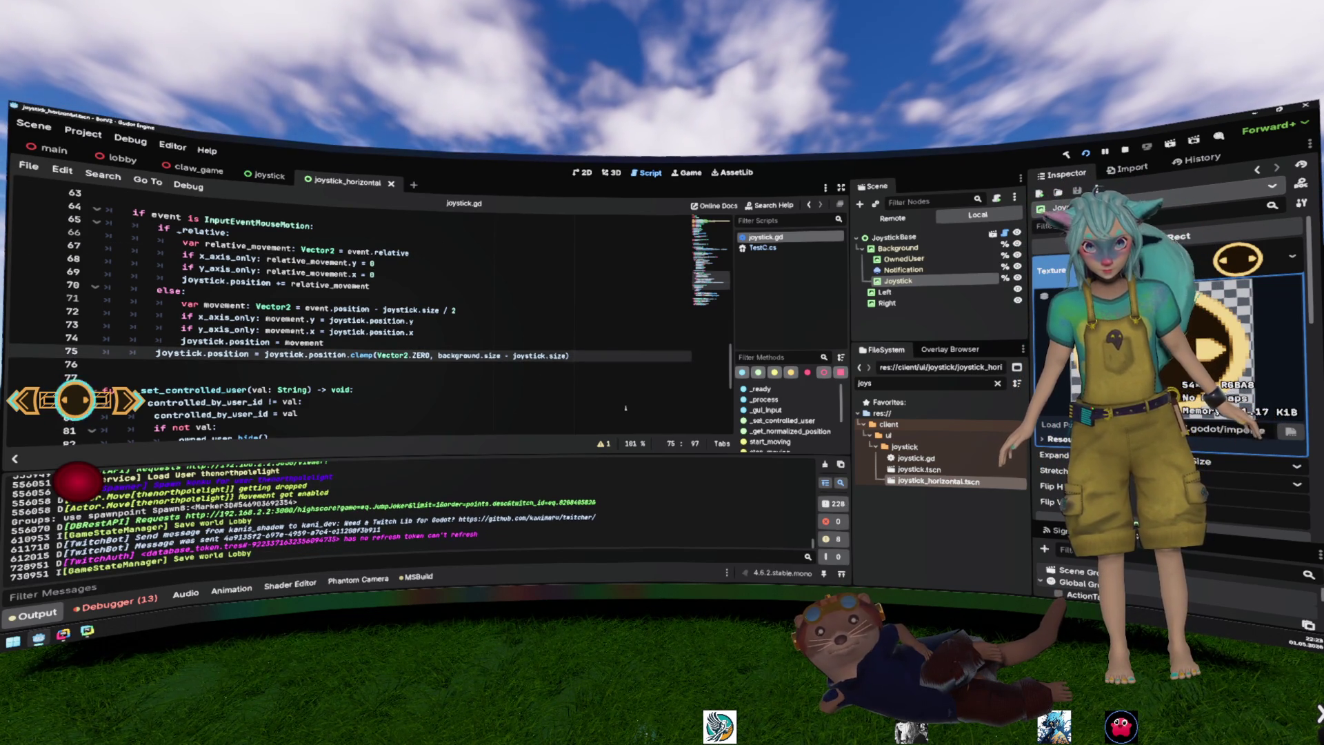
key(Right)
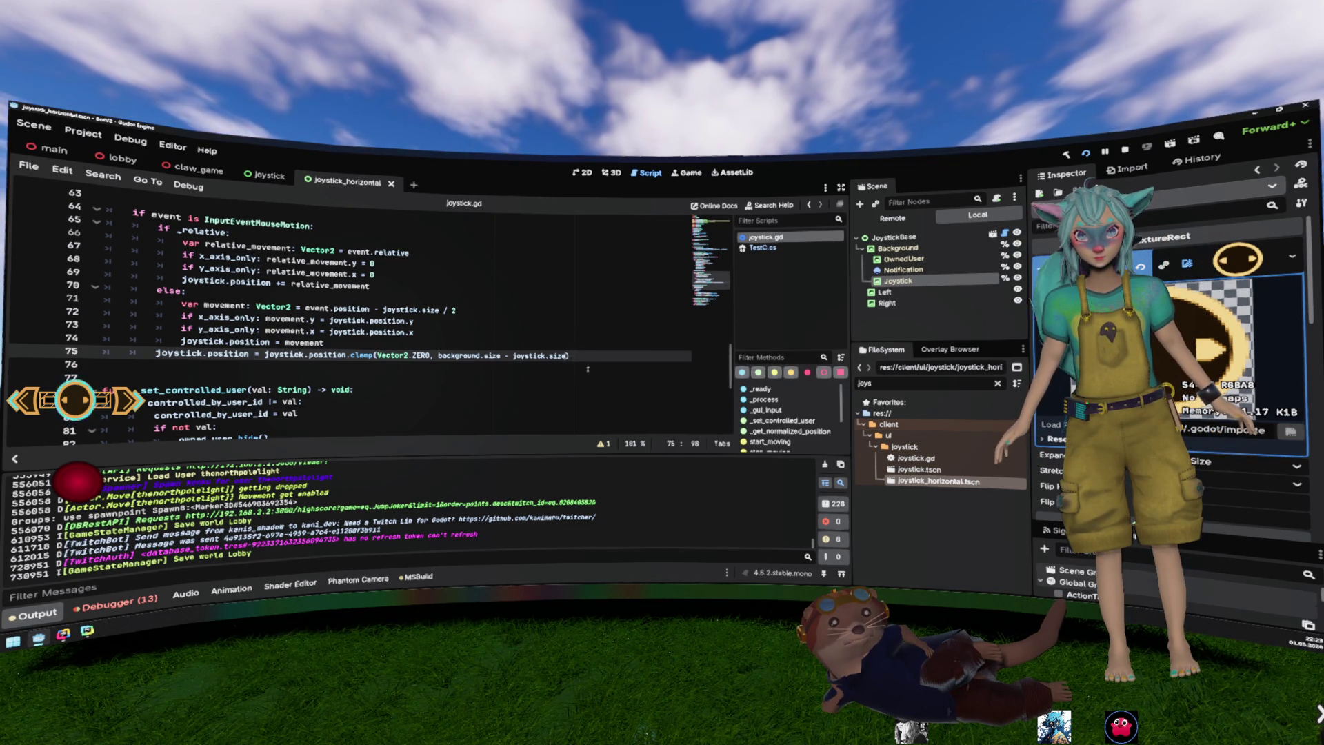
key(ctrl+shift+Left)
key(ctrl+shift+Left)
key(ctrl+shift+Left)
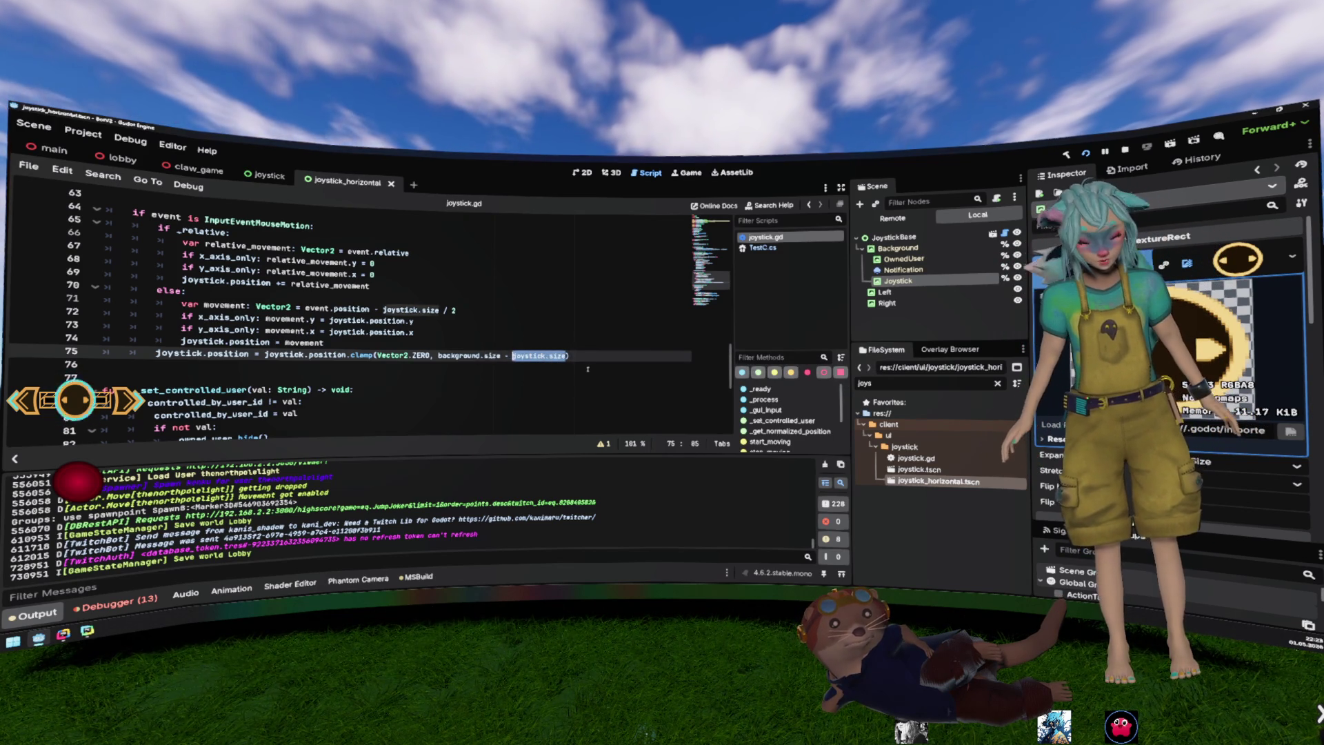
key(BackSpace)
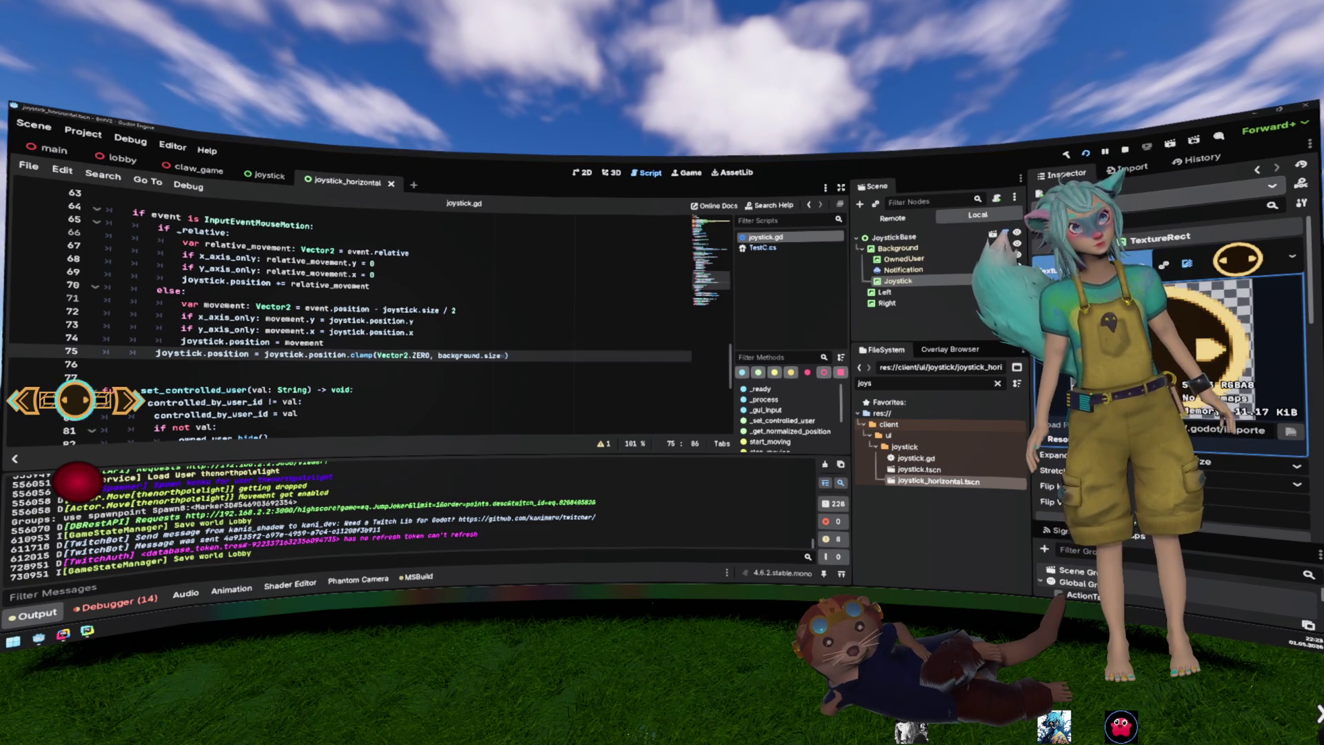
text(-)
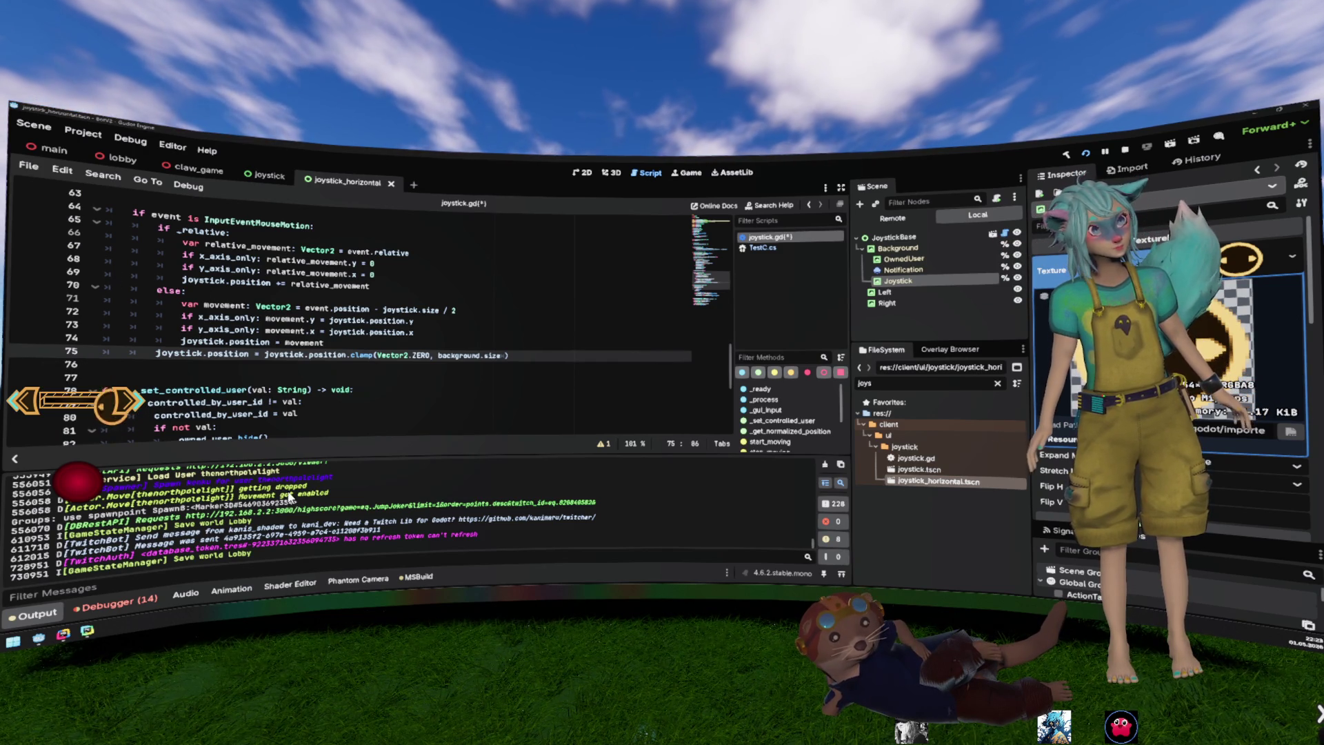
click(502, 347)
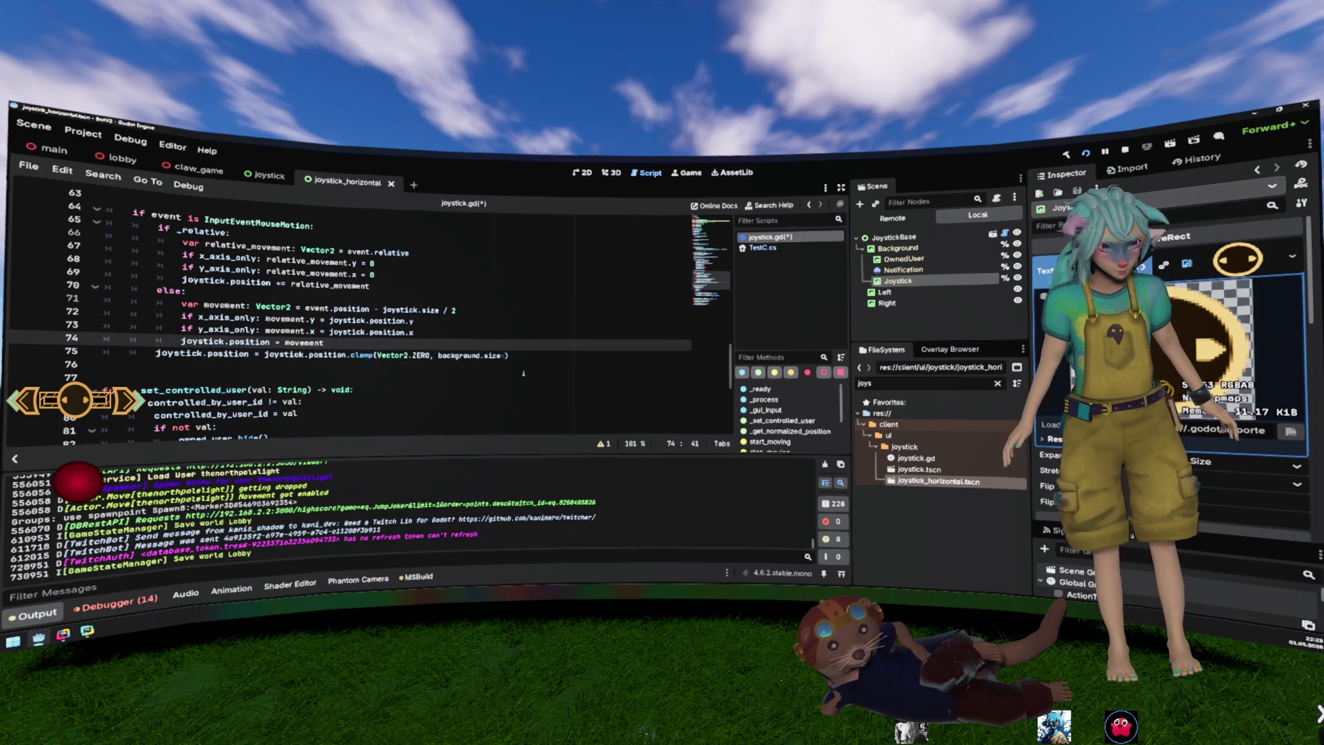
key(Down)
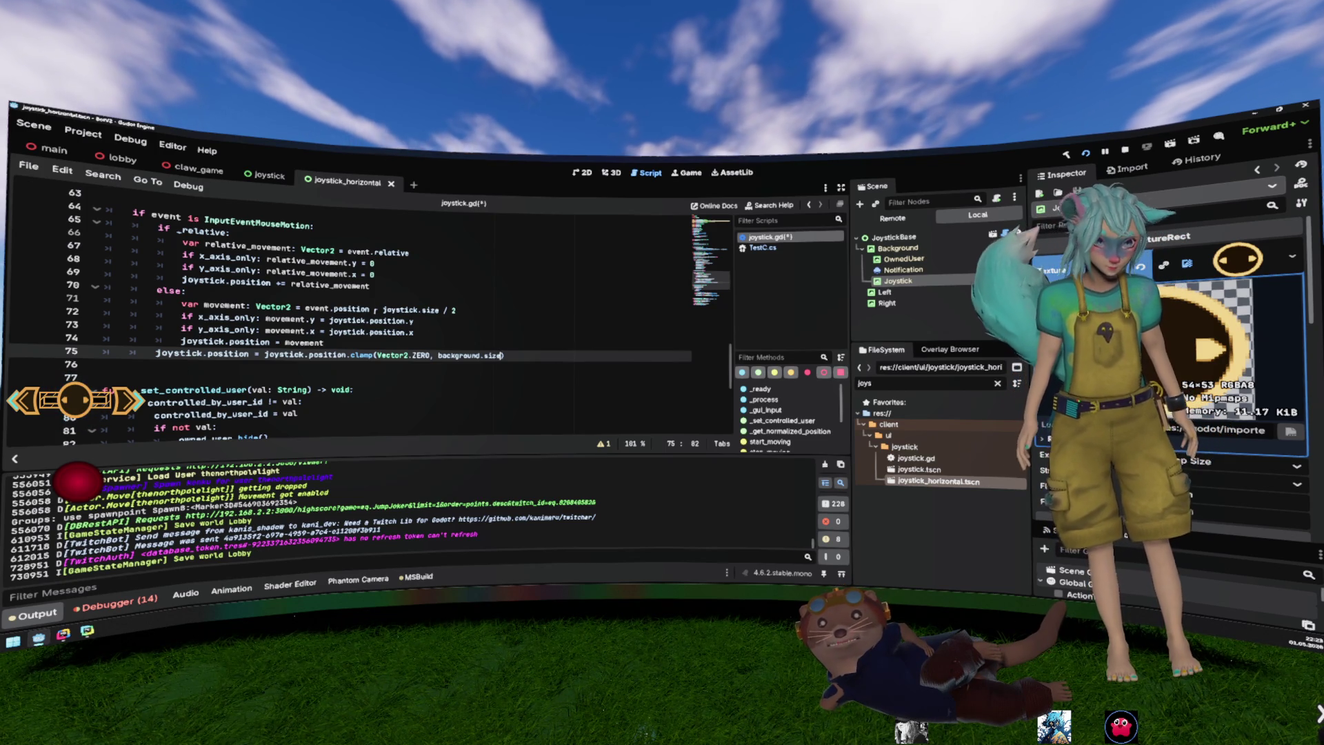
mouse_move(362, 358)
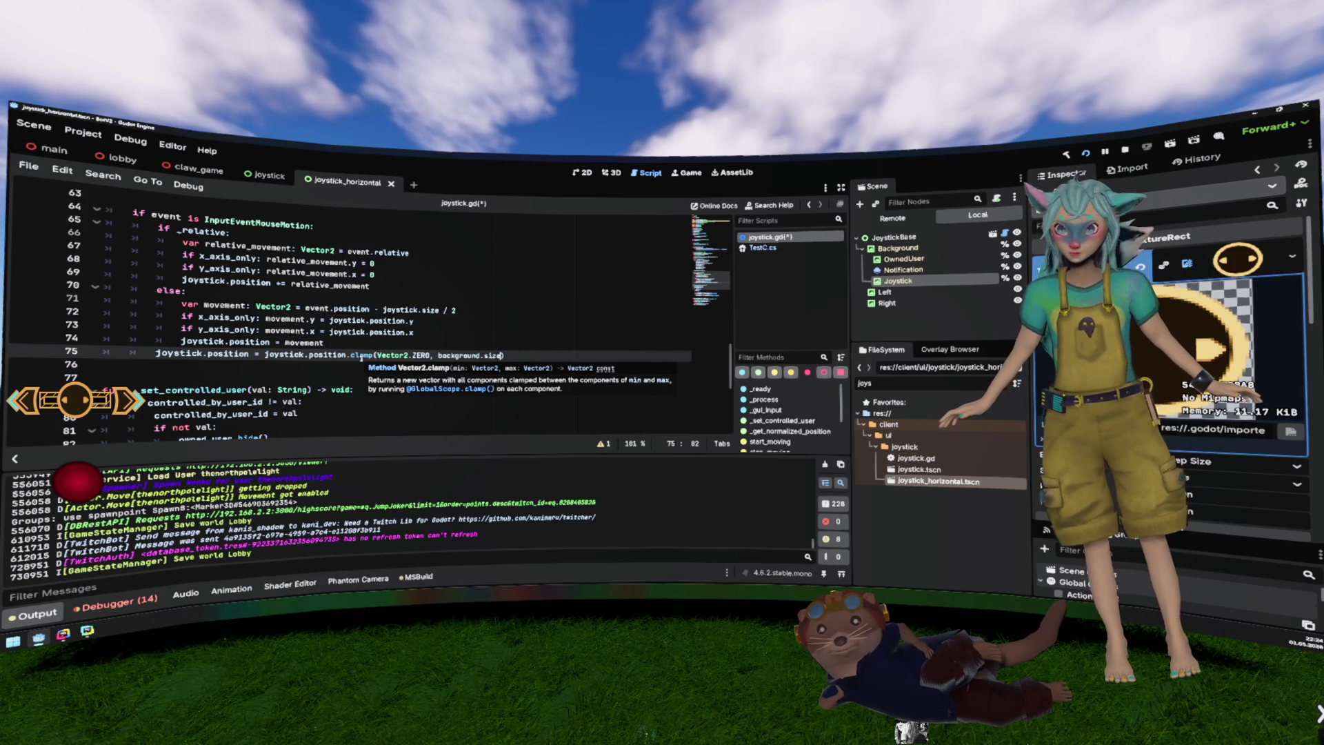
click(362, 355)
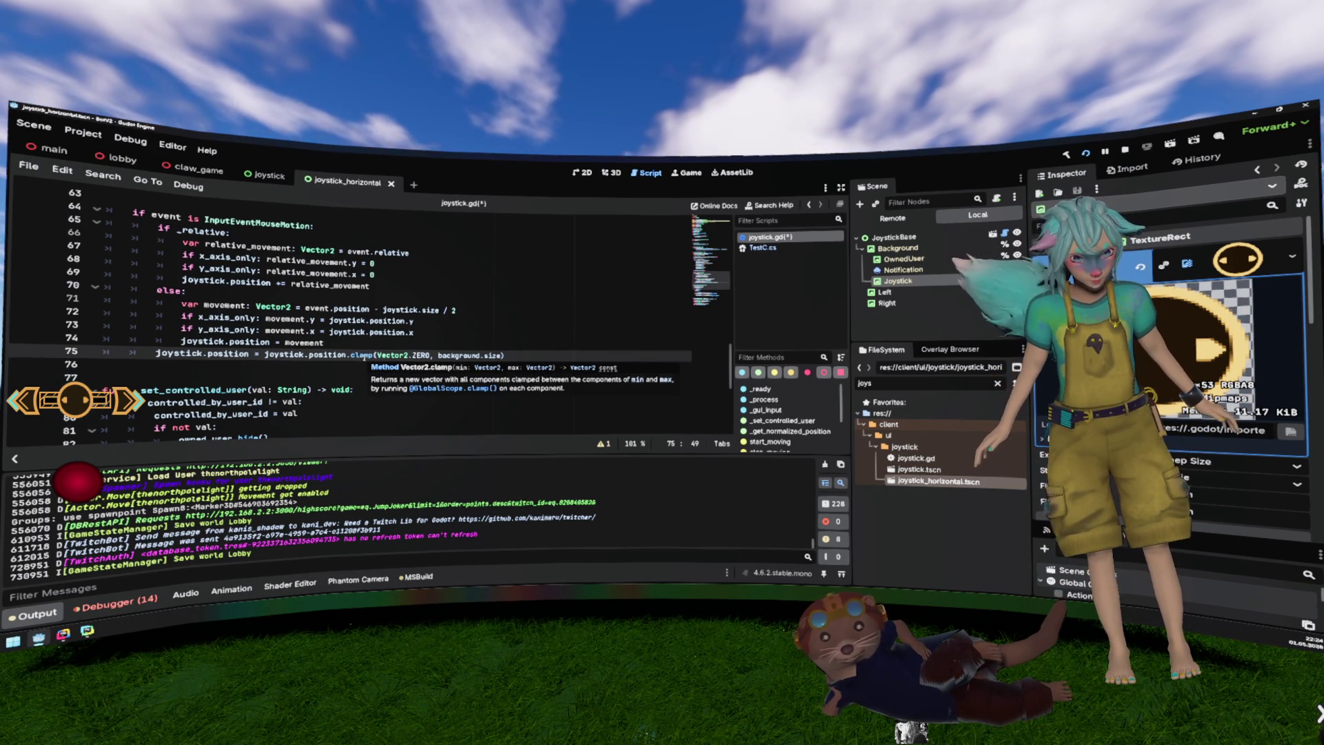
Step: Retype joystick.size after background.size on line 75, then switch over to the Krita sketch
key(Right)
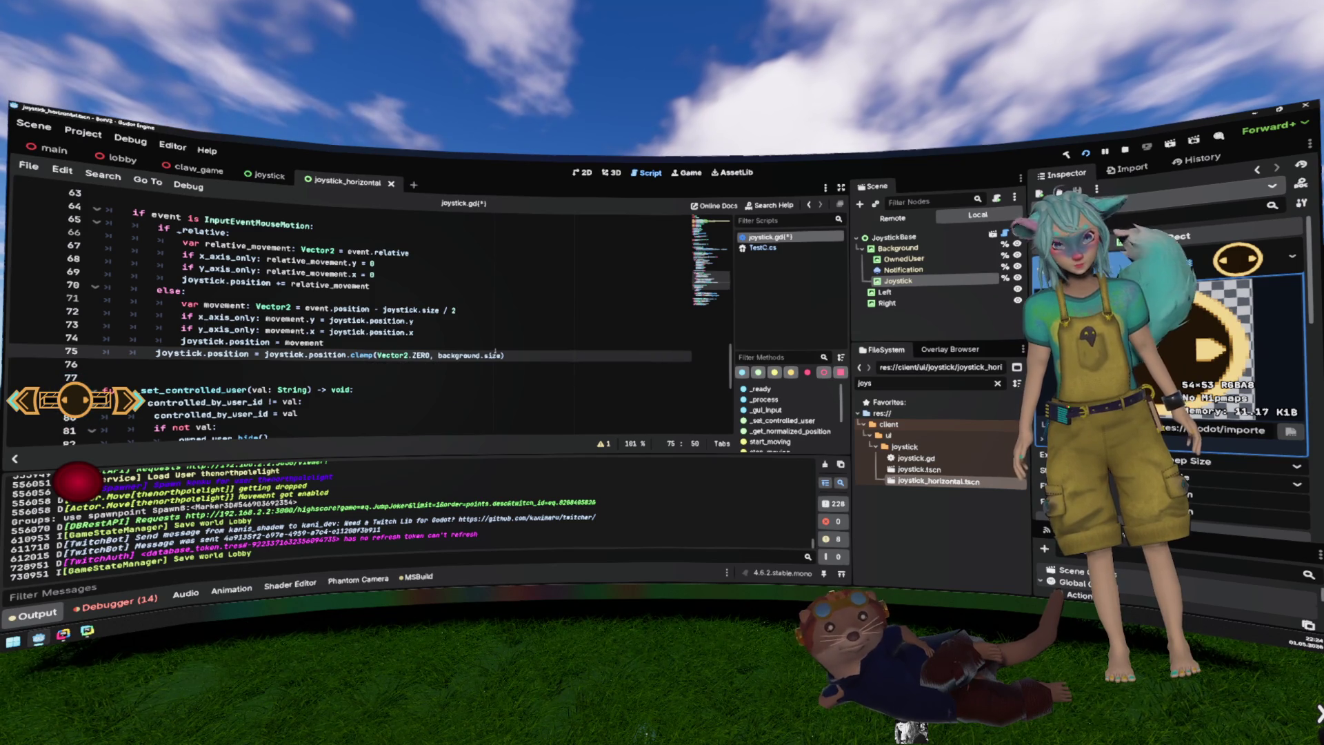
key(Right)
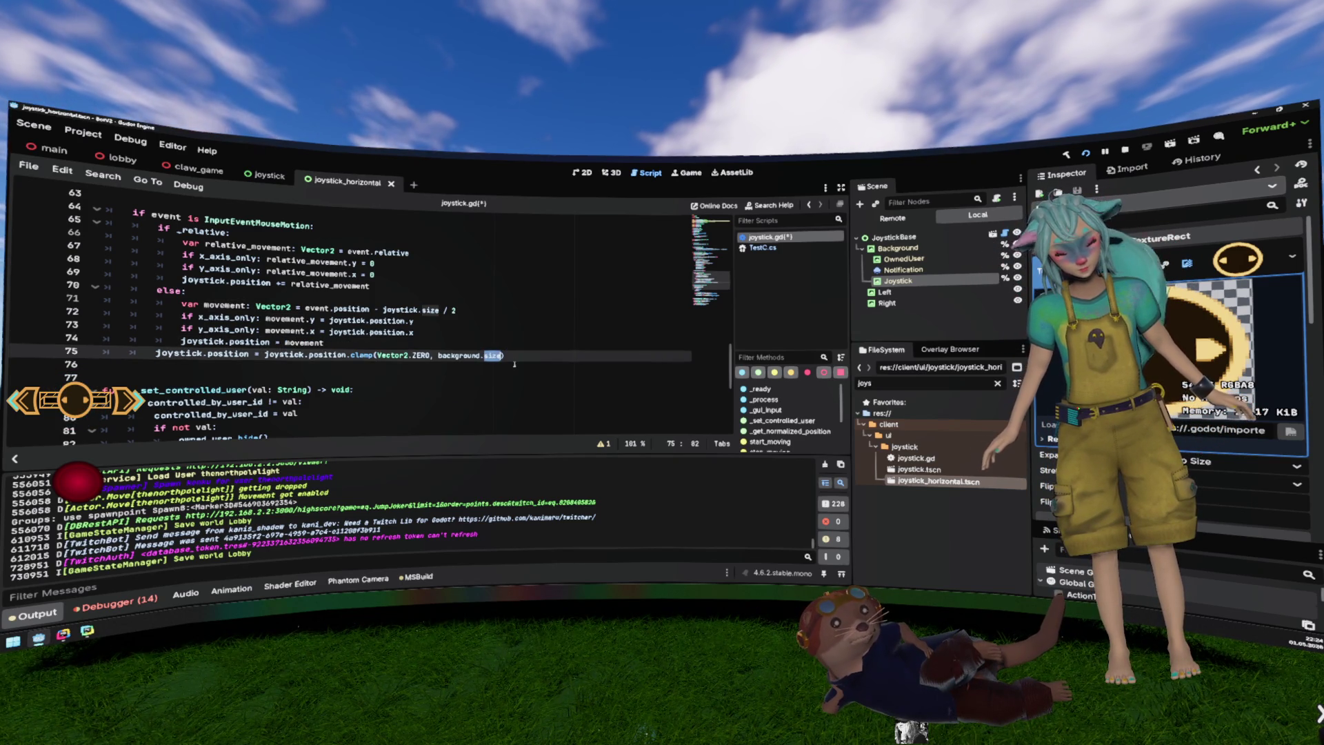
text(joystick.size)
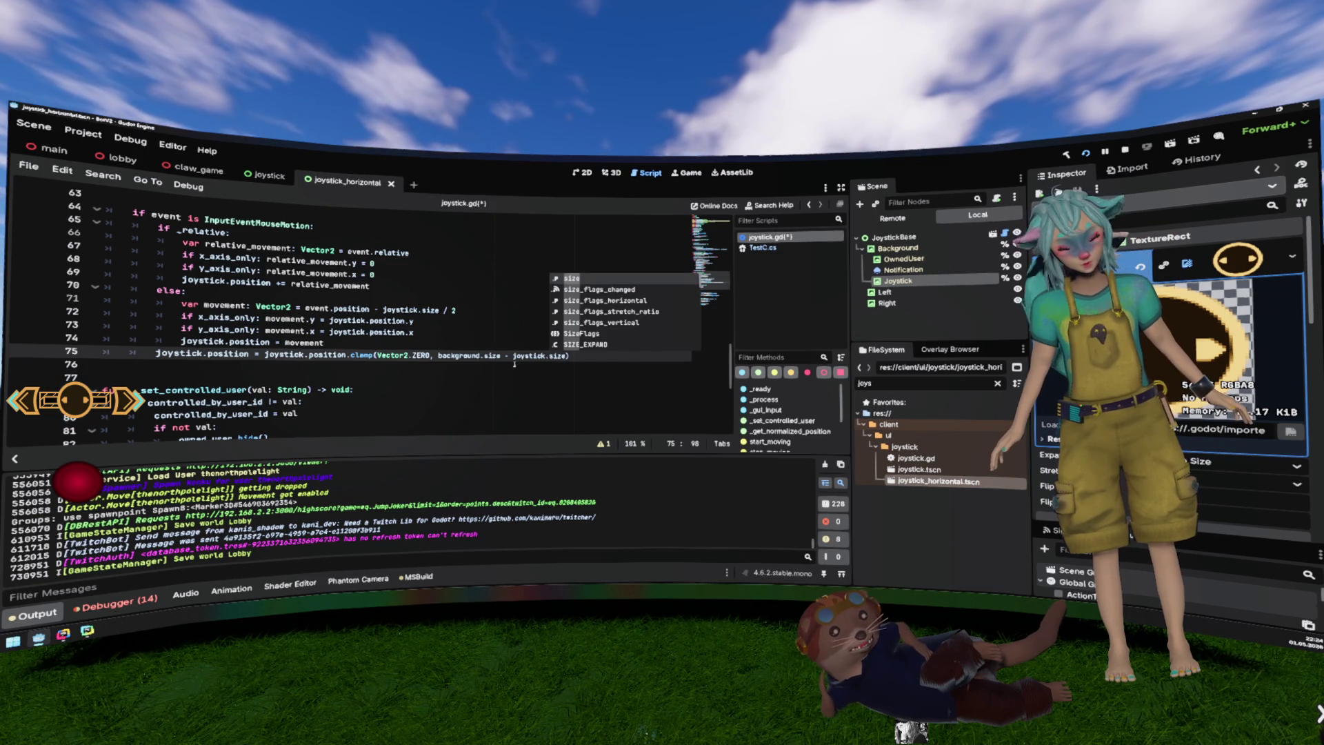
click(513, 364)
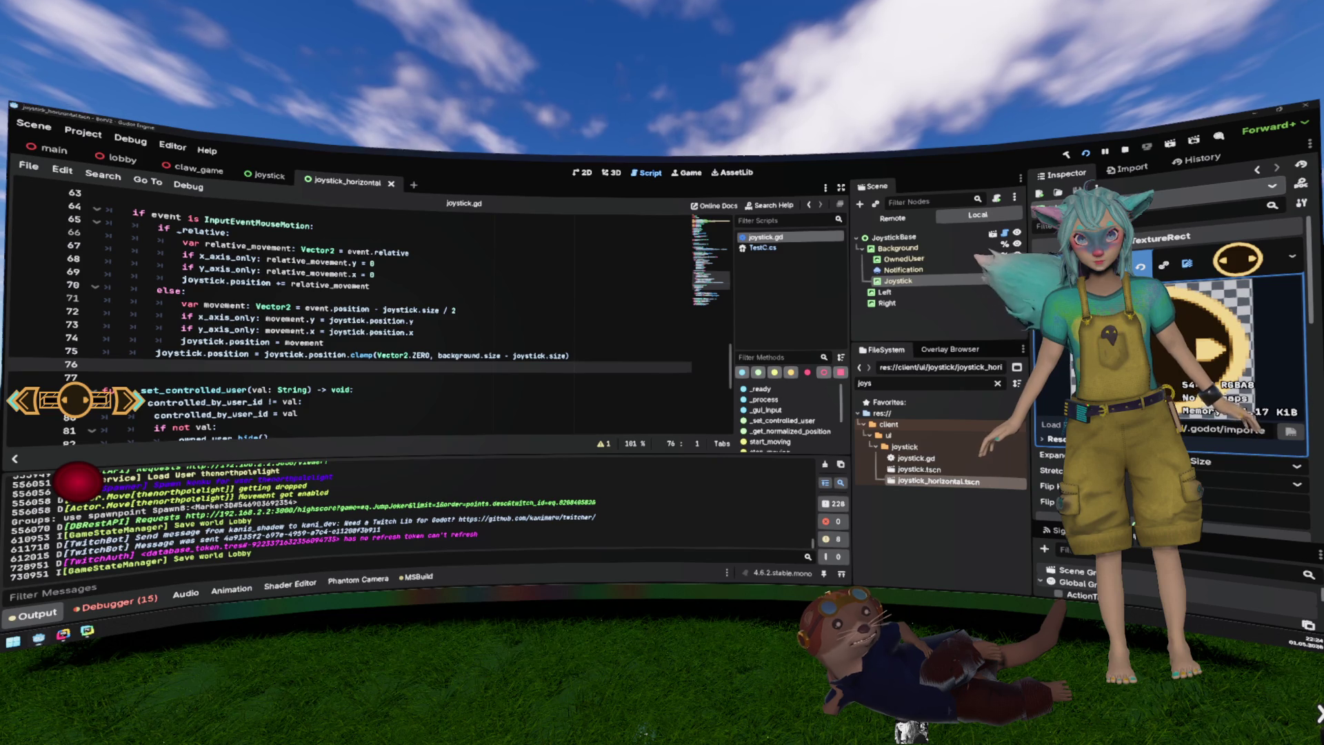
key(alt+Tab)
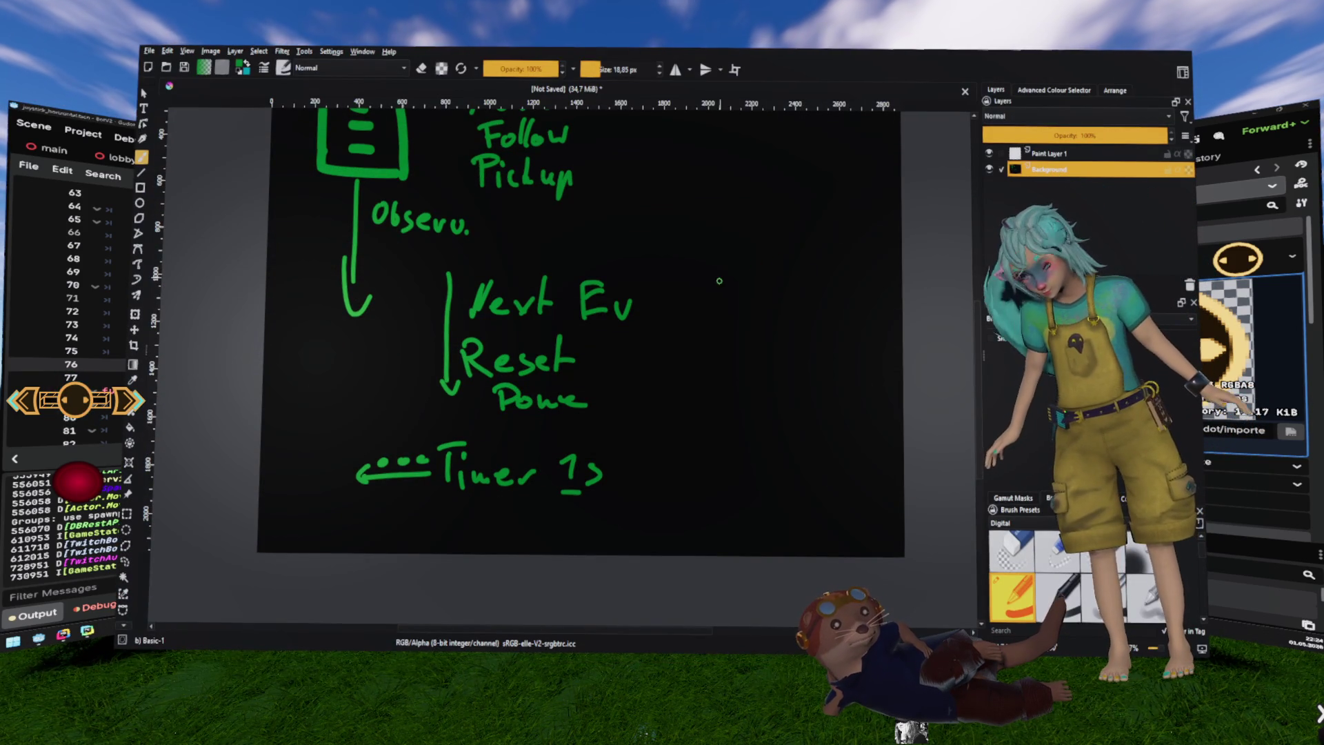
Step: Wipe the old flowchart sketch and draw a green test stroke with the Freehand Brush on Paint Layer 1
key(Delete)
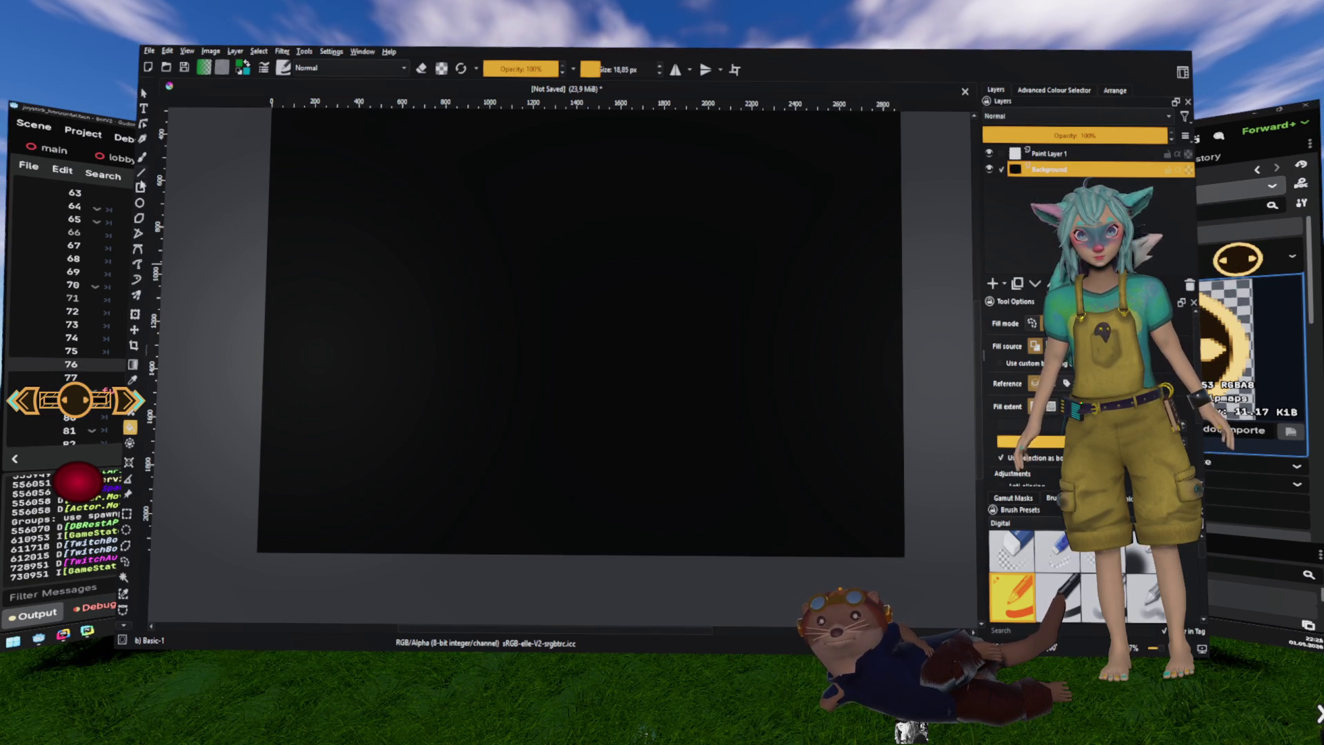
click(141, 157)
key(Page_Up)
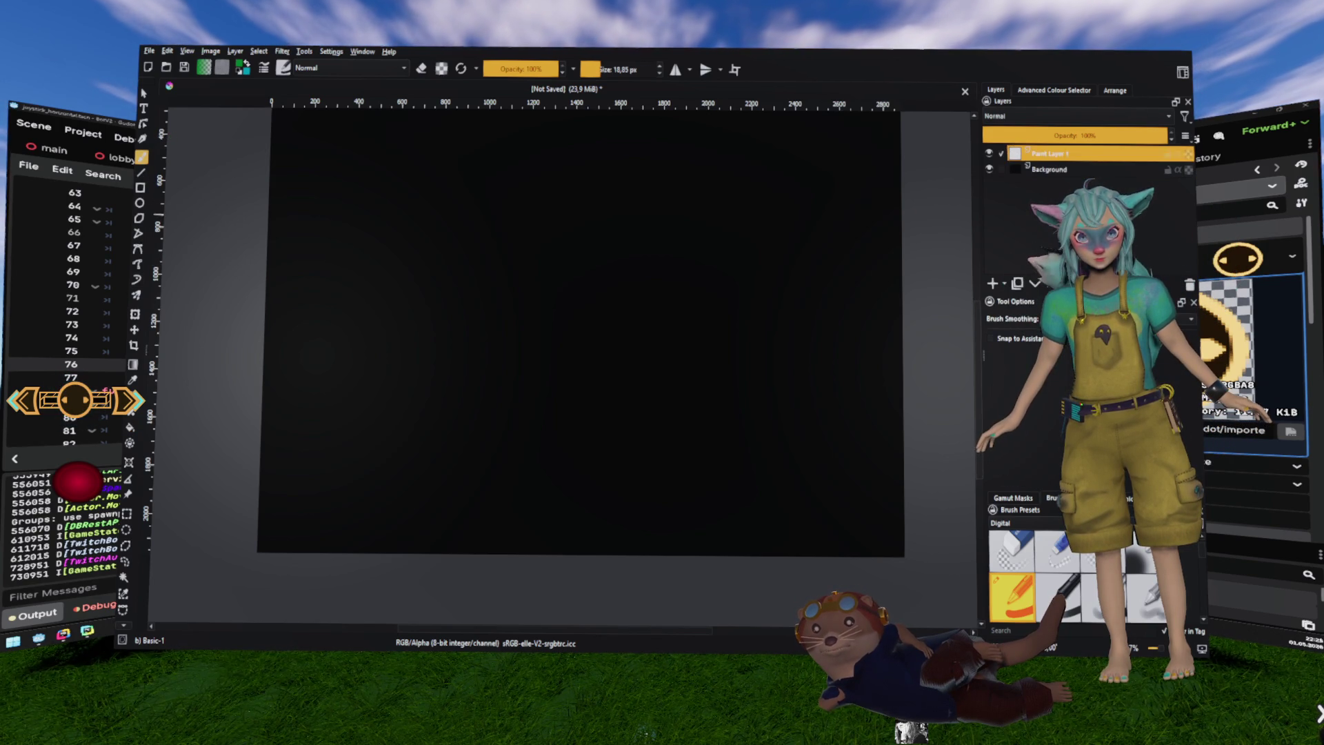
mouse_move(569, 239)
mouse_down()
mouse_move(558, 307)
mouse_move(556, 275)
mouse_up()
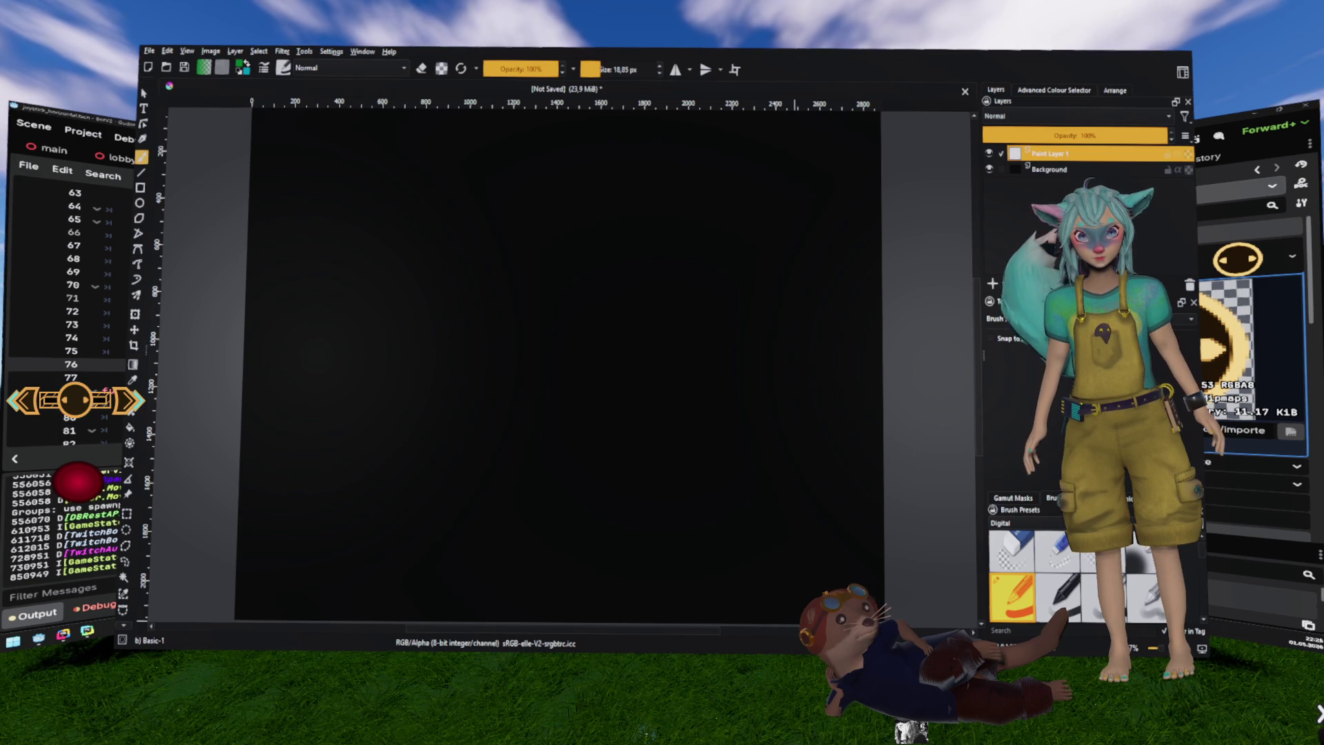
mouse_move(432, 206)
mouse_down()
mouse_move(416, 213)
mouse_move(426, 319)
mouse_up()
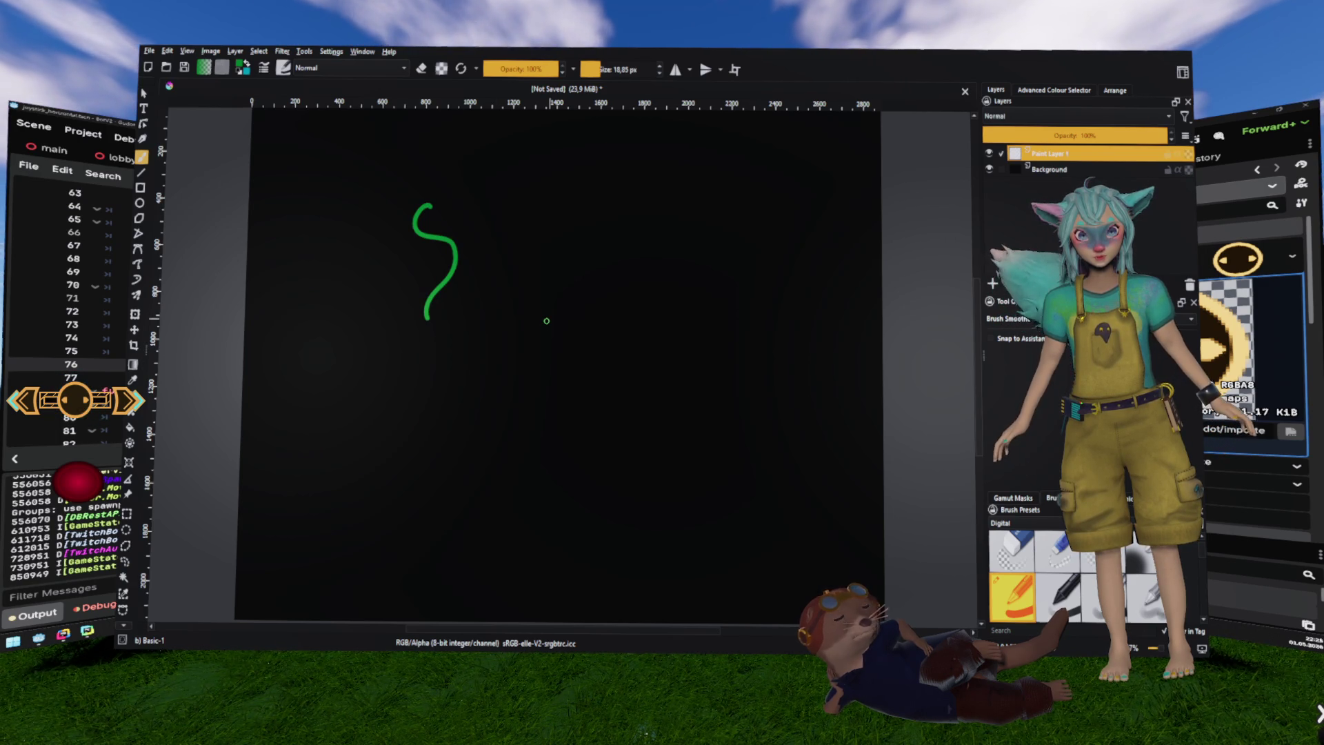
Step: Undo the test stroke and draw the long green box outline near the top-left
key(ctrl+z)
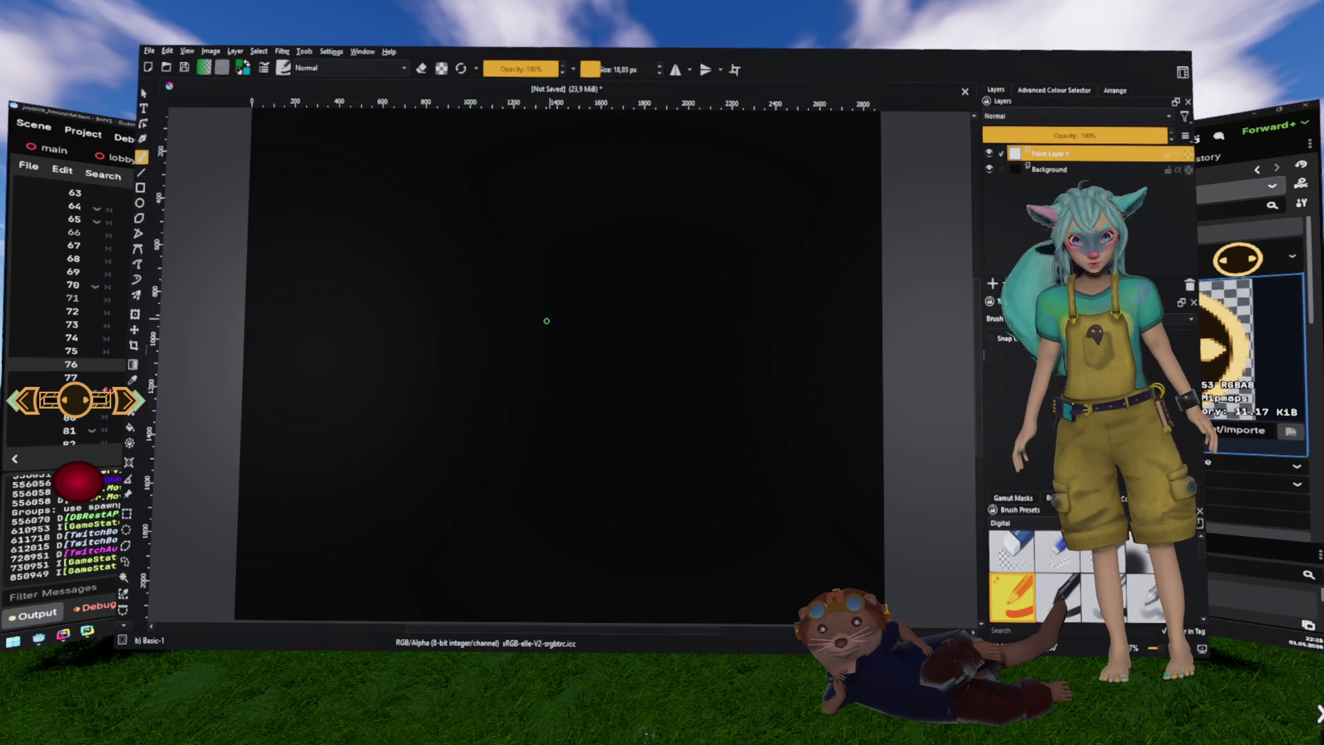
mouse_move(401, 216)
mouse_down()
mouse_move(531, 209)
mouse_move(397, 238)
mouse_move(509, 253)
mouse_move(529, 210)
mouse_move(513, 262)
mouse_up()
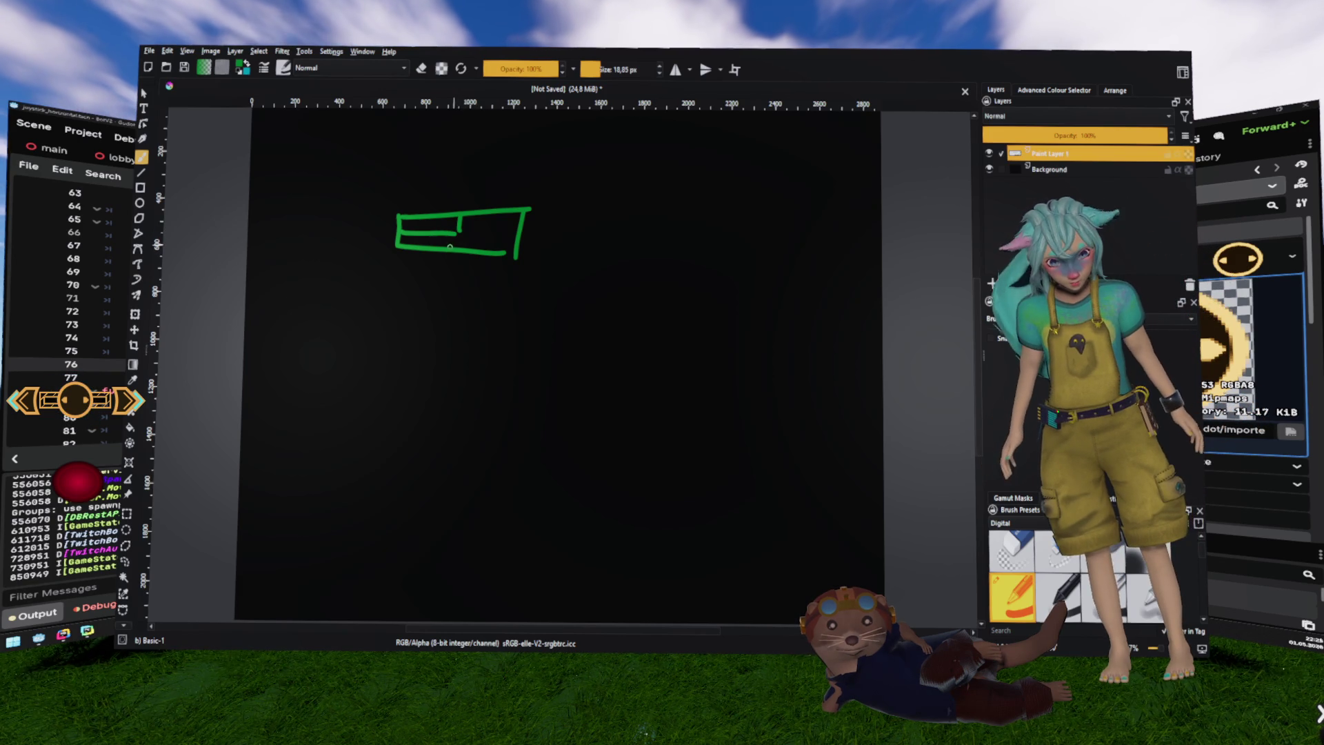
key(ctrl+z)
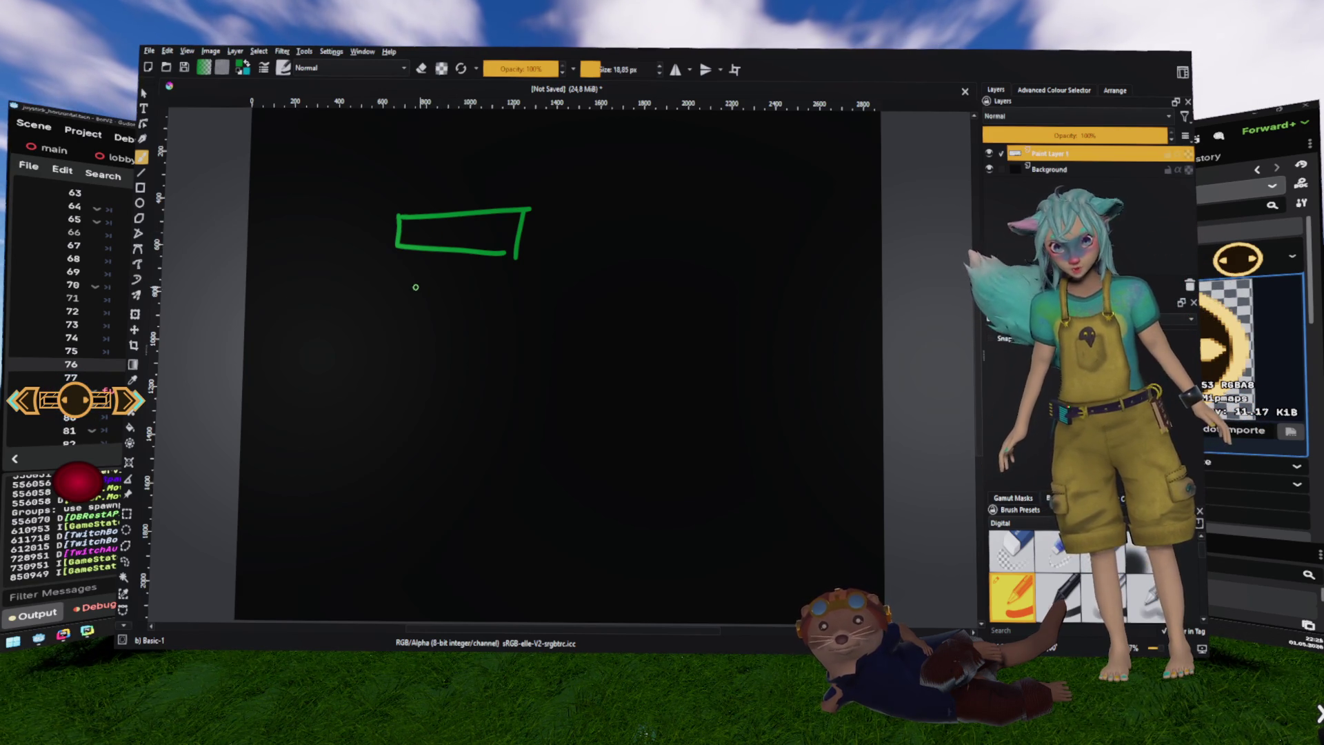
Step: Sketch a small square and extra lines, then undo them so only the long box remains
mouse_move(473, 309)
mouse_down()
mouse_move(429, 310)
mouse_move(428, 328)
mouse_move(476, 357)
mouse_up()
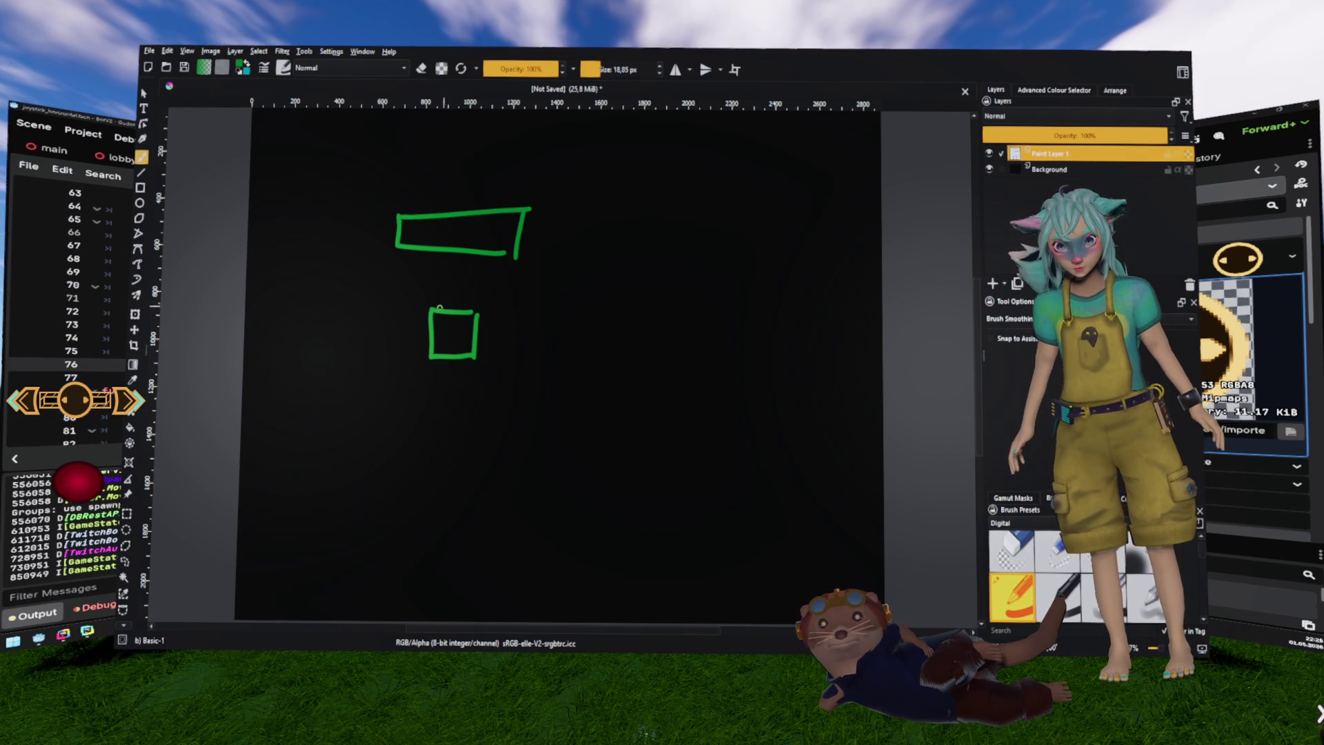
drag(470, 192, 472, 298)
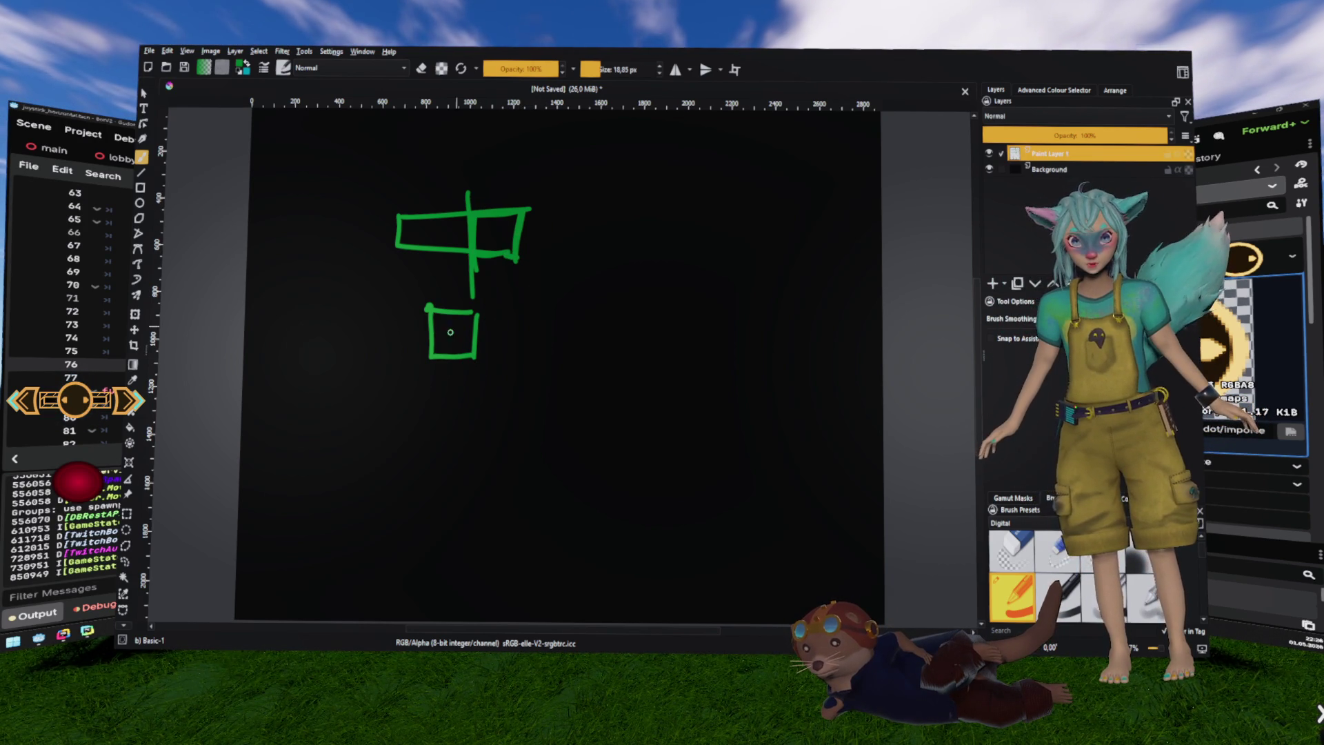
drag(478, 312, 507, 315)
drag(473, 371, 508, 360)
drag(531, 209, 550, 208)
drag(513, 253, 546, 252)
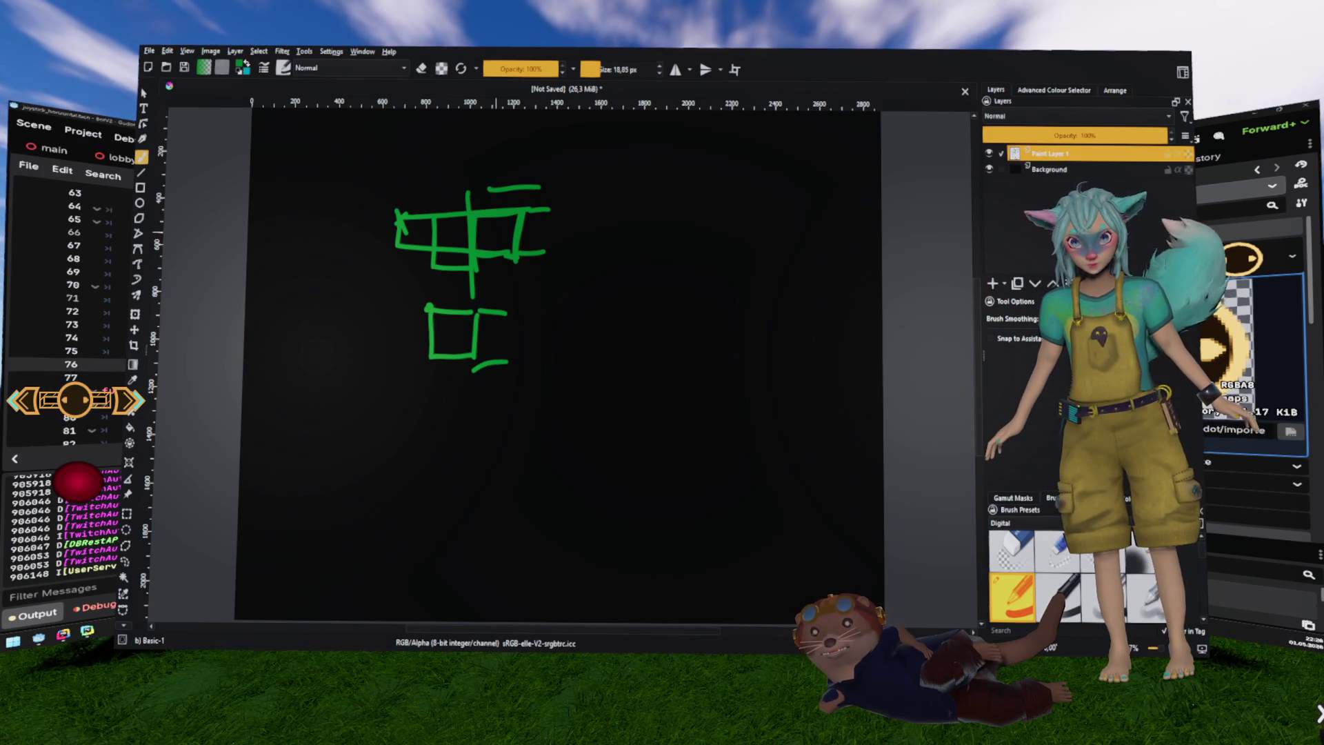
key(ctrl+z)
key(ctrl+z)
key(ctrl+z)
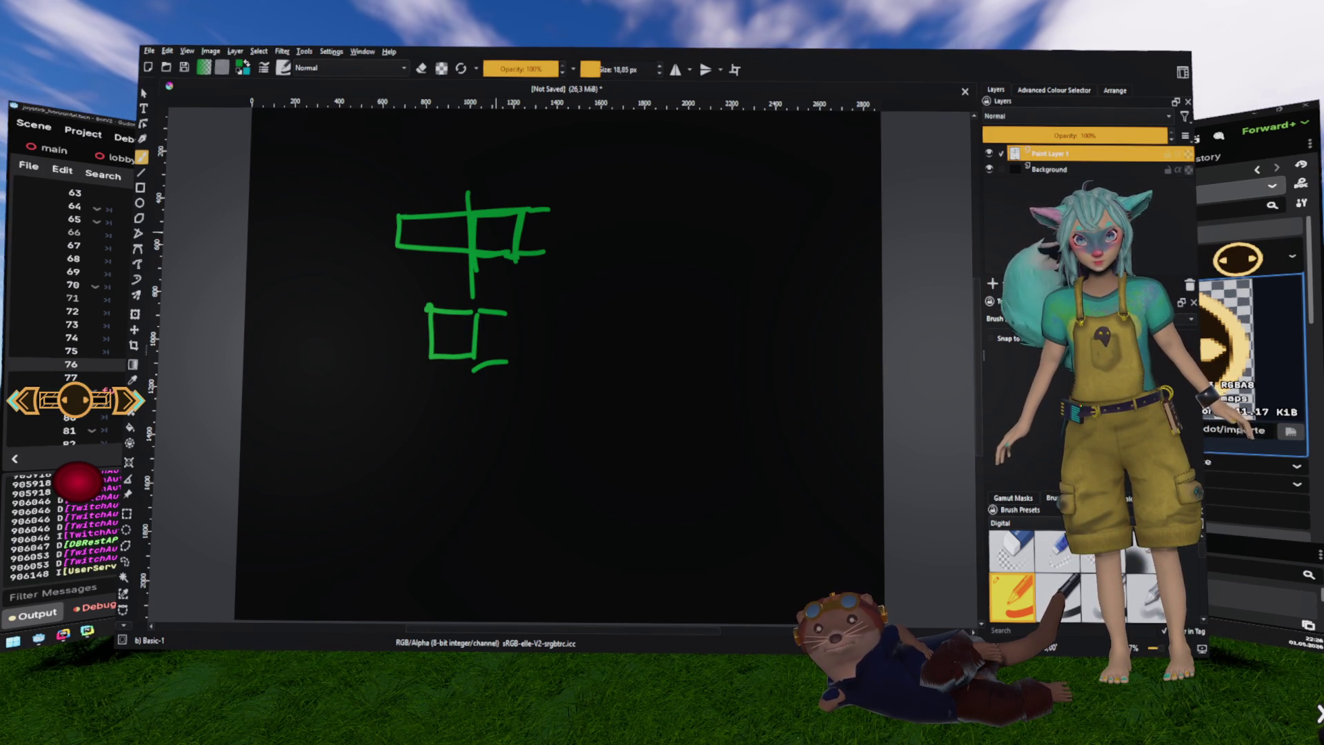
key(ctrl+z)
key(ctrl+z)
key(ctrl+z)
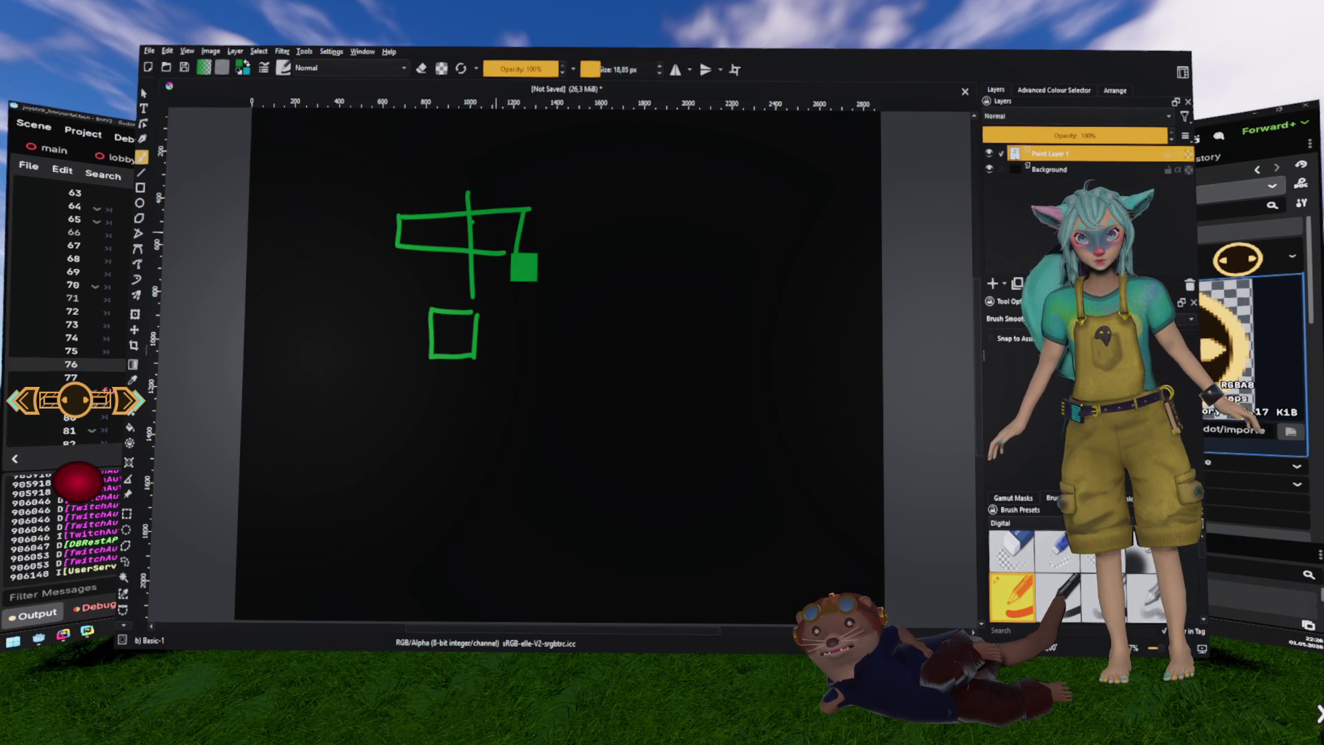
key(ctrl+z)
key(ctrl+z)
key(ctrl+z)
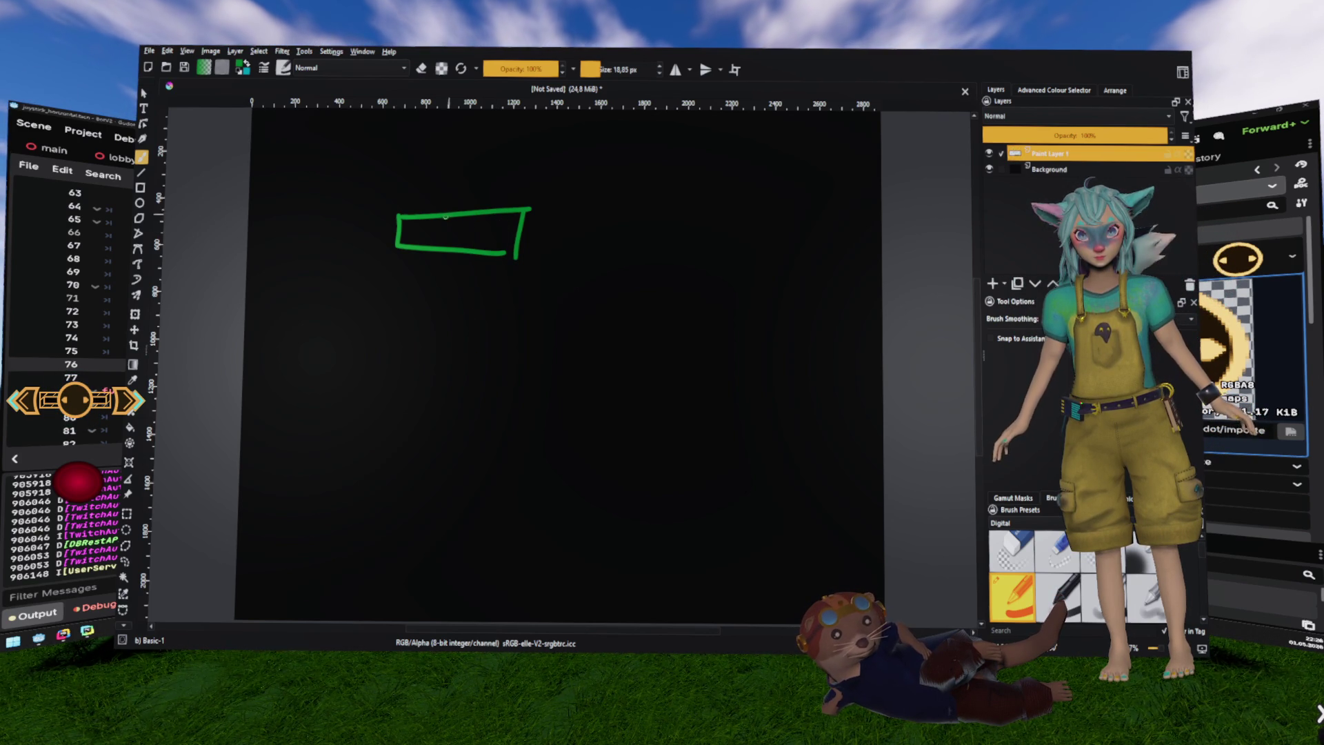
Step: Draw inner dividing lines inside the long green box, then return to Godot
drag(436, 267, 477, 215)
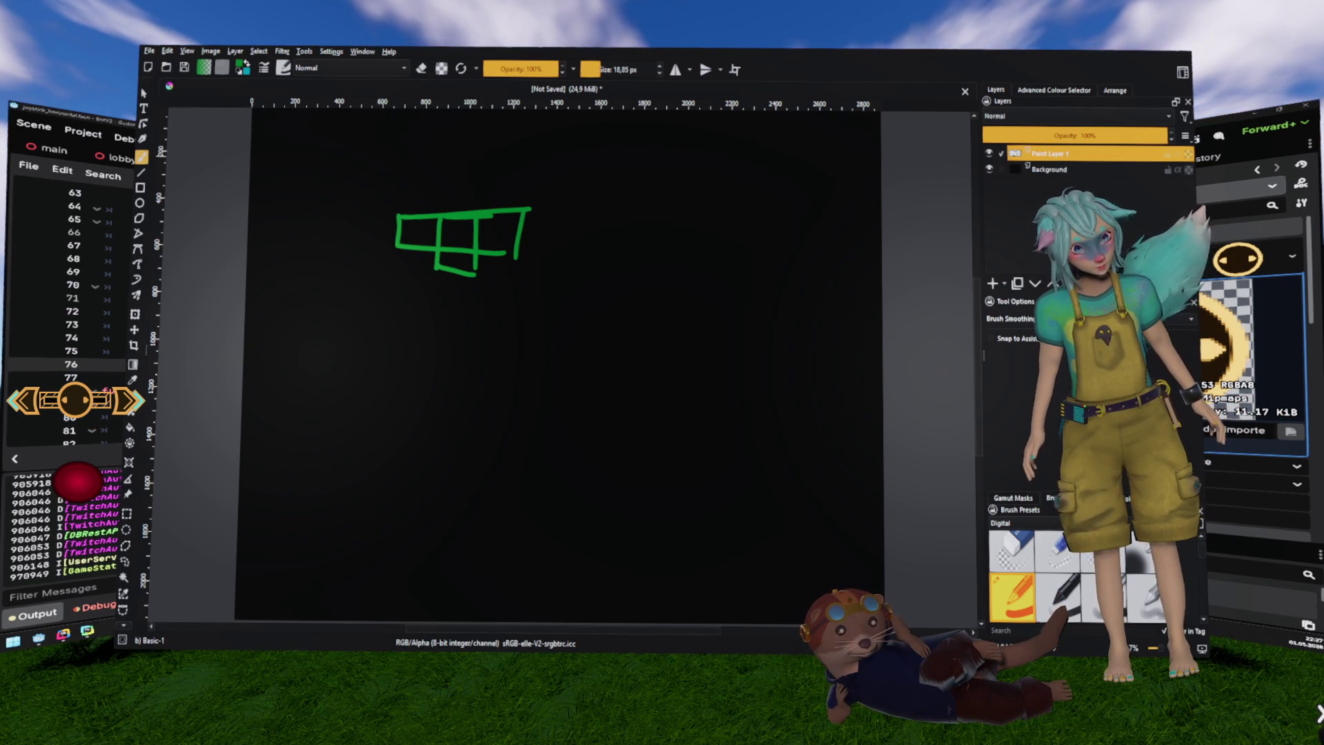
key(alt+Tab)
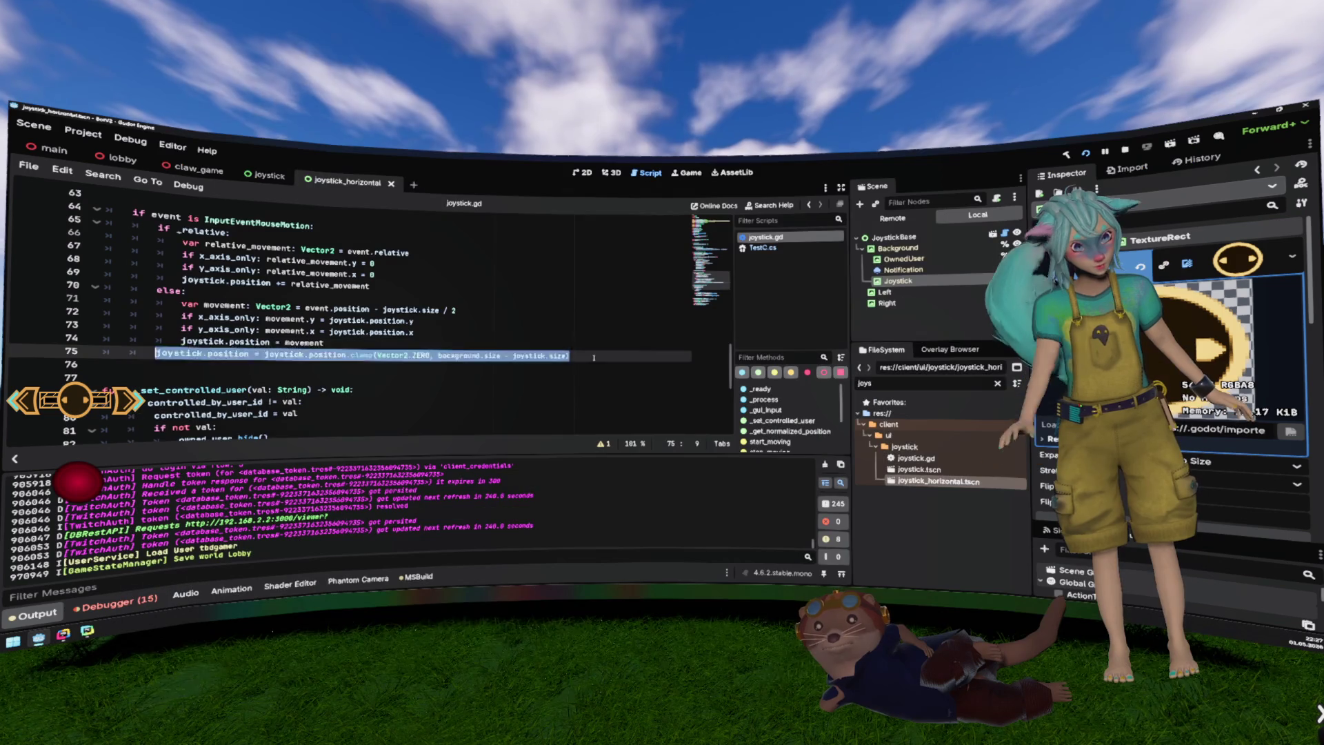
Step: Paste the clamp line into the relative branch, right after joystick.position += relative_movement
key(Up)
key(Up)
key(Up)
text(joystick.position = joystick.position.clamp(Vector2.ZERO, background.size - joystick.size))
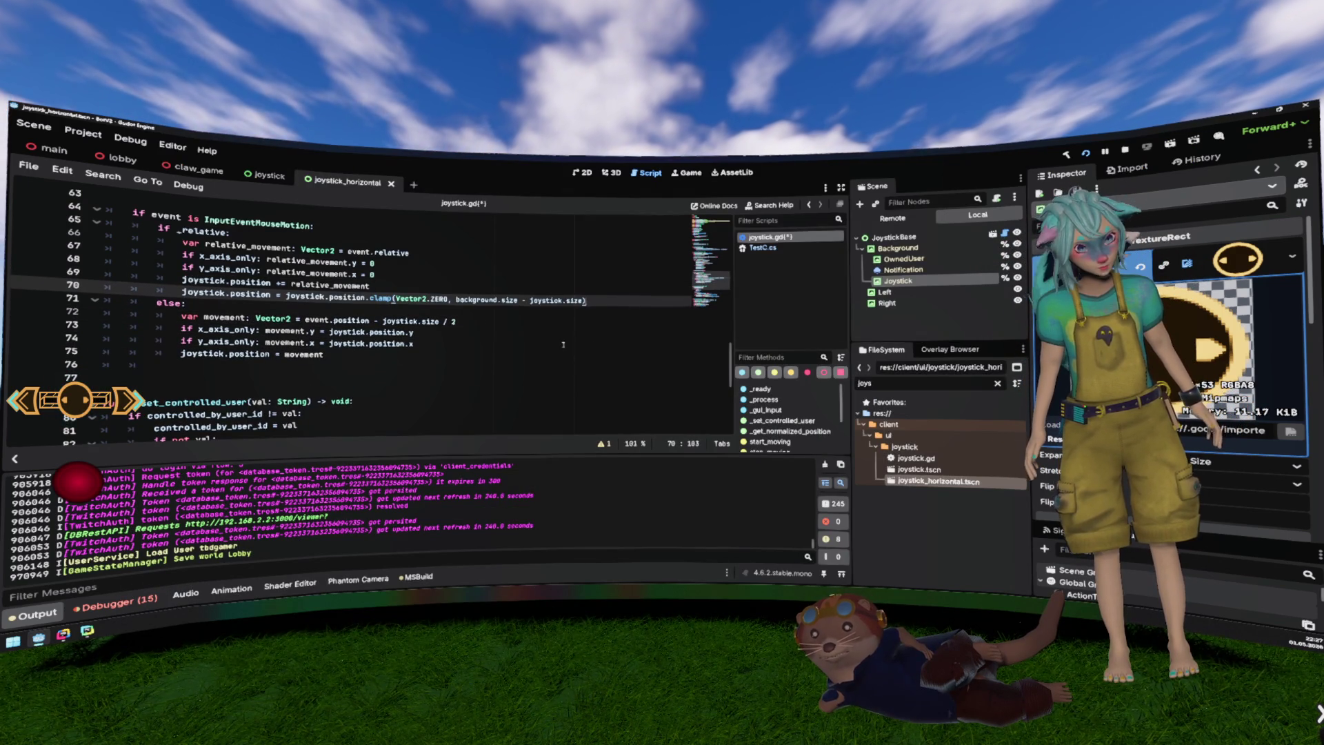
key(Up)
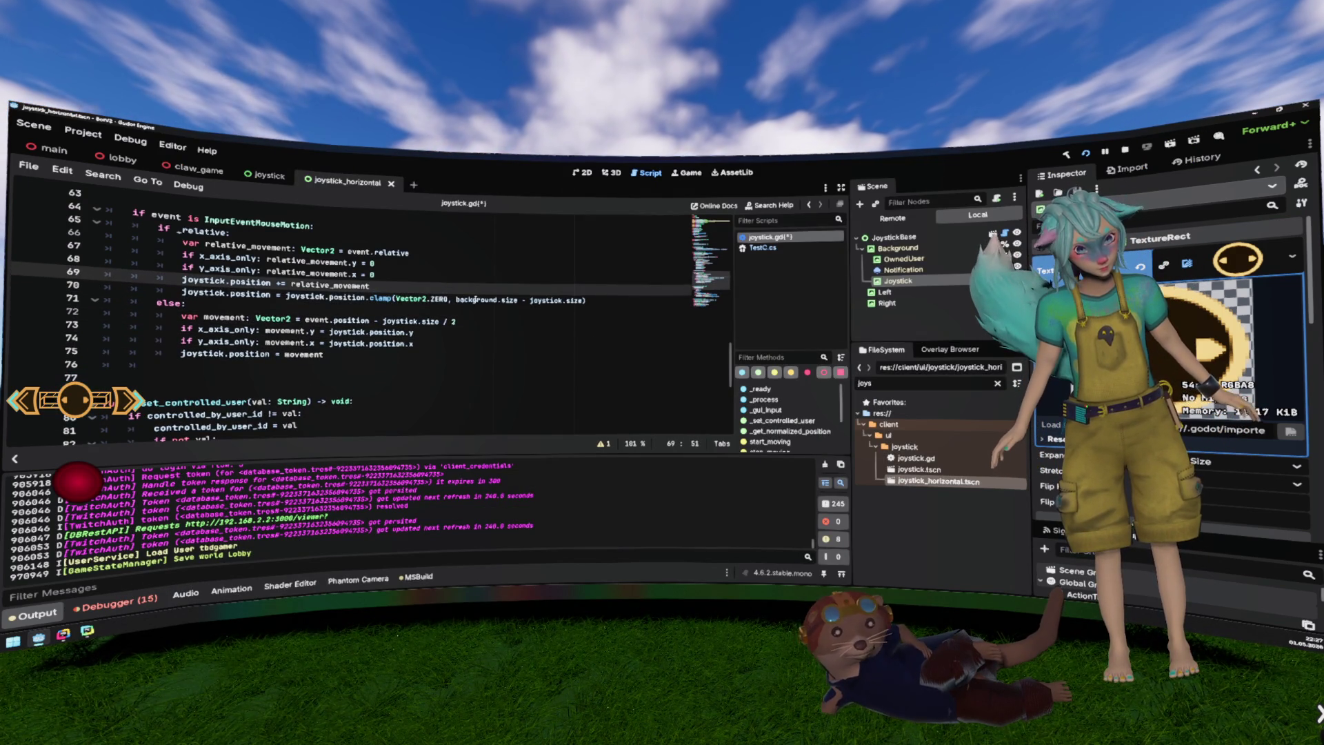
double_click(347, 298)
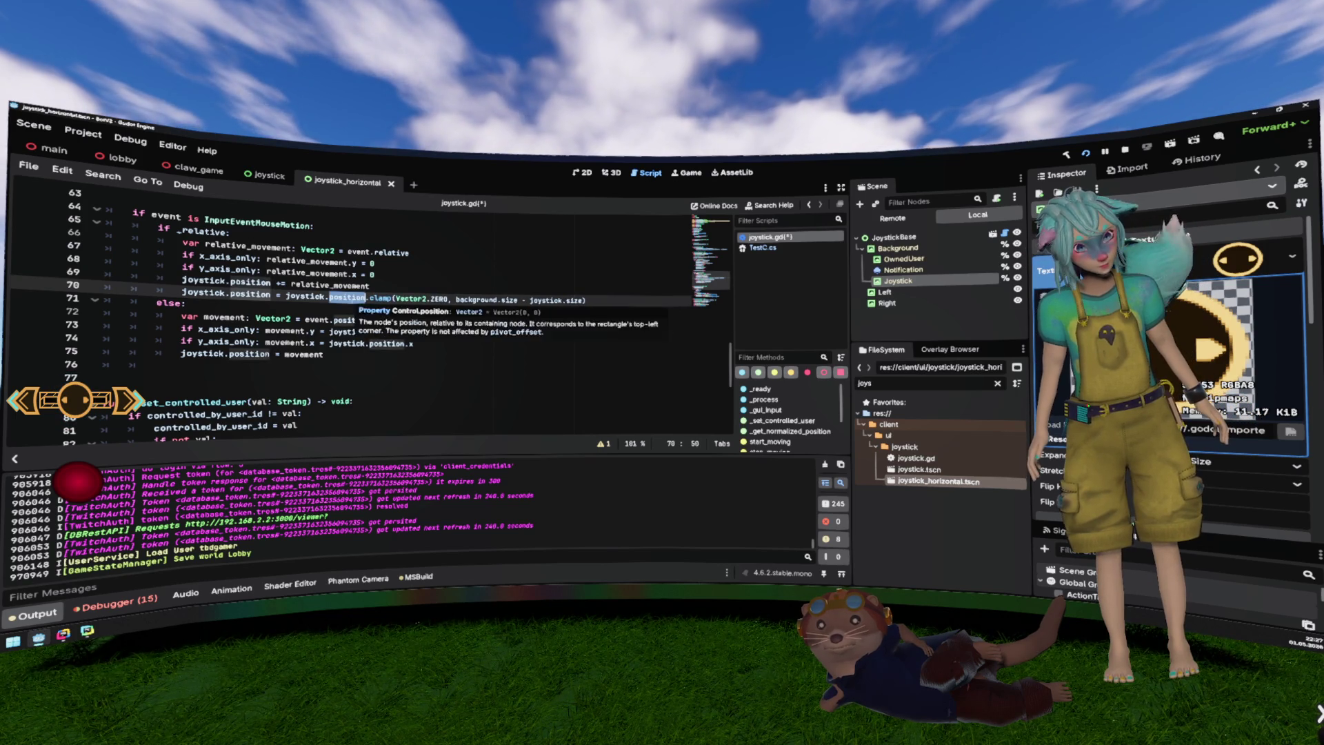
key(Left)
key(Up)
key(Down)
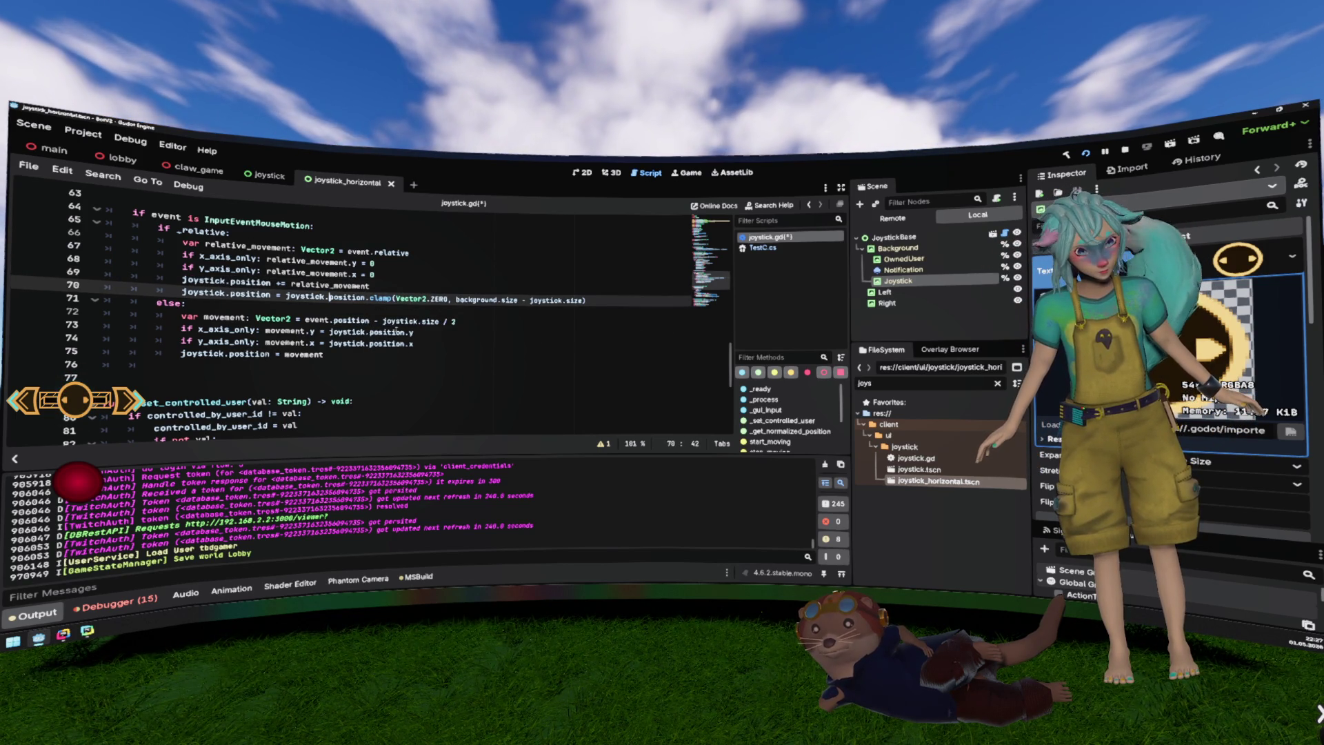
click(444, 373)
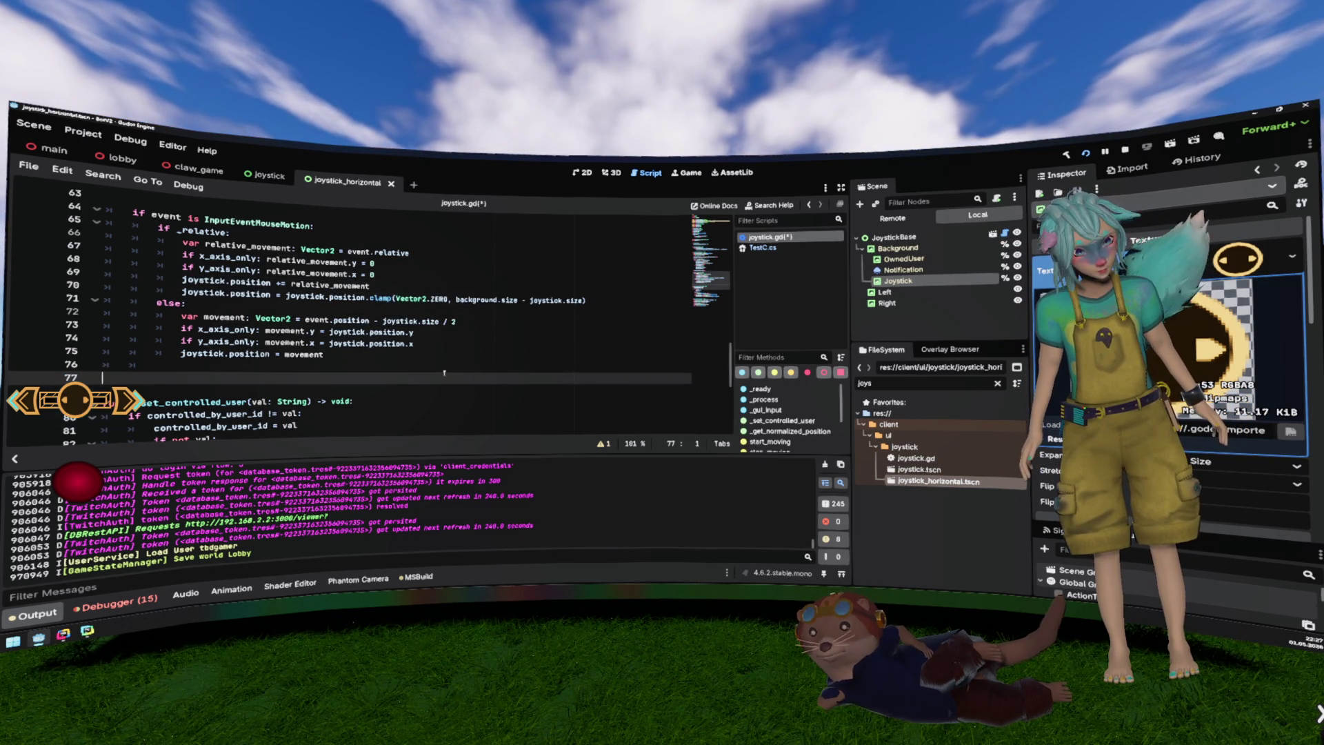
right_click(444, 372)
click(404, 356)
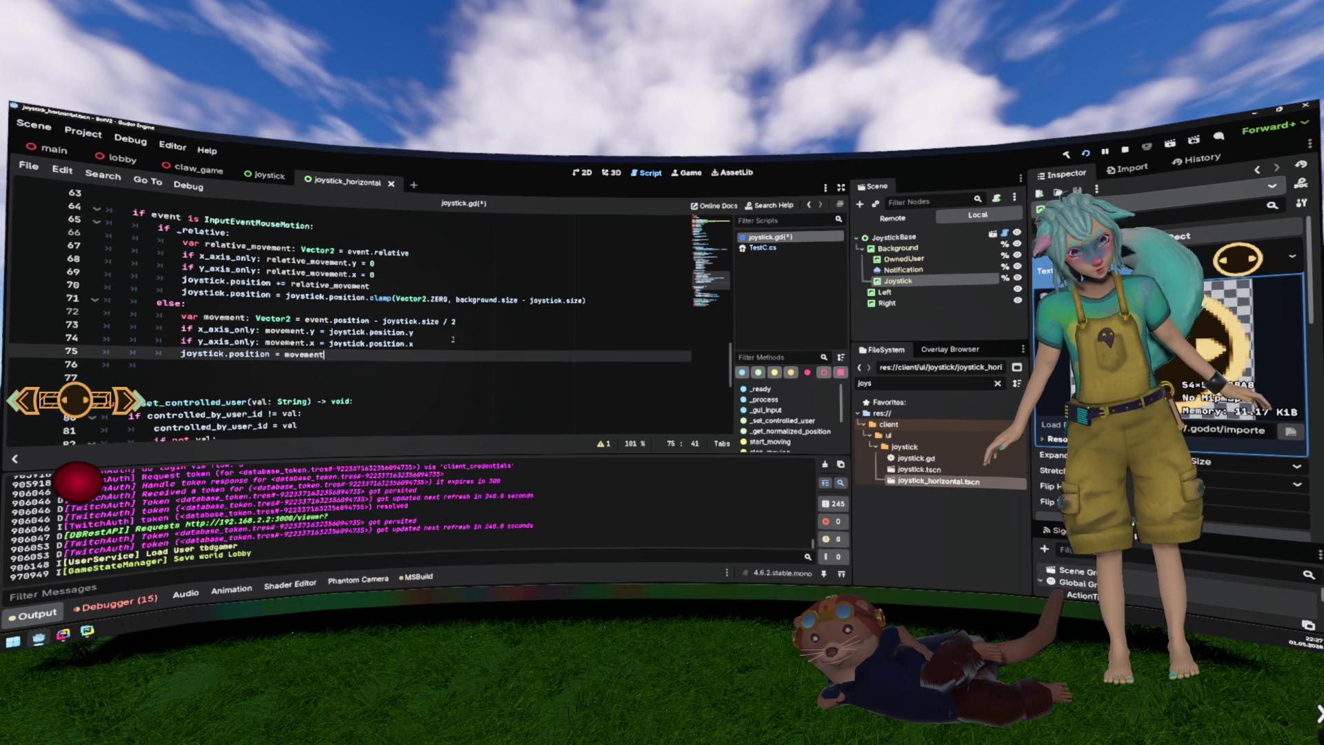
click(263, 331)
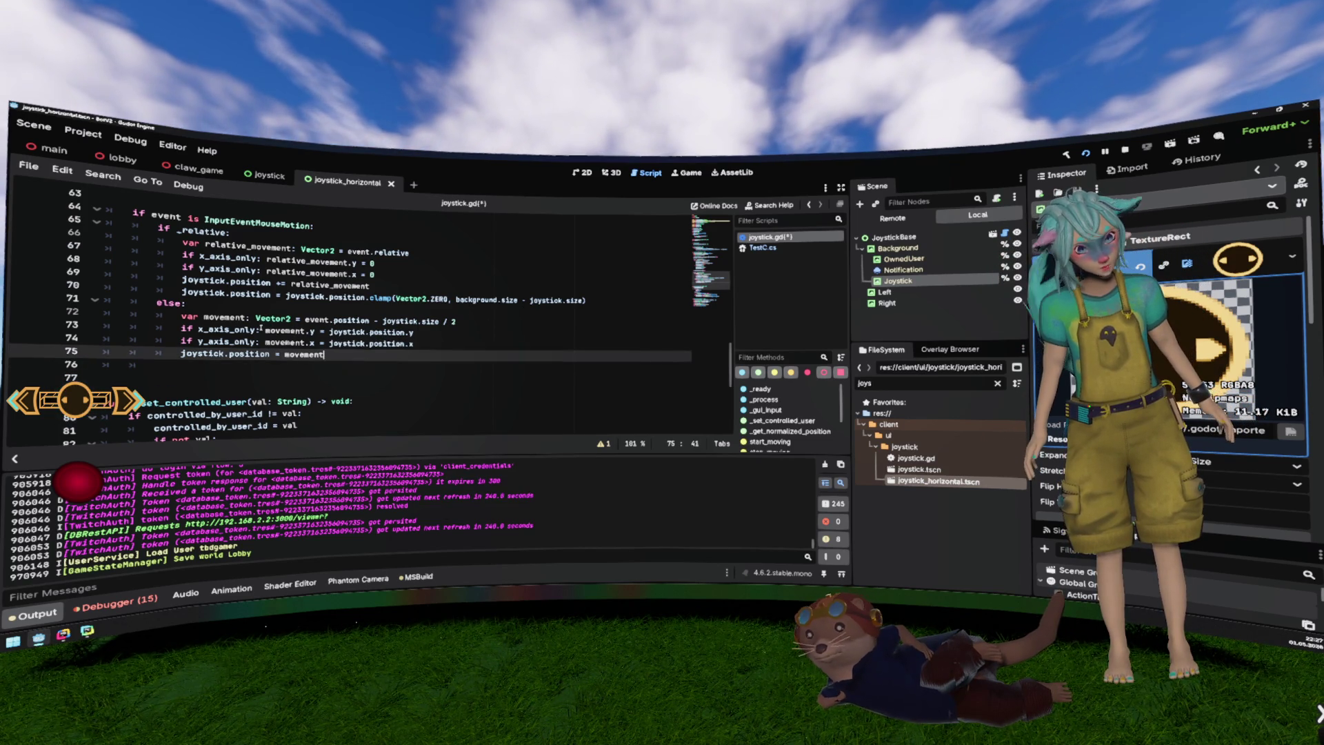
Step: Put the statements after 'if x_axis_only:' and 'if y_axis_only:' on their own lines
key(Return)
key(Delete)
key(Down)
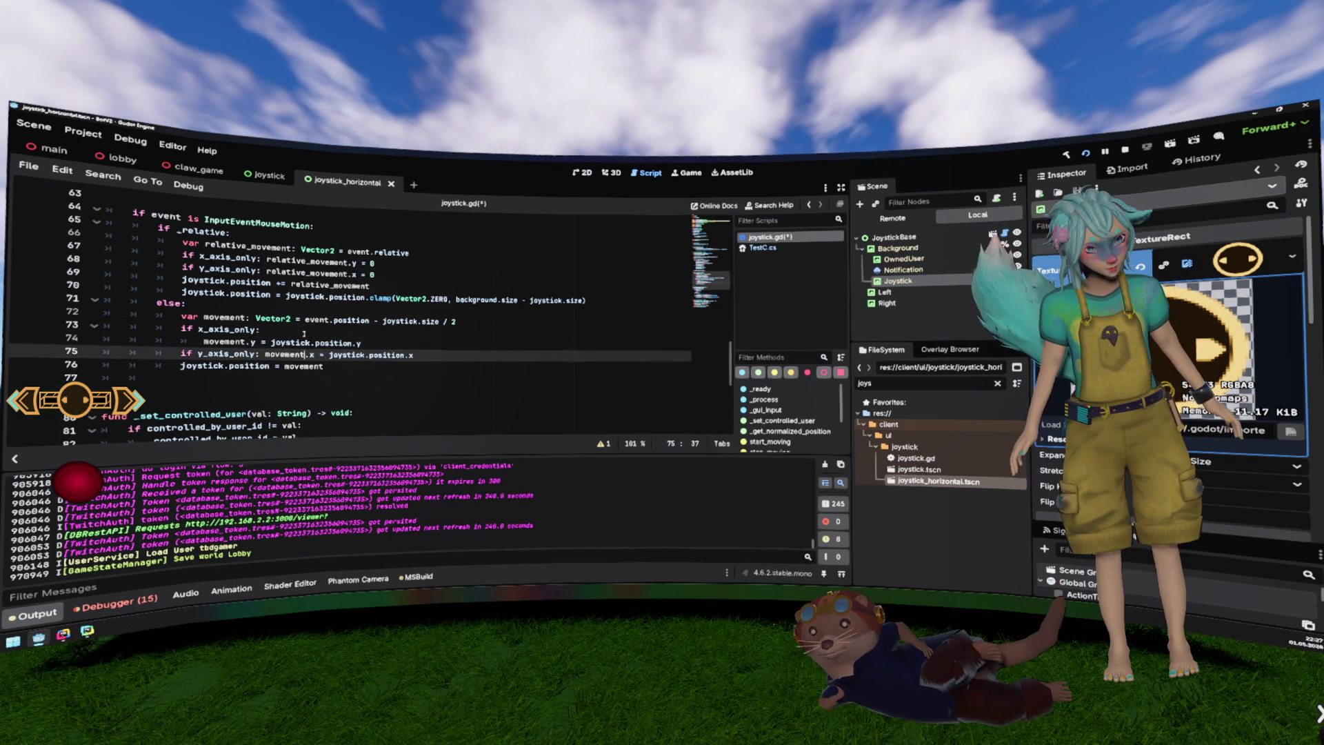
key(Return)
key(Delete)
key(Down)
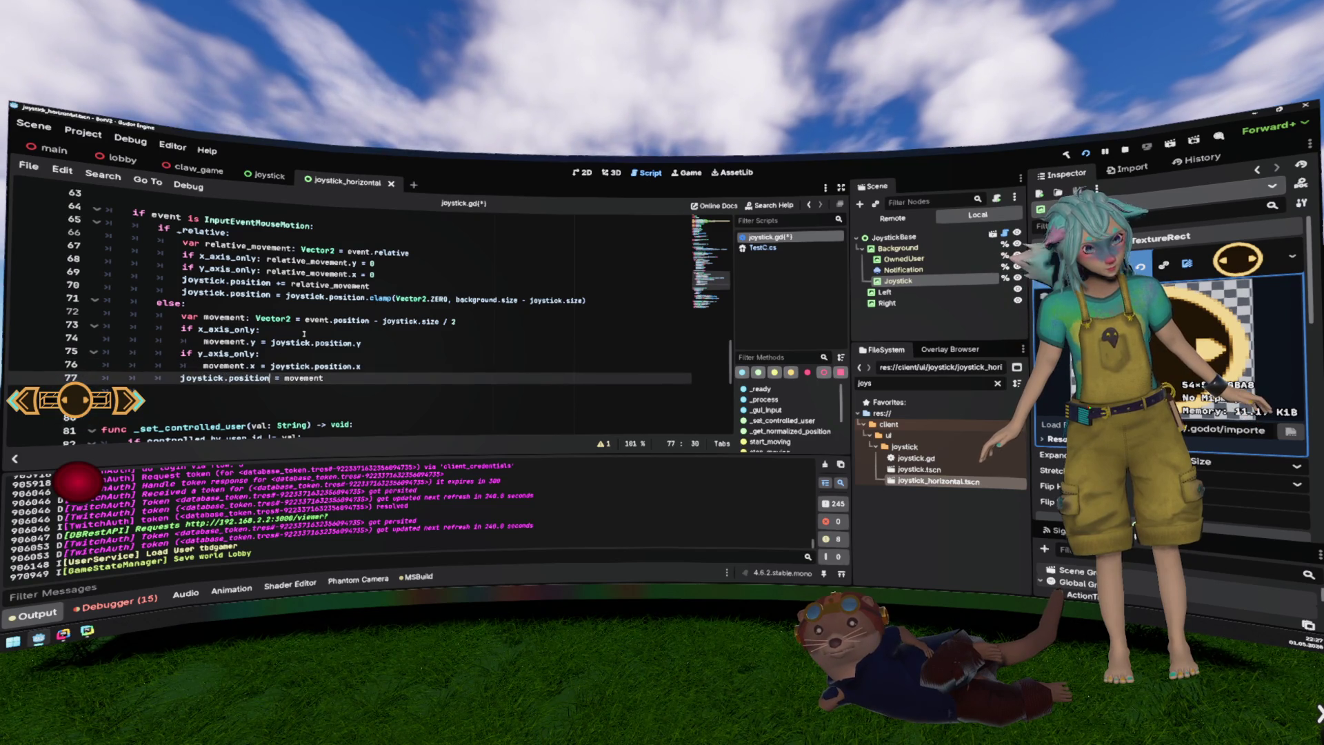
Step: Add 'joystick.position.x = movement.x' on a new line under if x_axis_only:
key(shift+Home)
key(ctrl+c)
key(Up)
key(Up)
key(Up)
key(End)
key(Return)
key(ctrl+v)
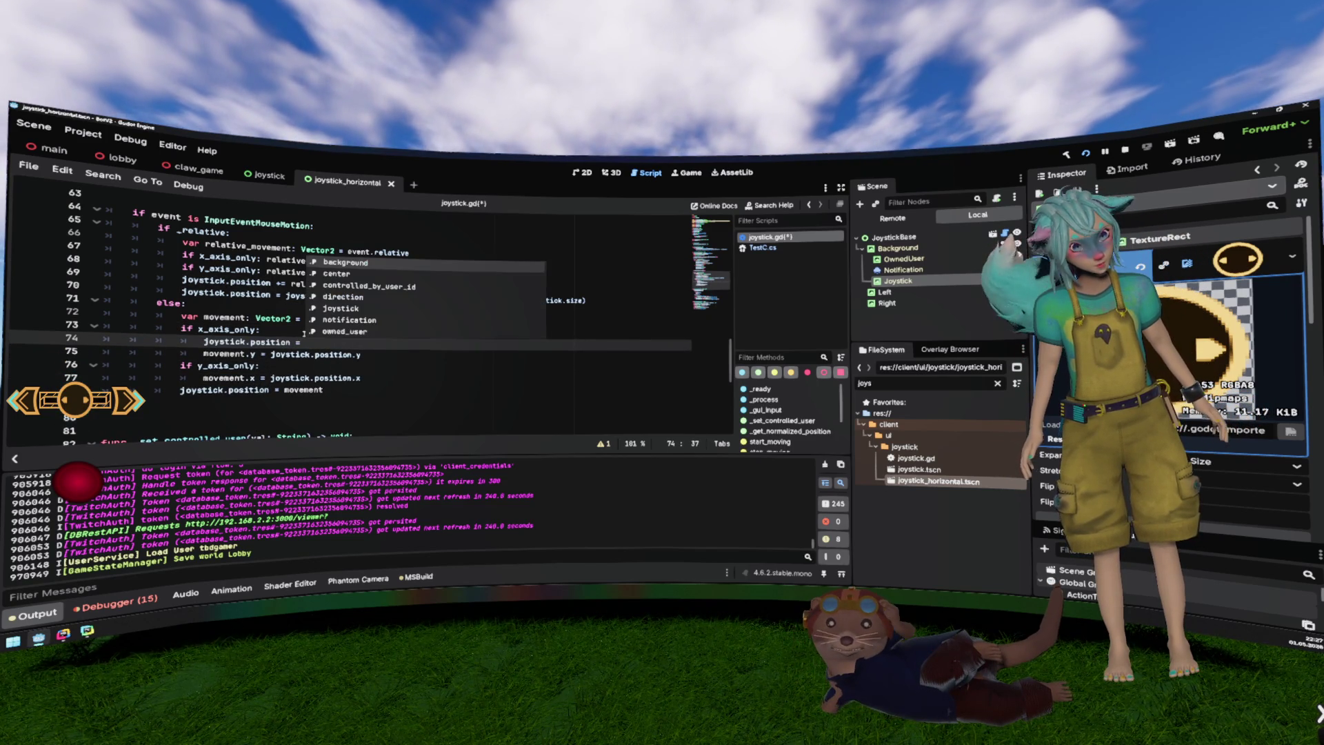
text(x = move)
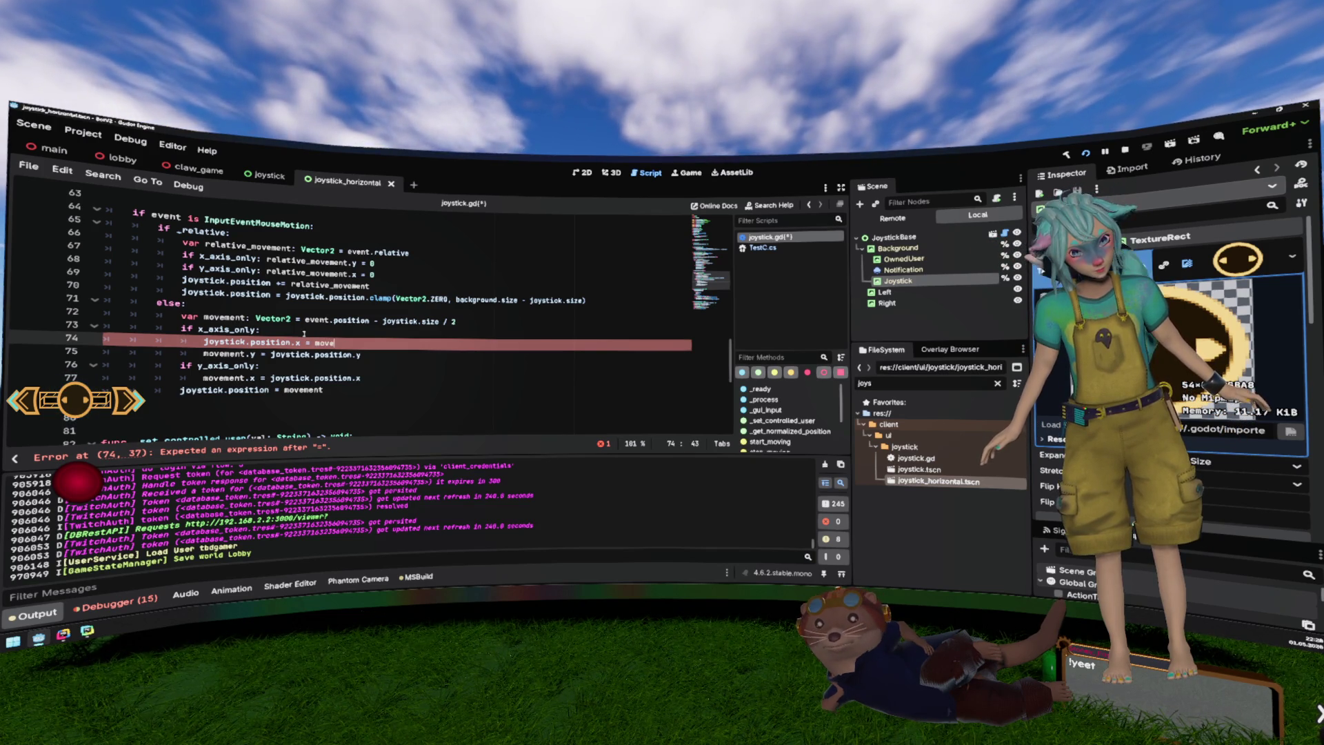
key(BackSpace)
key(BackSpace)
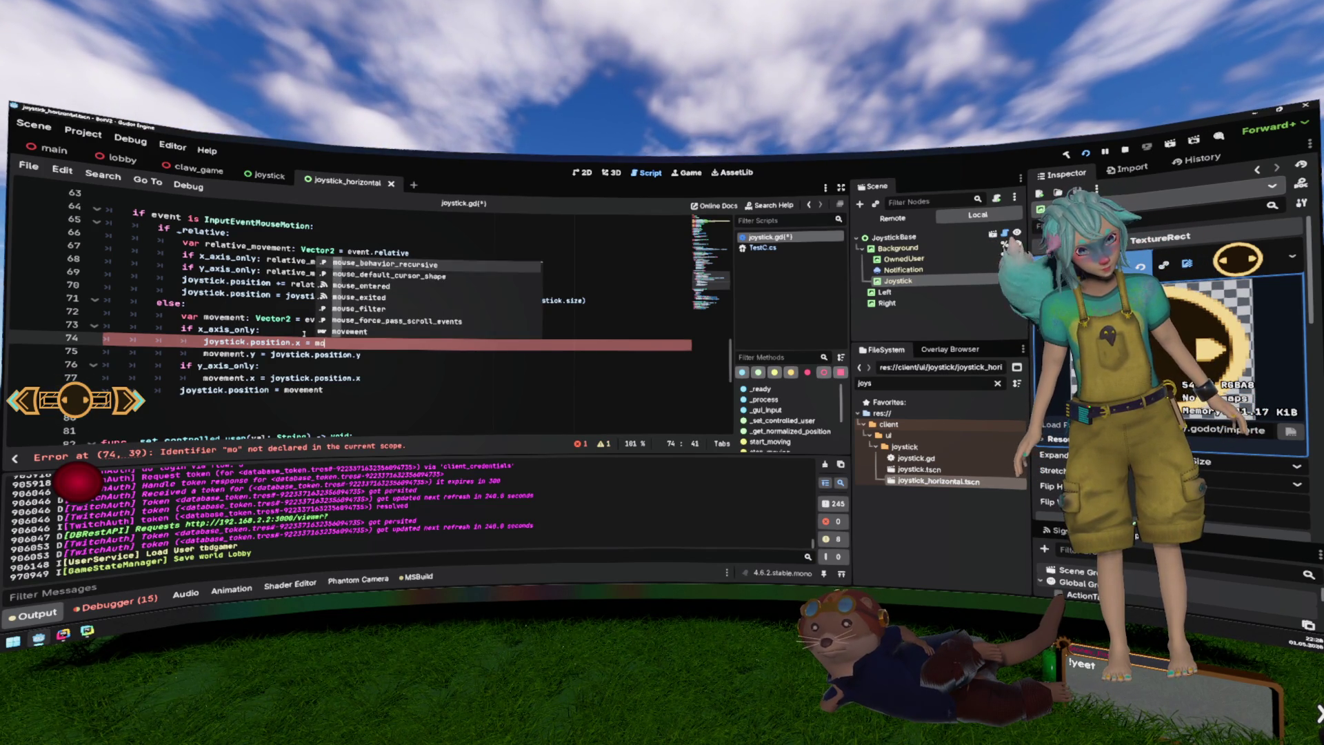
key(Down)
key(Down)
key(Down)
key(Return)
text(.x)
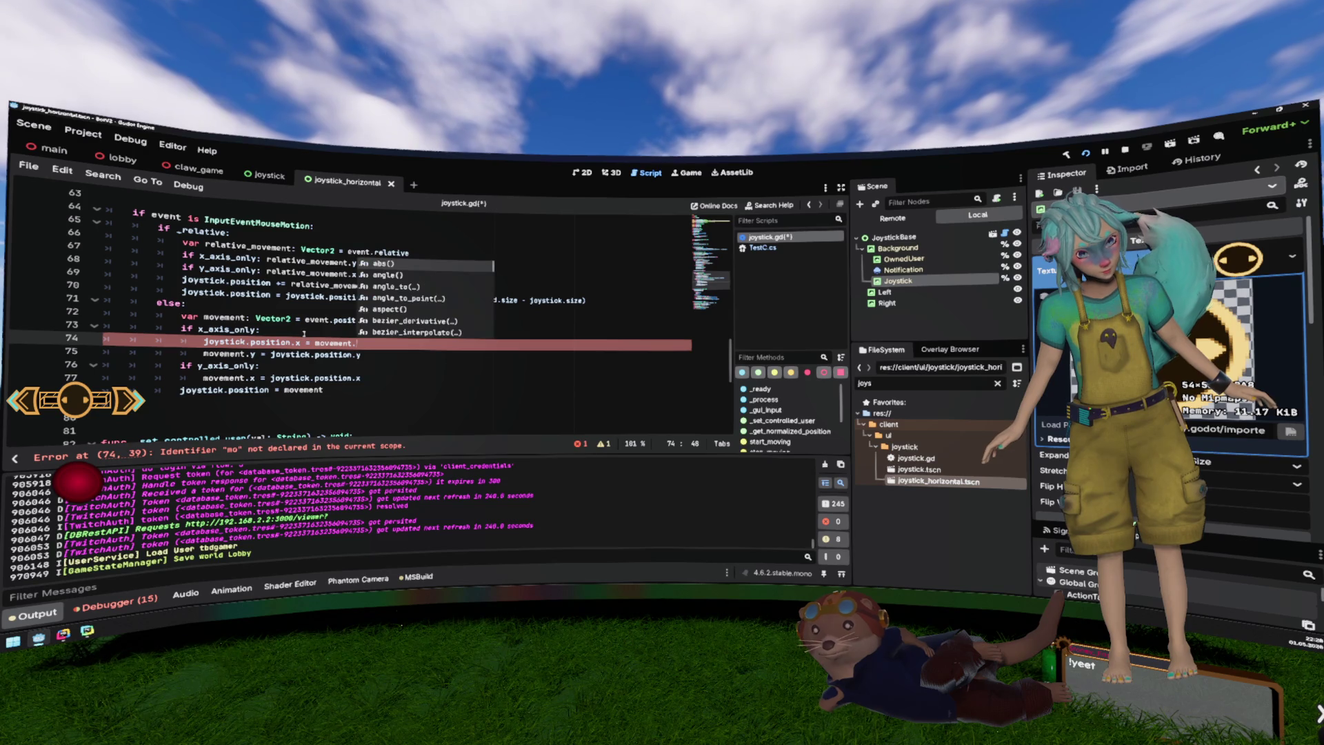
key(Escape)
Step: Insert a blank line above the movement.y line, back on line 74 before movement.x
key(Down)
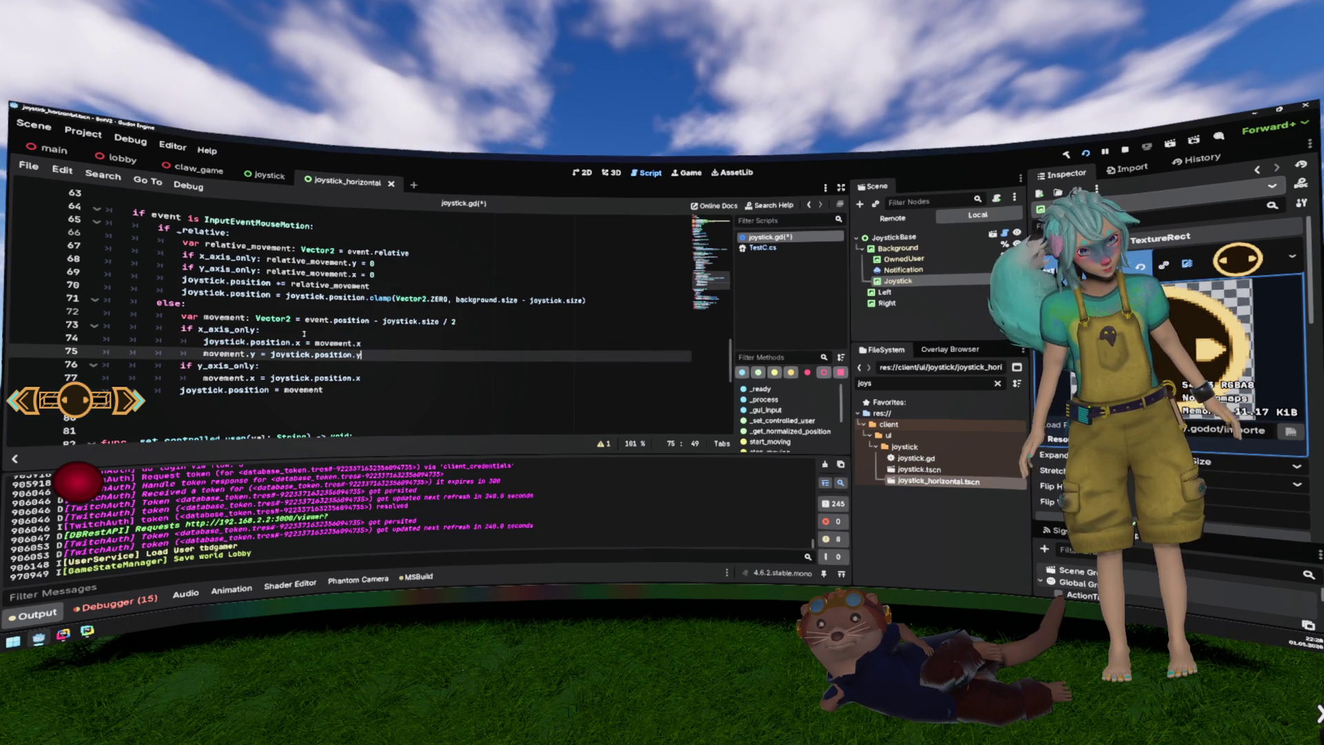
key(Home)
key(Return)
key(Up)
key(Up)
key(ctrl+Right)
key(ctrl+Right)
key(ctrl+Right)
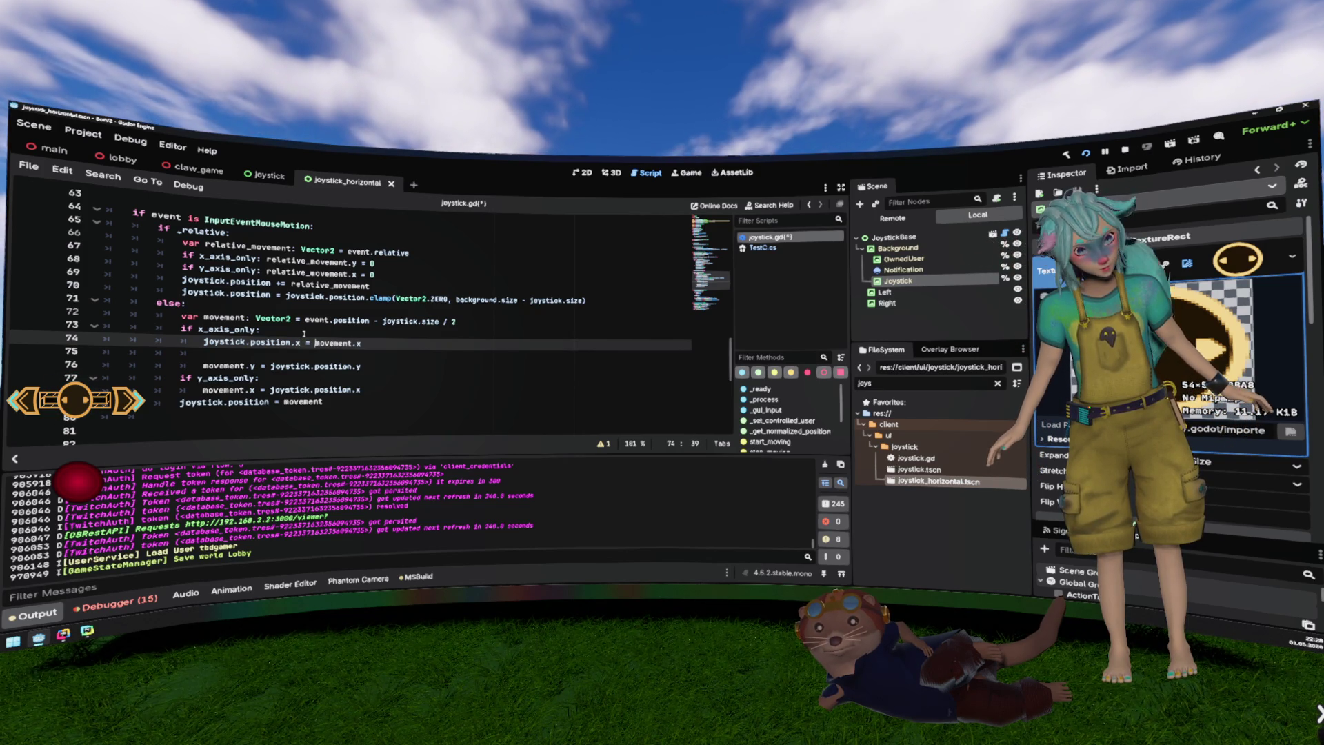
Step: Wrap movement.x on line 74 in clampf(movement.x, 0, )
text(clamp()
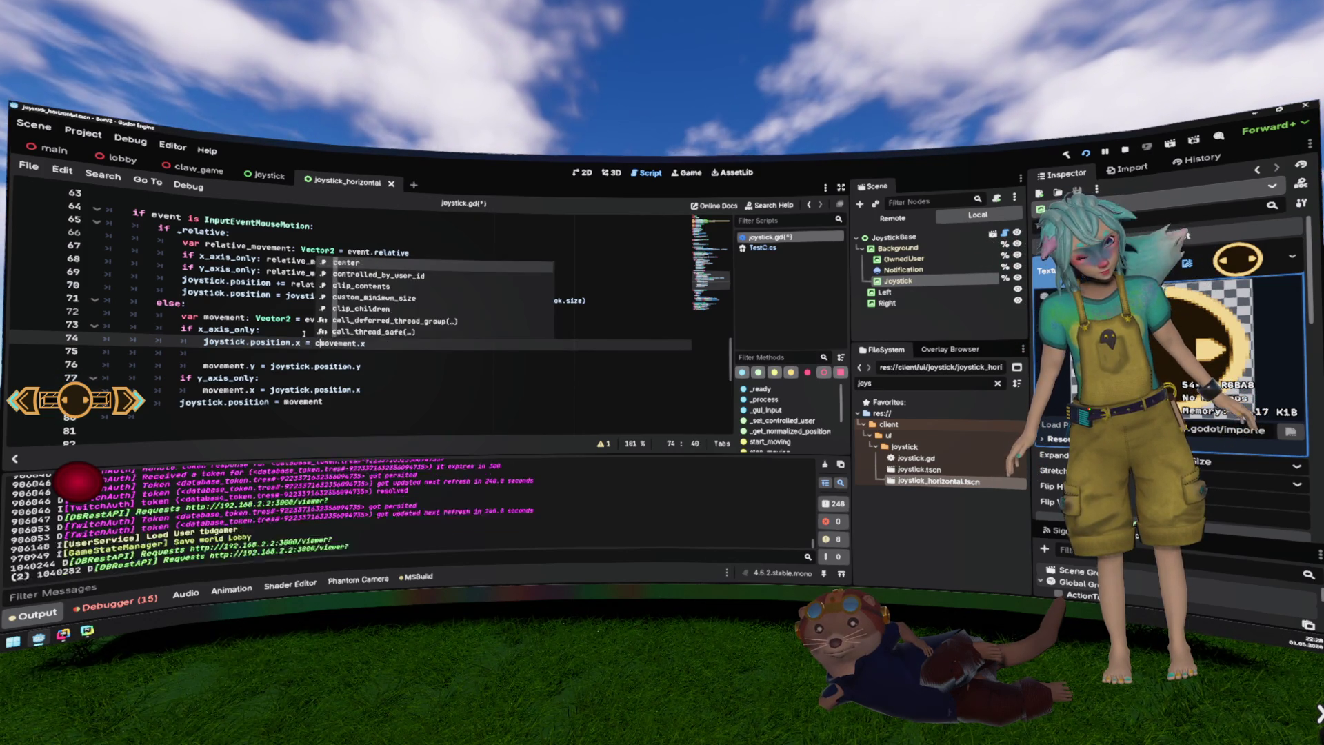
text(f()
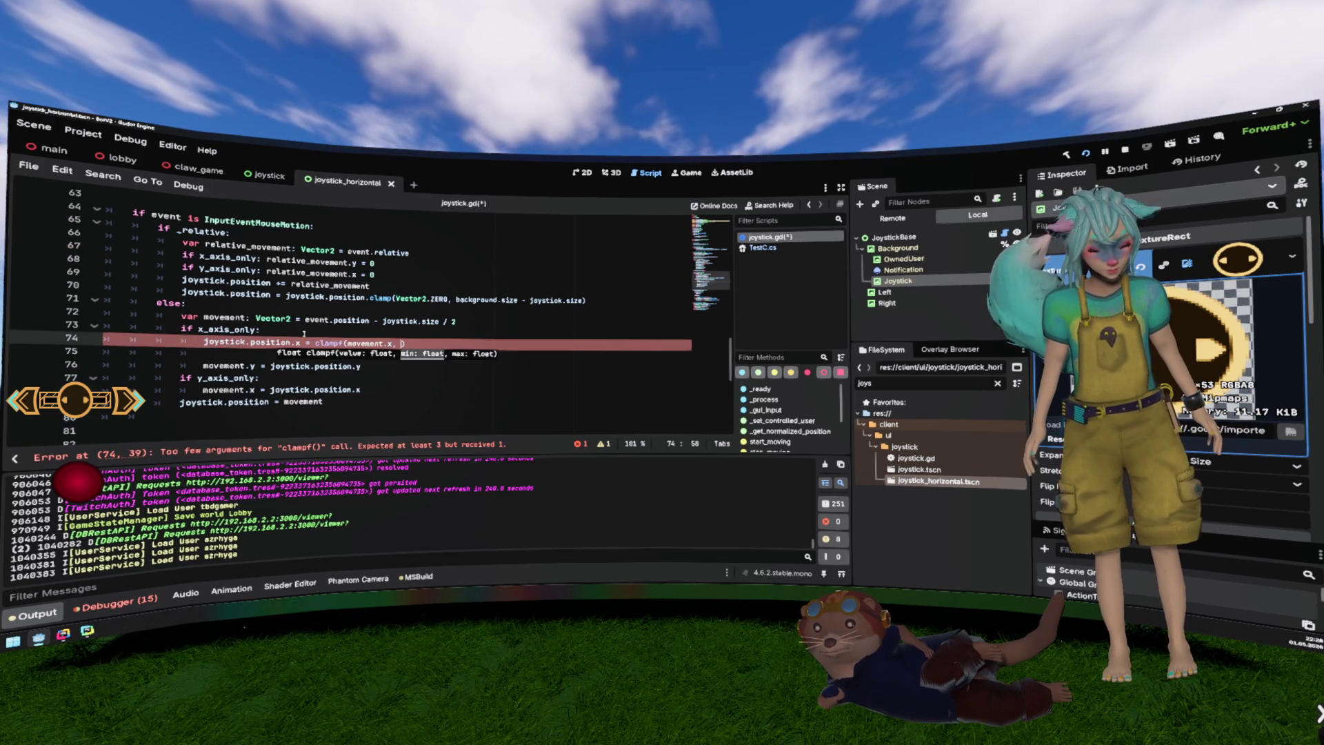
key(BackSpace)
key(BackSpace)
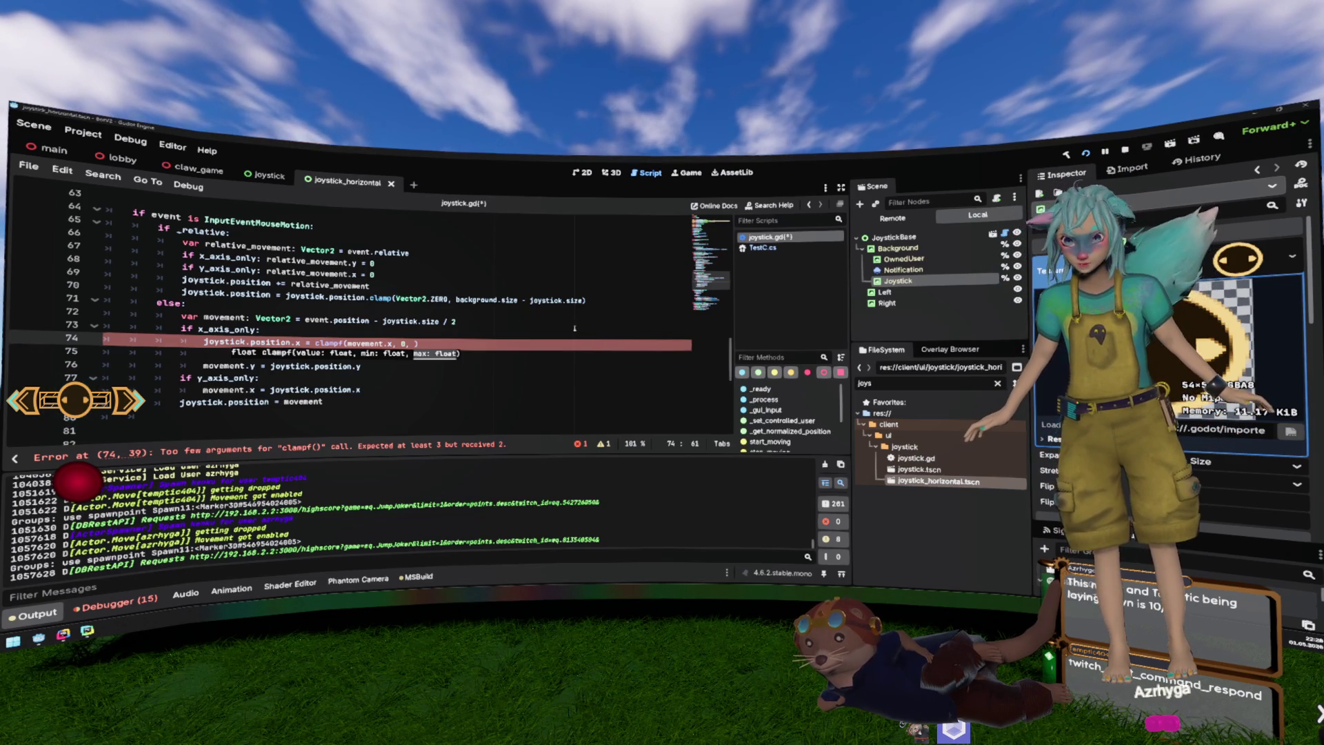
click(500, 322)
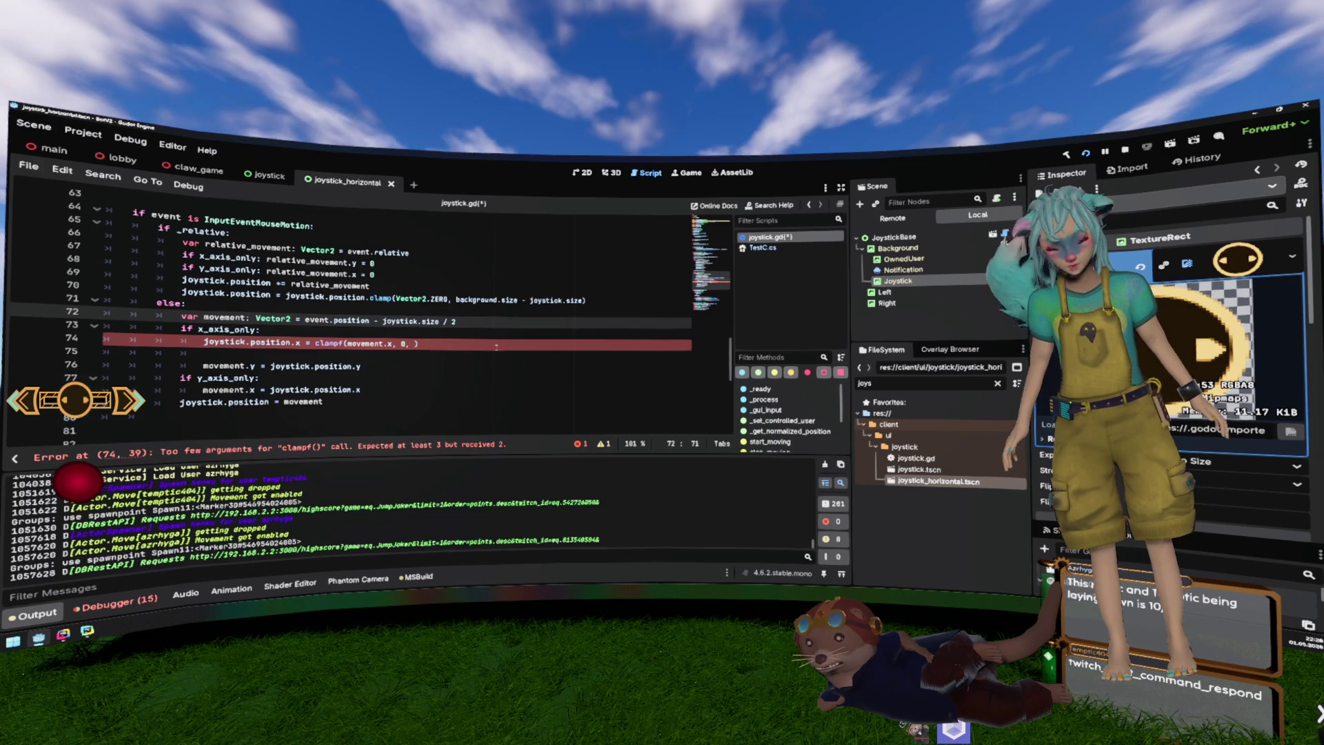
Step: Search the whole project for twitch_chat_command_respond and close the empty results
key(ctrl+shift+f)
key(ctrl+v)
key(Return)
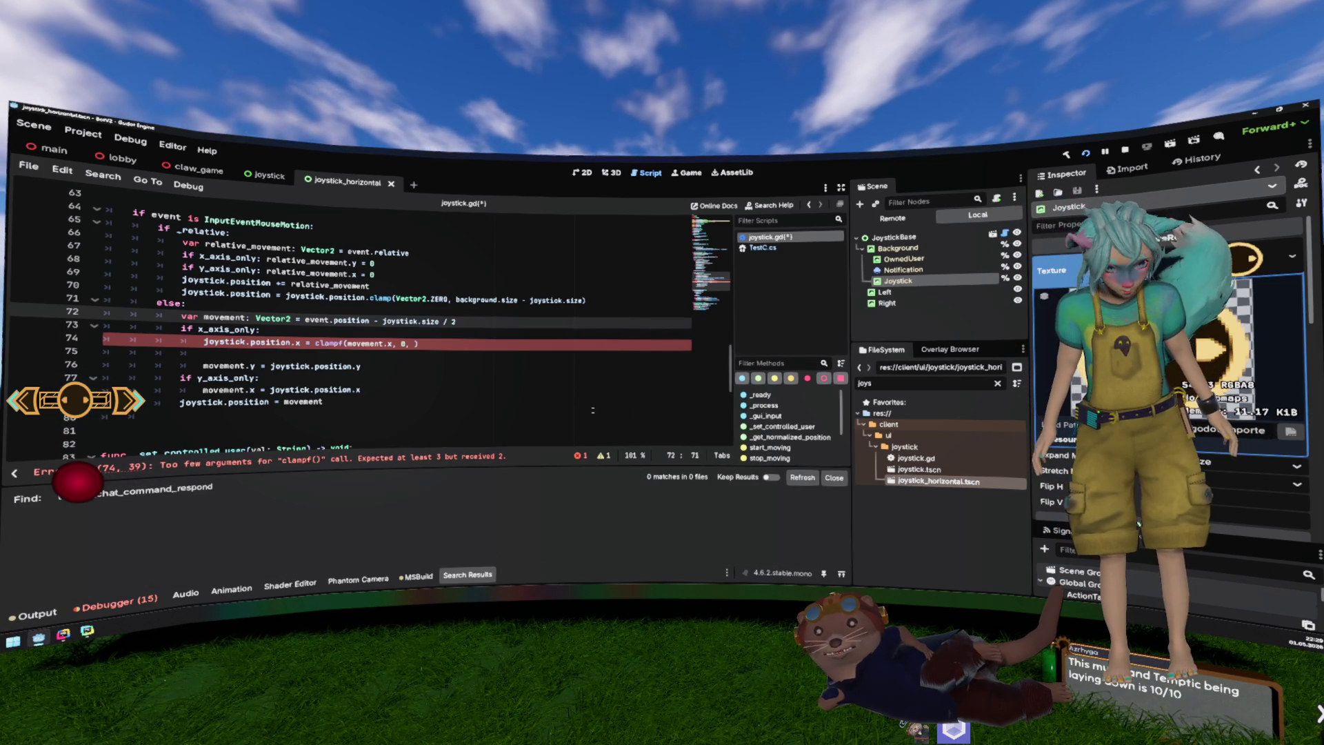
click(834, 477)
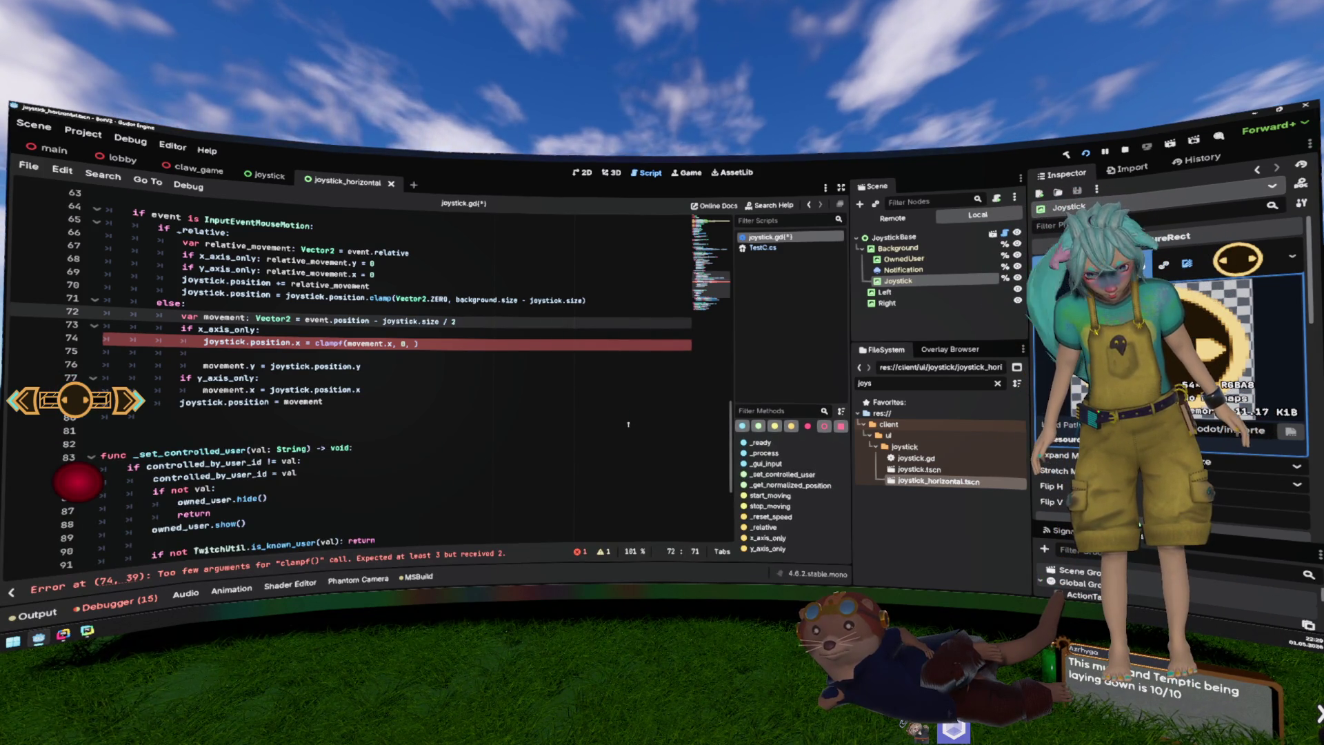
click(572, 375)
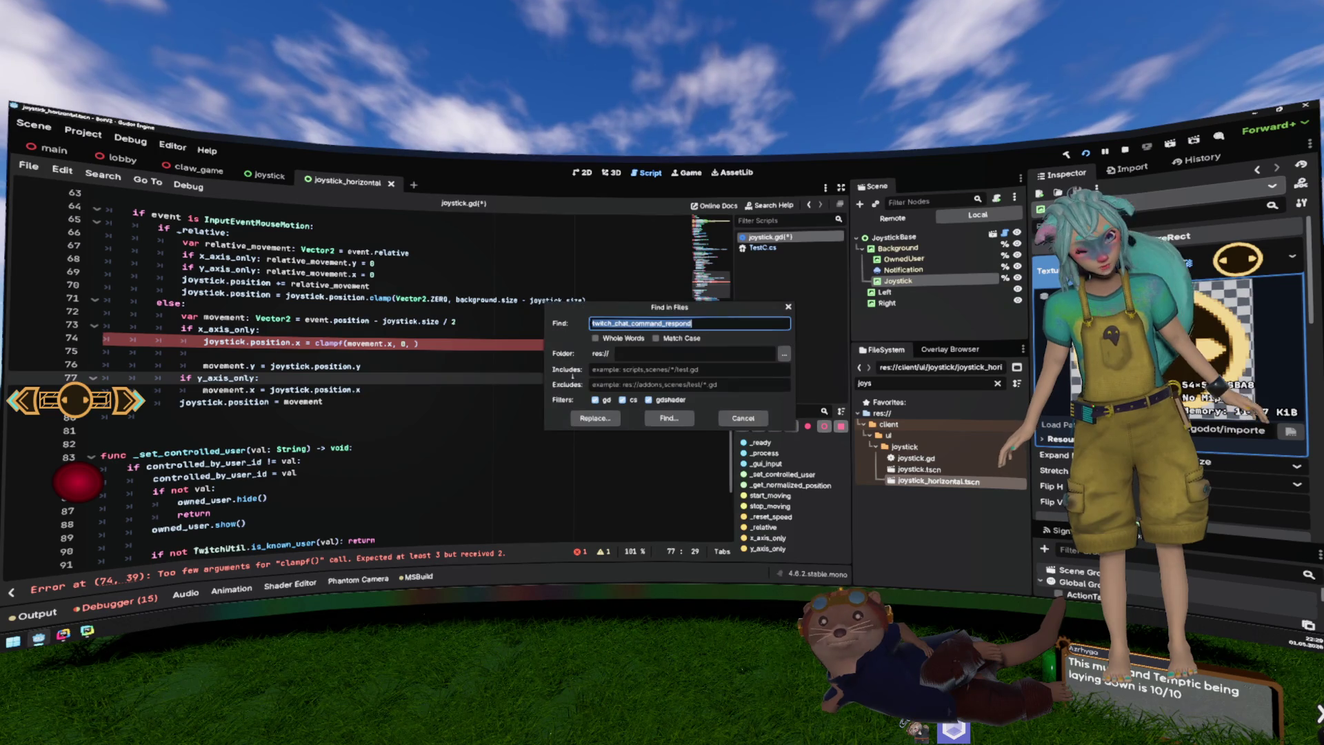
Step: Open twitch_chat_command_respond.gd through Quick Open Script after an unsuccessful scene search
key(ctrl+shift+f)
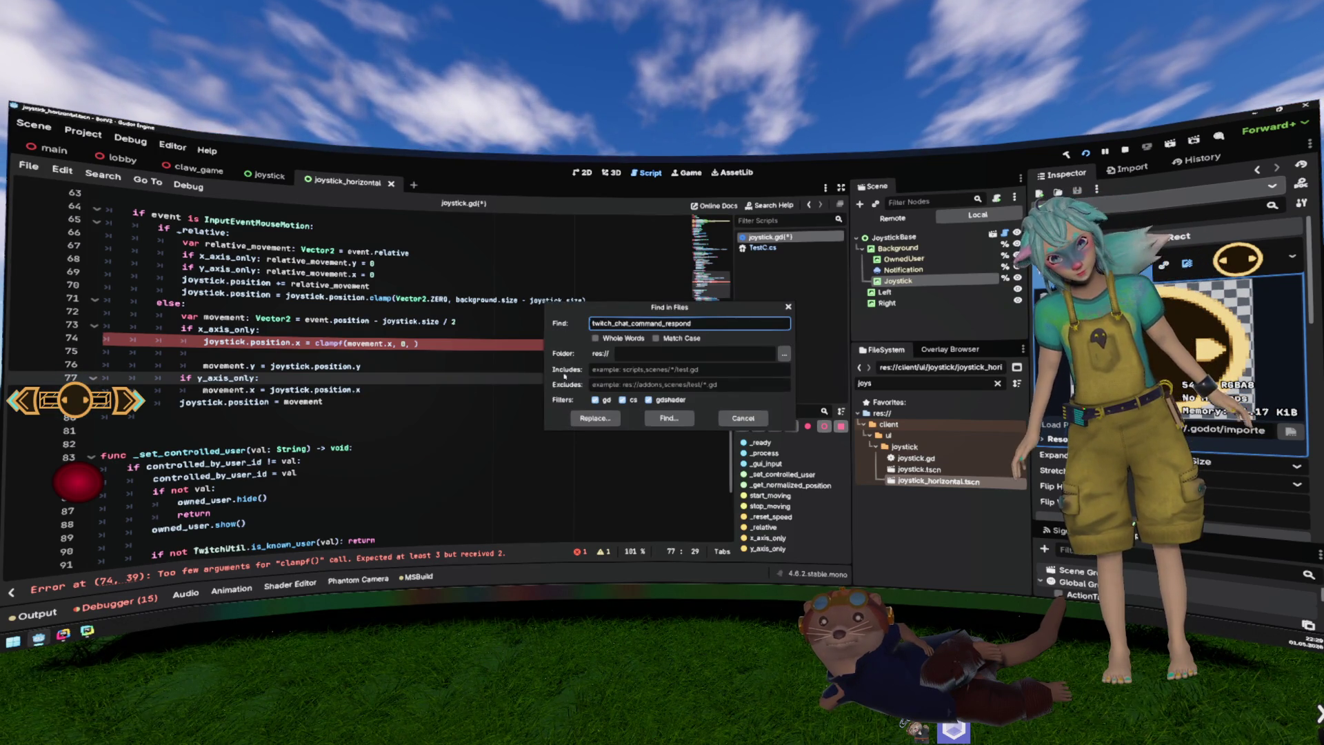
key(Escape)
key(ctrl+shift+o)
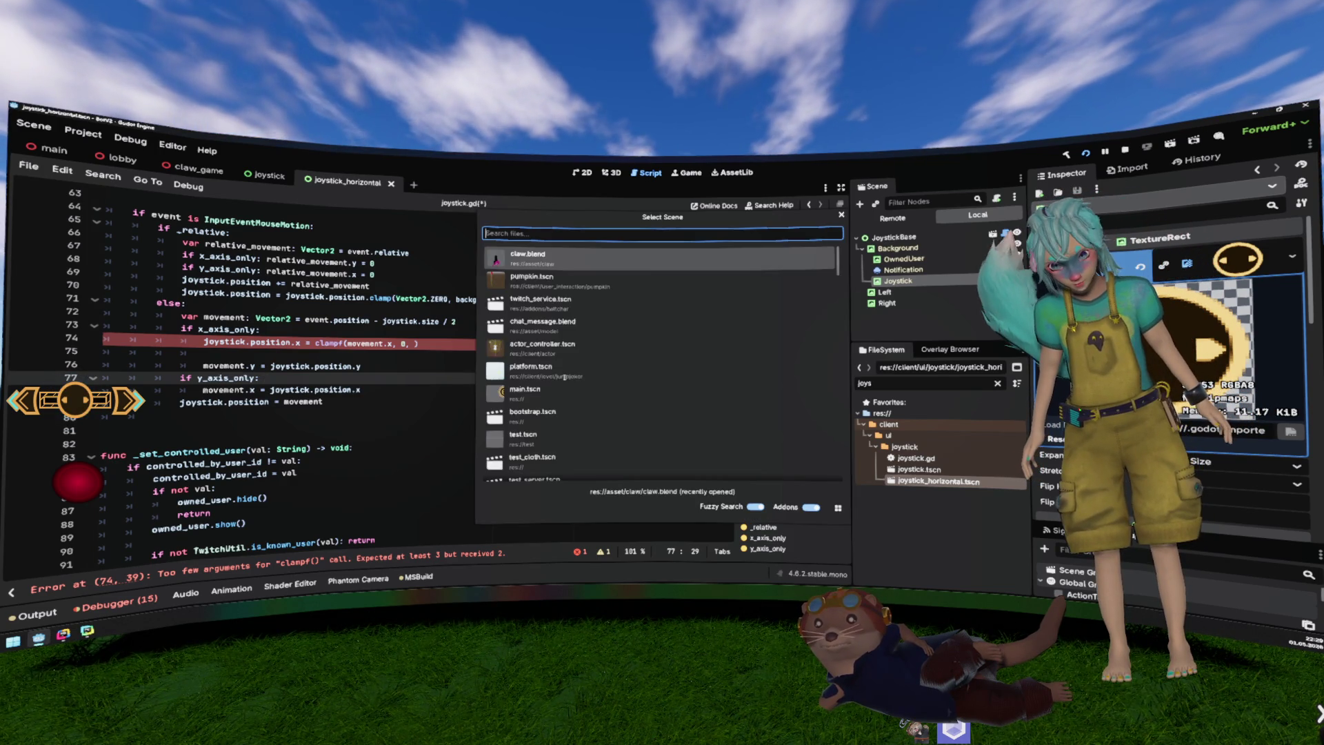
text(twitch_chat_command_respond)
key(Escape)
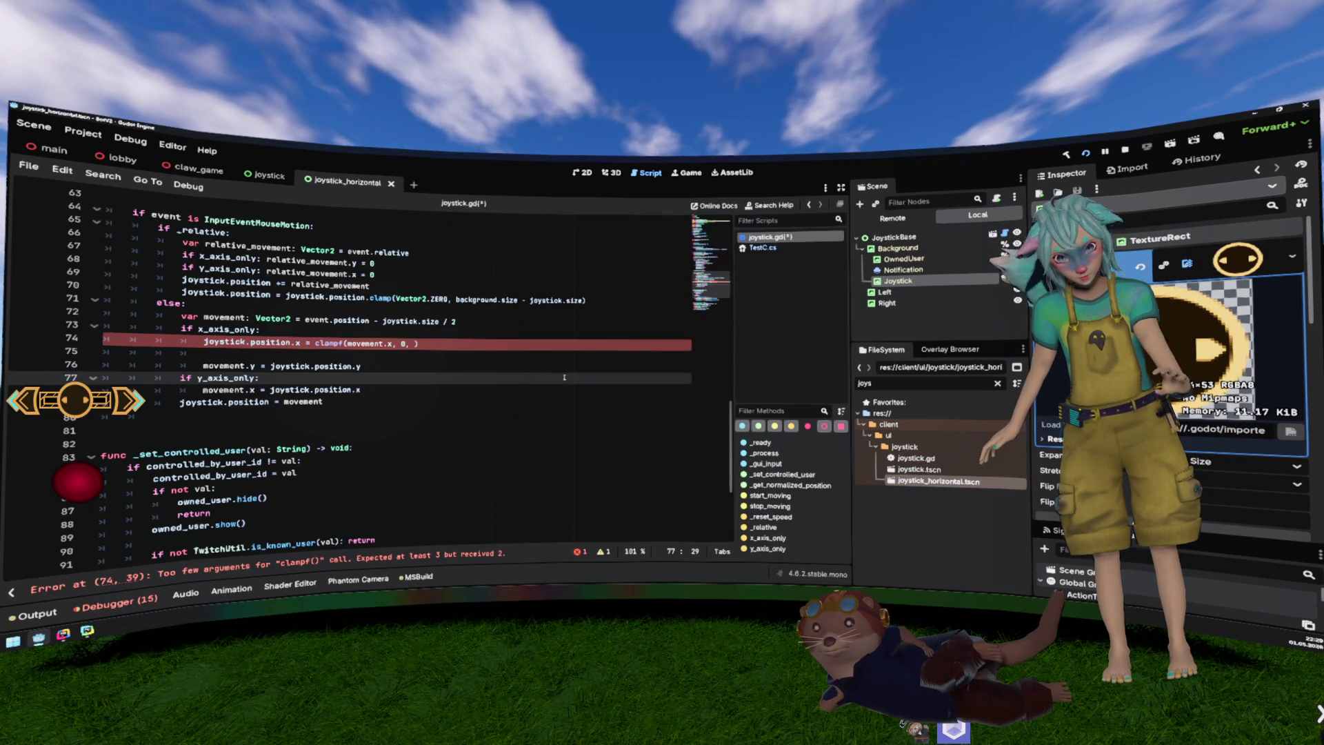
key(shift+alt+o)
text(twitch_chat_command_respond)
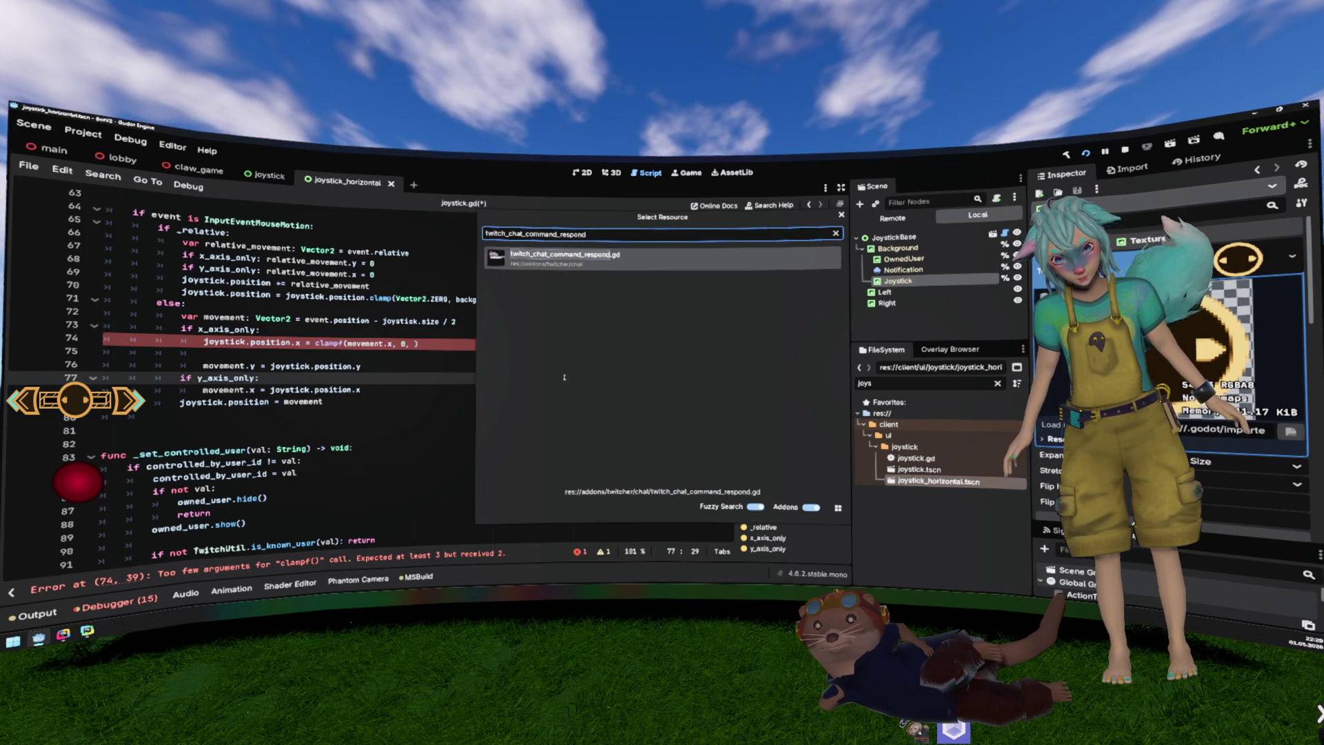
key(Return)
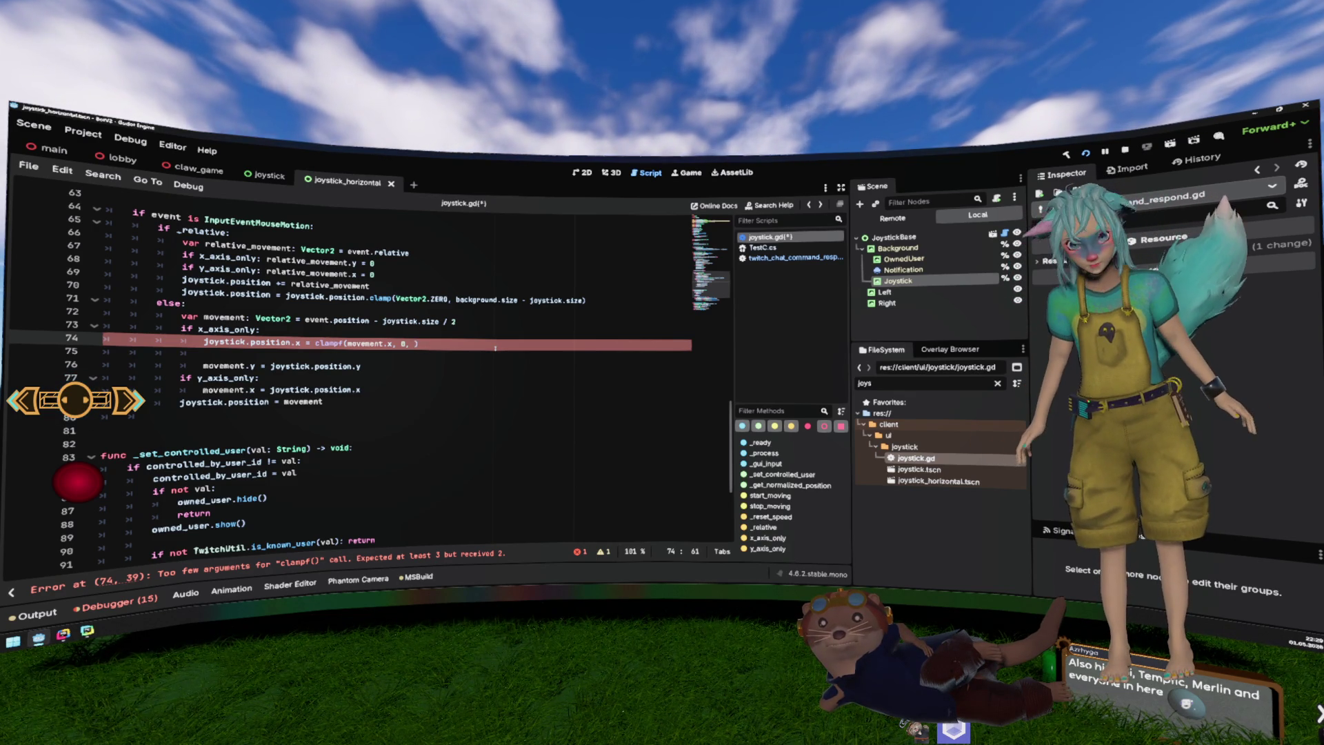
text(jfosdf)
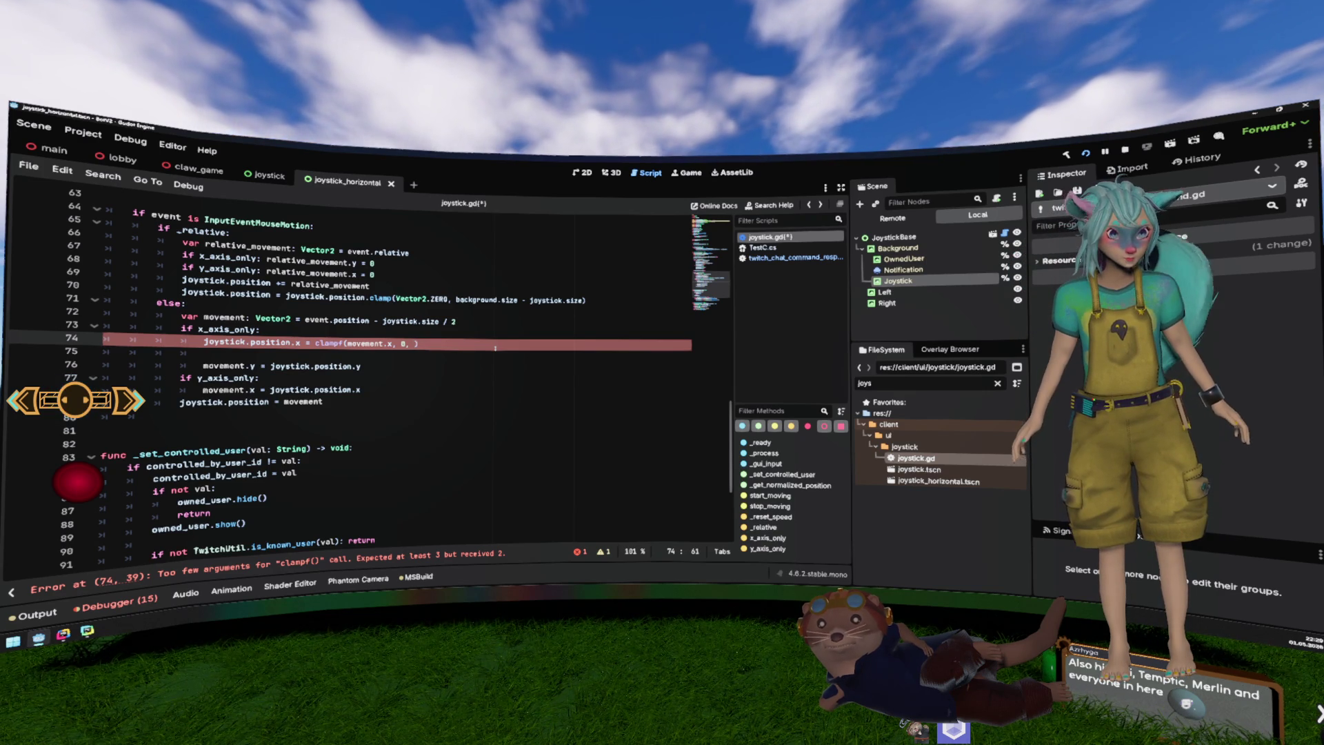
Step: Finish the x clamp with maximum background.size.x - joystick.size.x and delete the movement.y line
key(BackSpace)
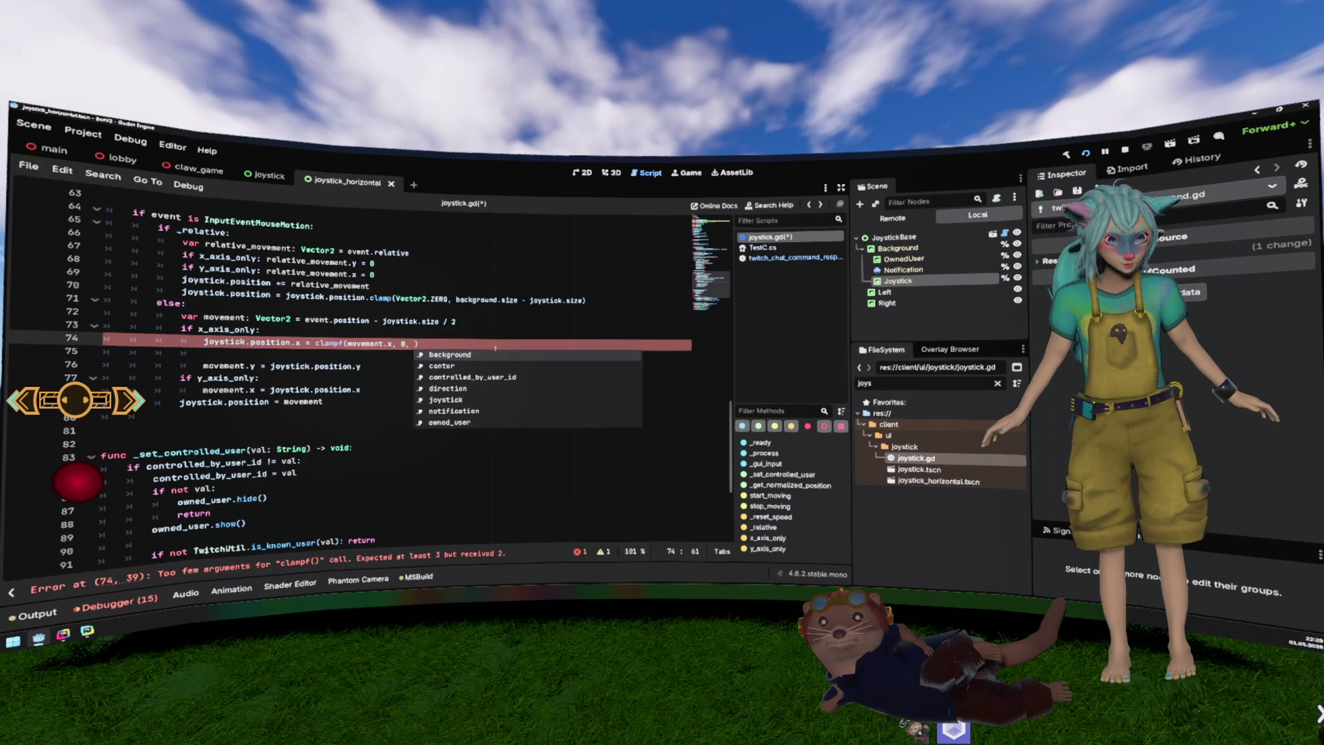
text(background.size)
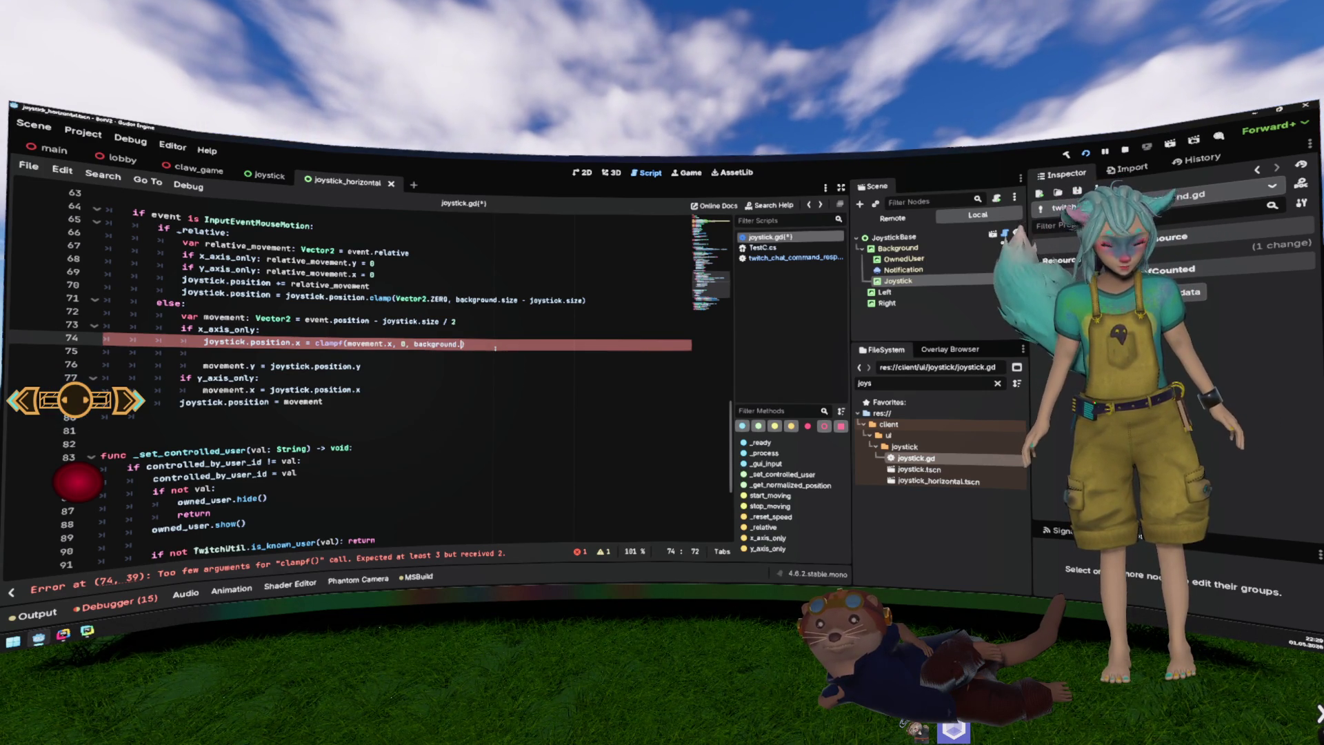
text(.x)
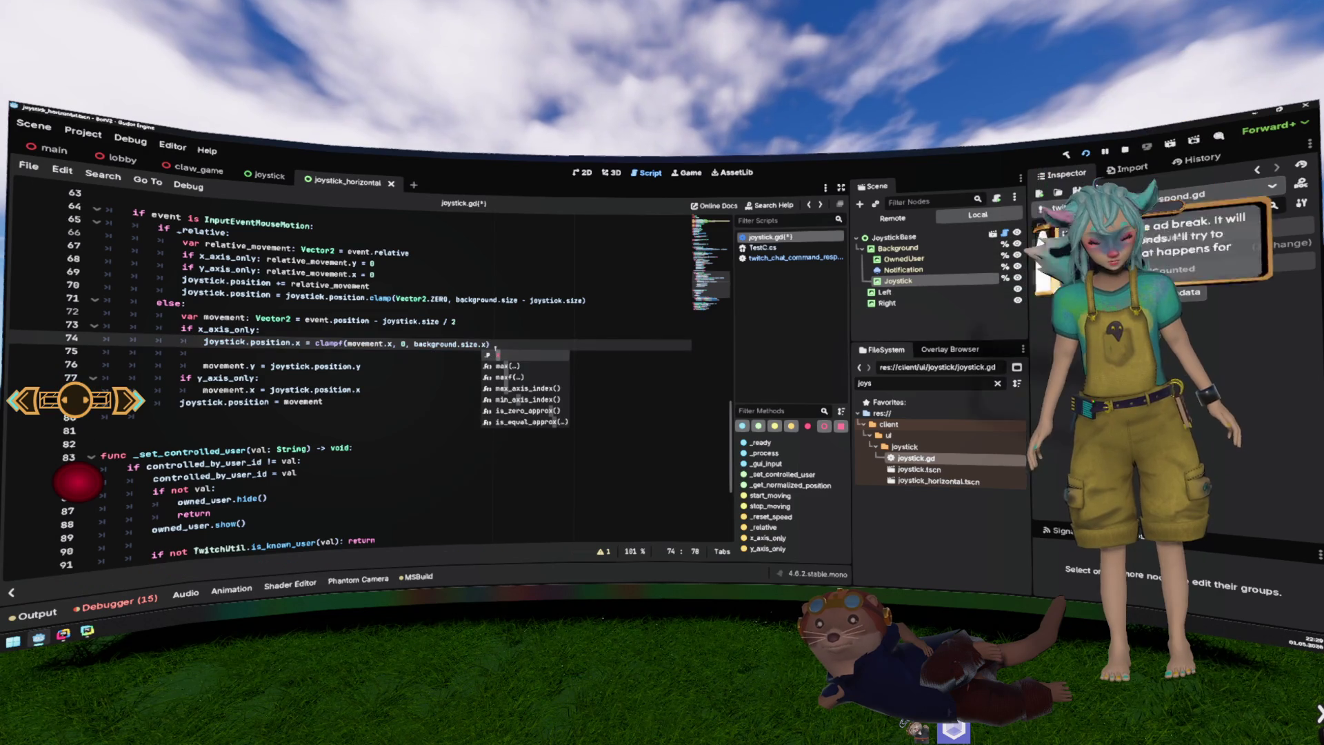
text( - jo)
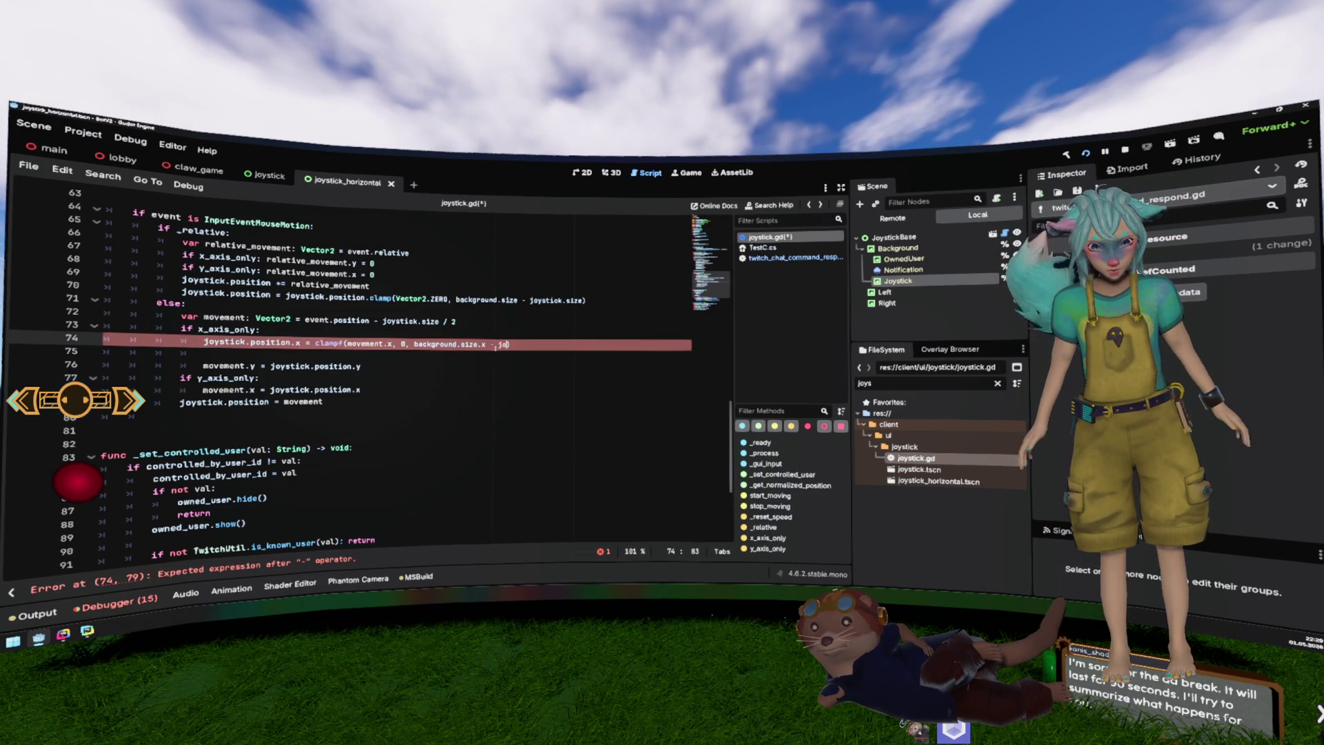
text(ystick.size.x)
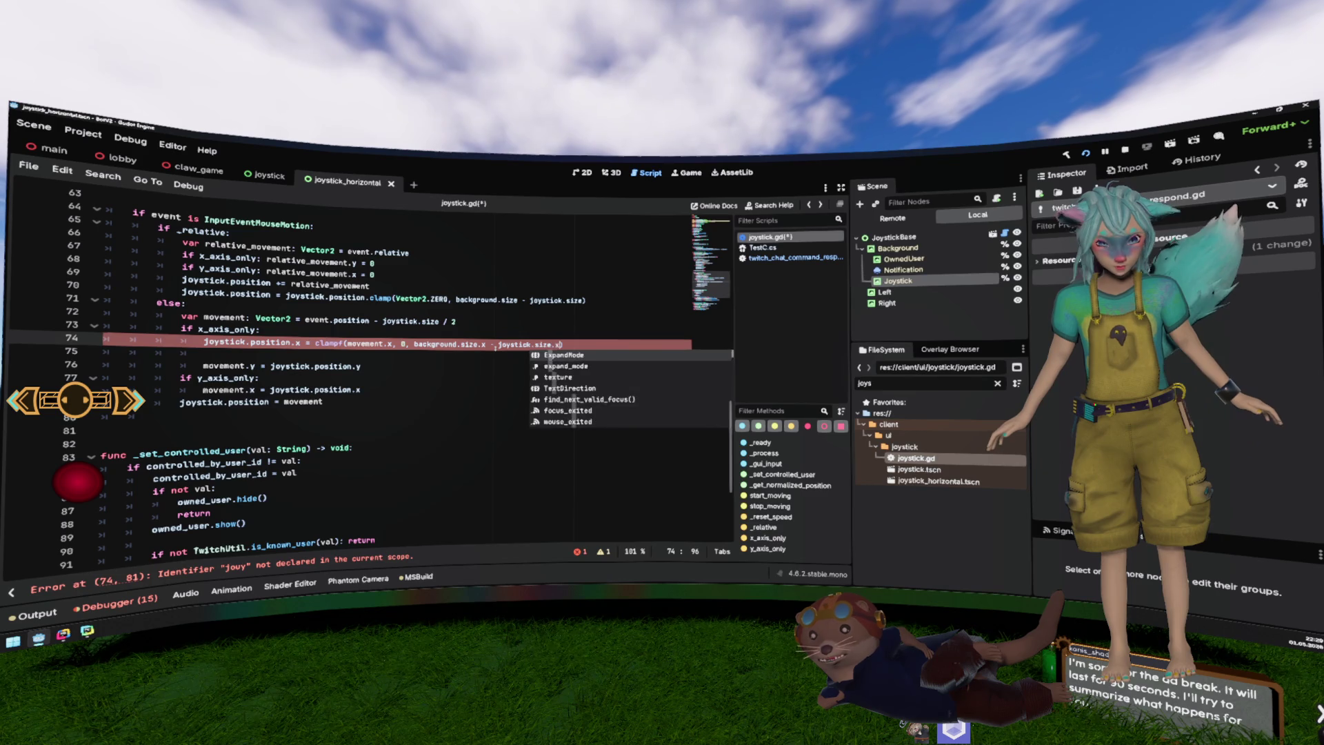
key(Escape)
key(Down)
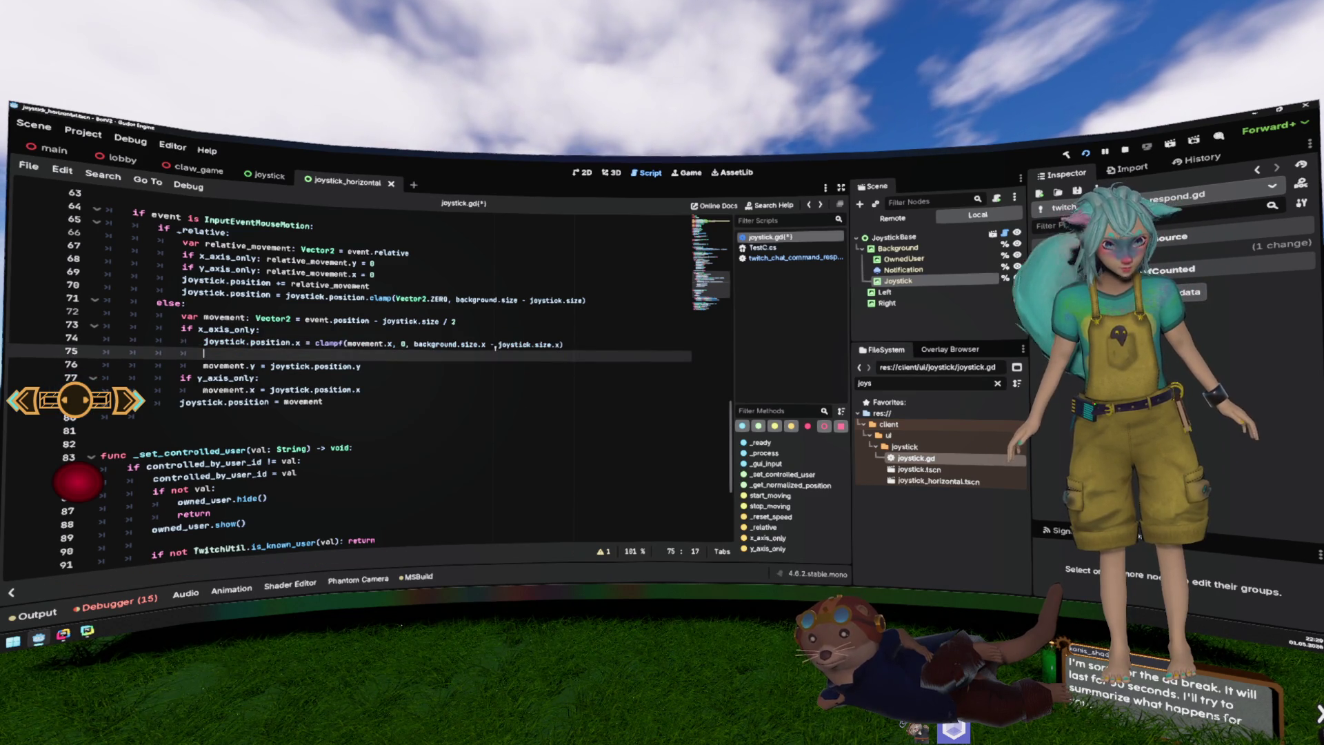
key(ctrl+shift+k)
key(shift+End)
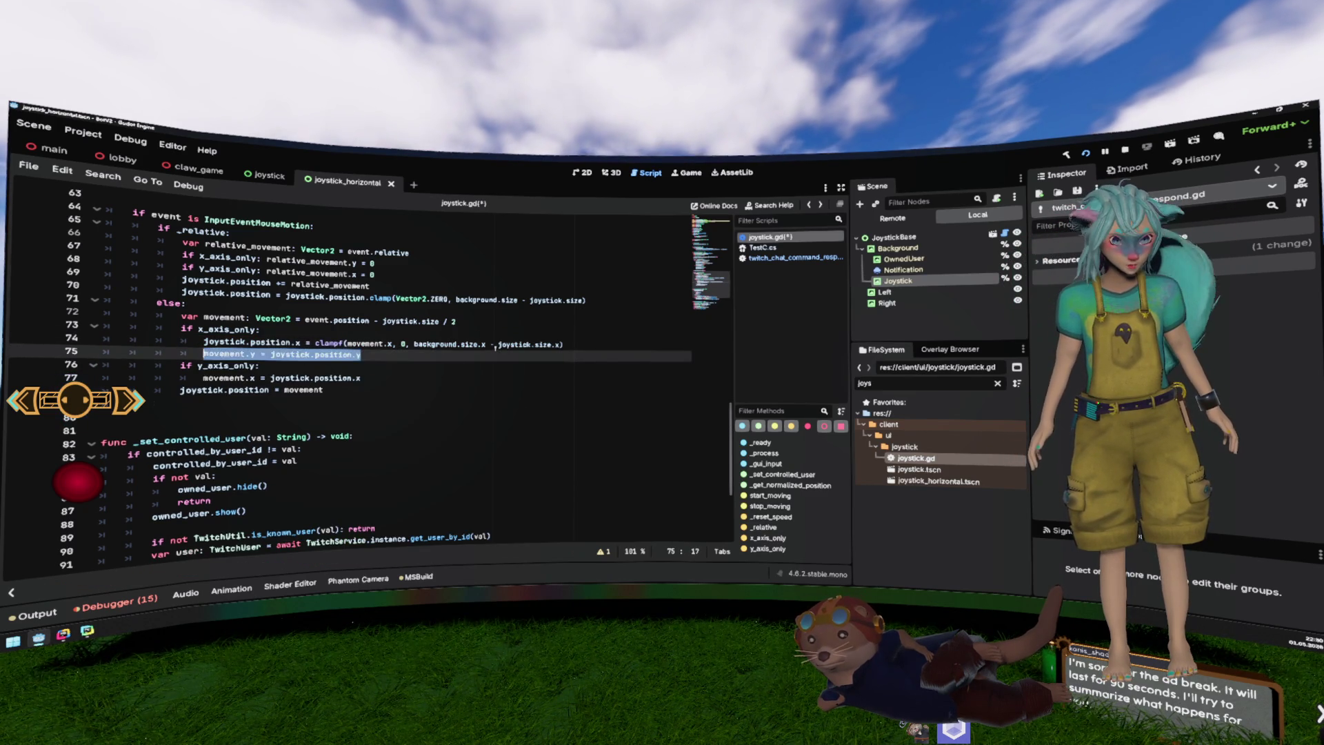
key(Delete)
key(ctrl+shift+k)
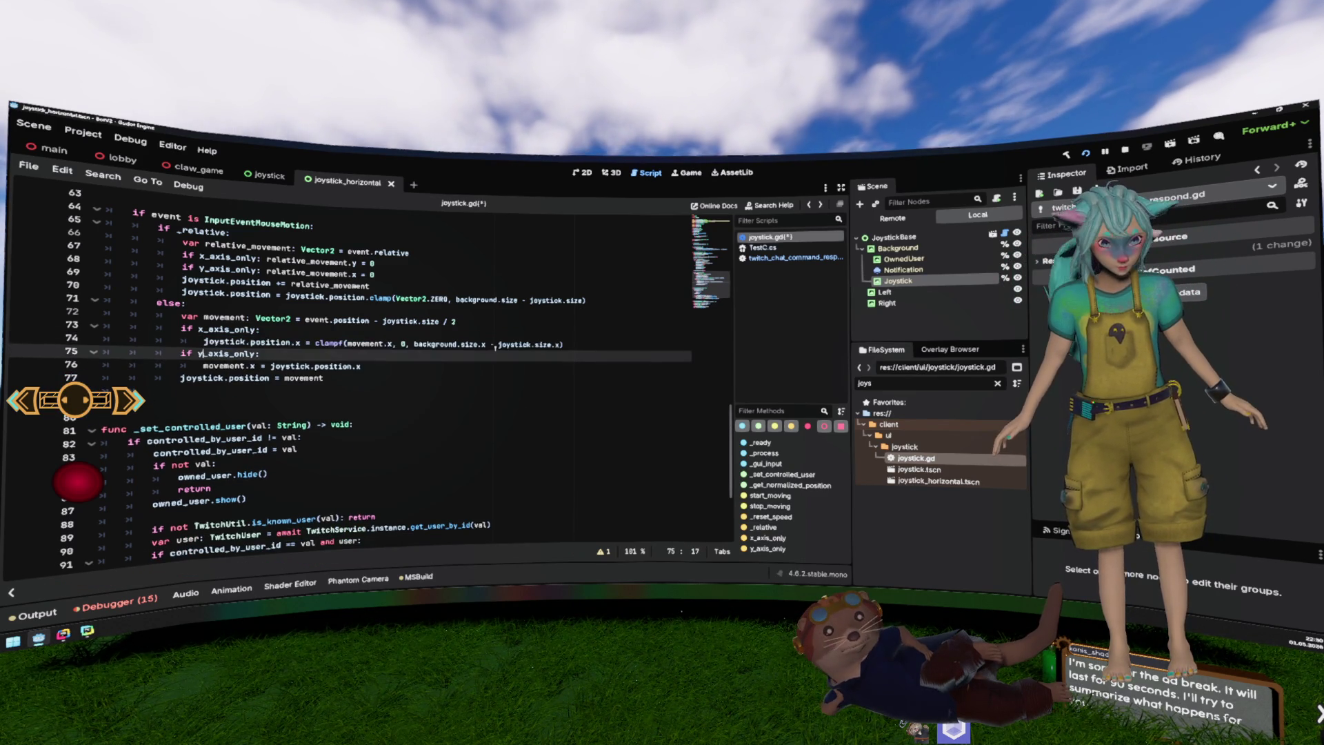
Step: Paste the clampf line under y_axis_only and change it to clamp position.y within background.size.y
key(Down)
key(Home)
key(shift+End)
key(ctrl+v)
key(Home)
key(ctrl+Right)
key(ctrl+Right)
key(ctrl+Right)
key(Right)
key(Delete)
text(y)
key(ctrl+Right)
key(ctrl+Right)
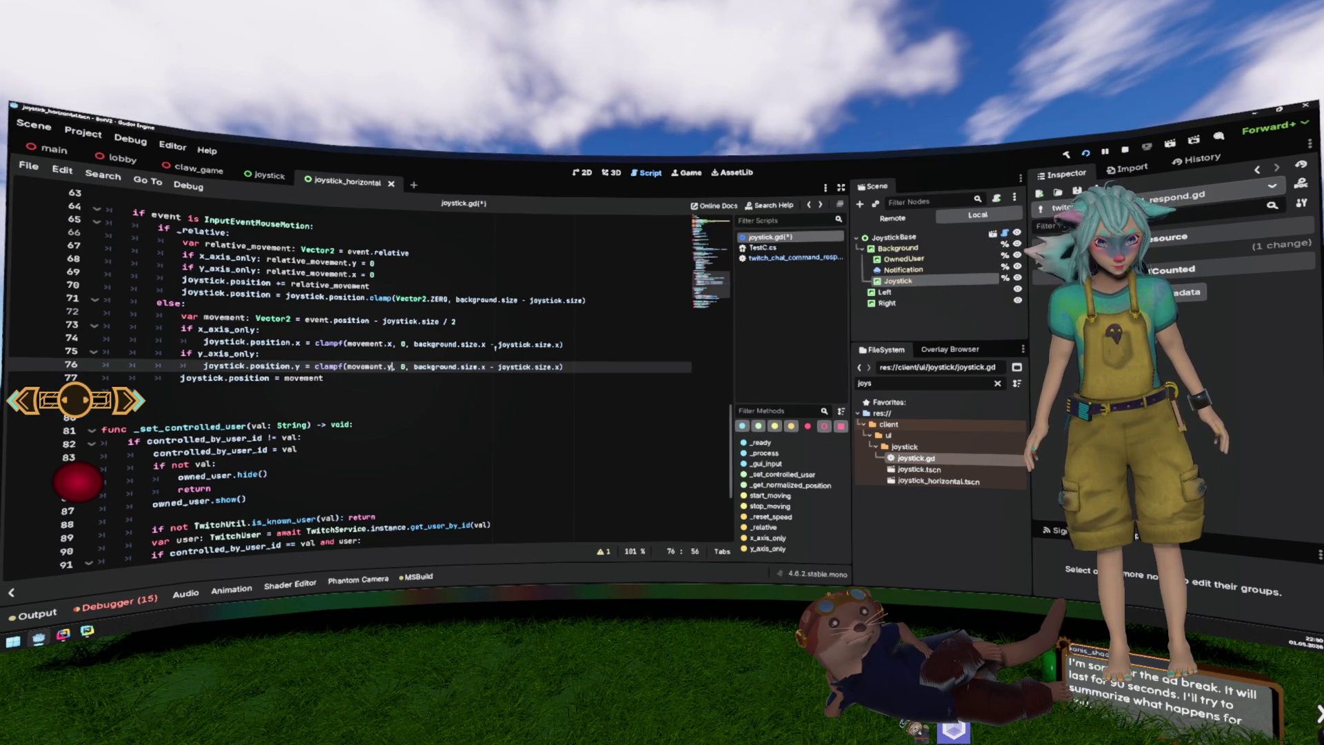
key(ctrl+Right)
key(ctrl+Right)
key(ctrl+Right)
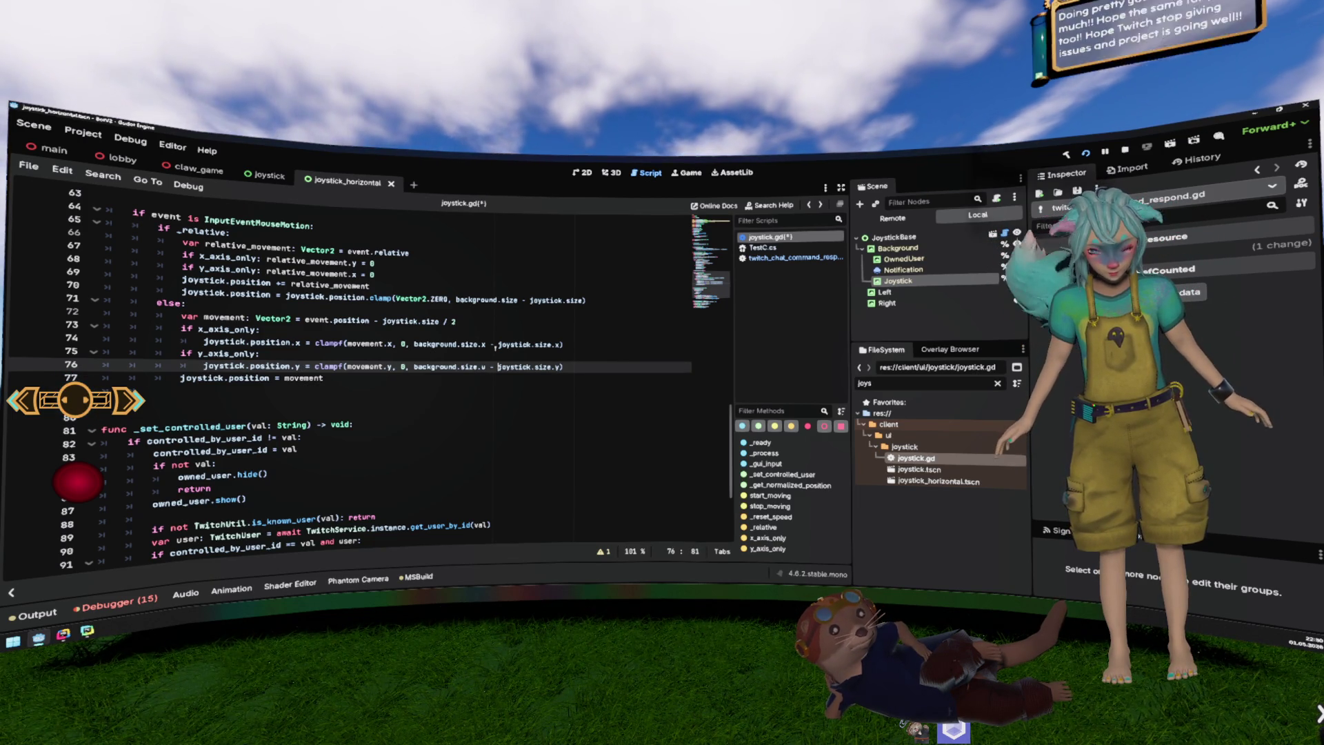
key(Delete)
text(y)
key(ctrl+f)
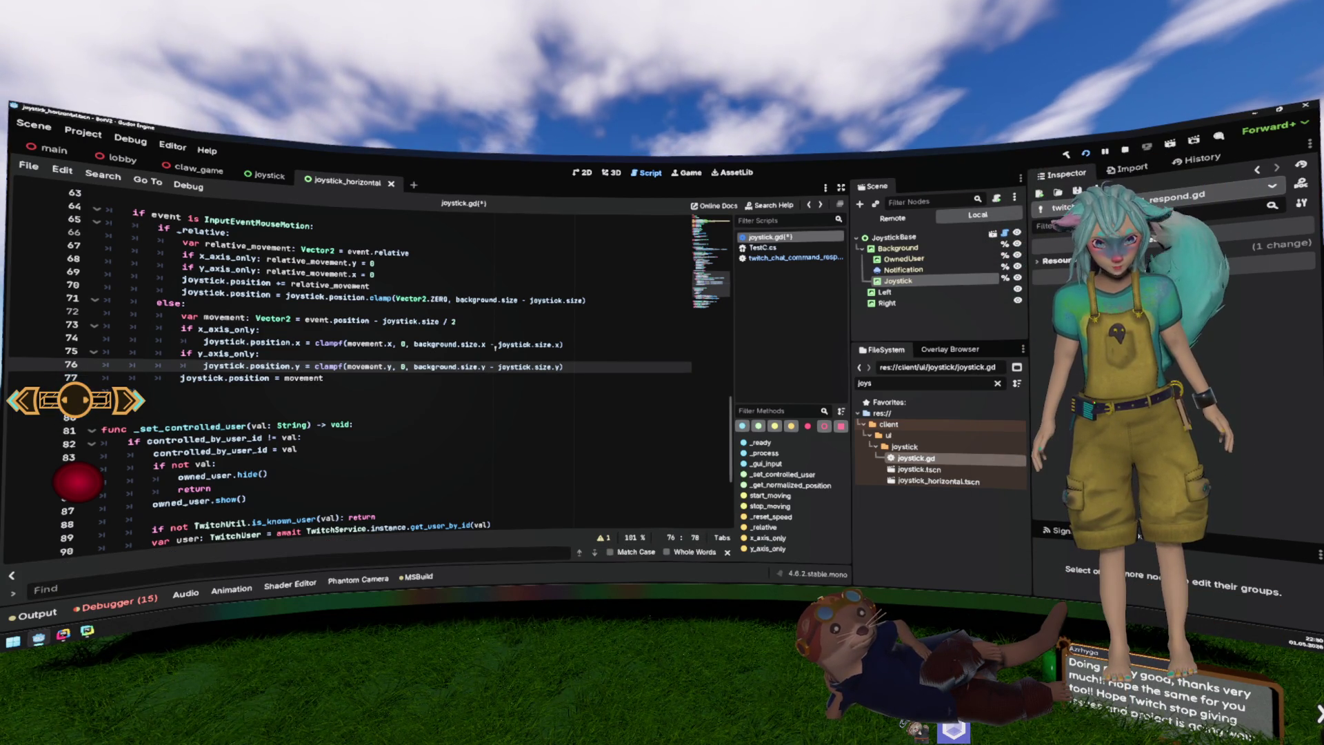
key(Down)
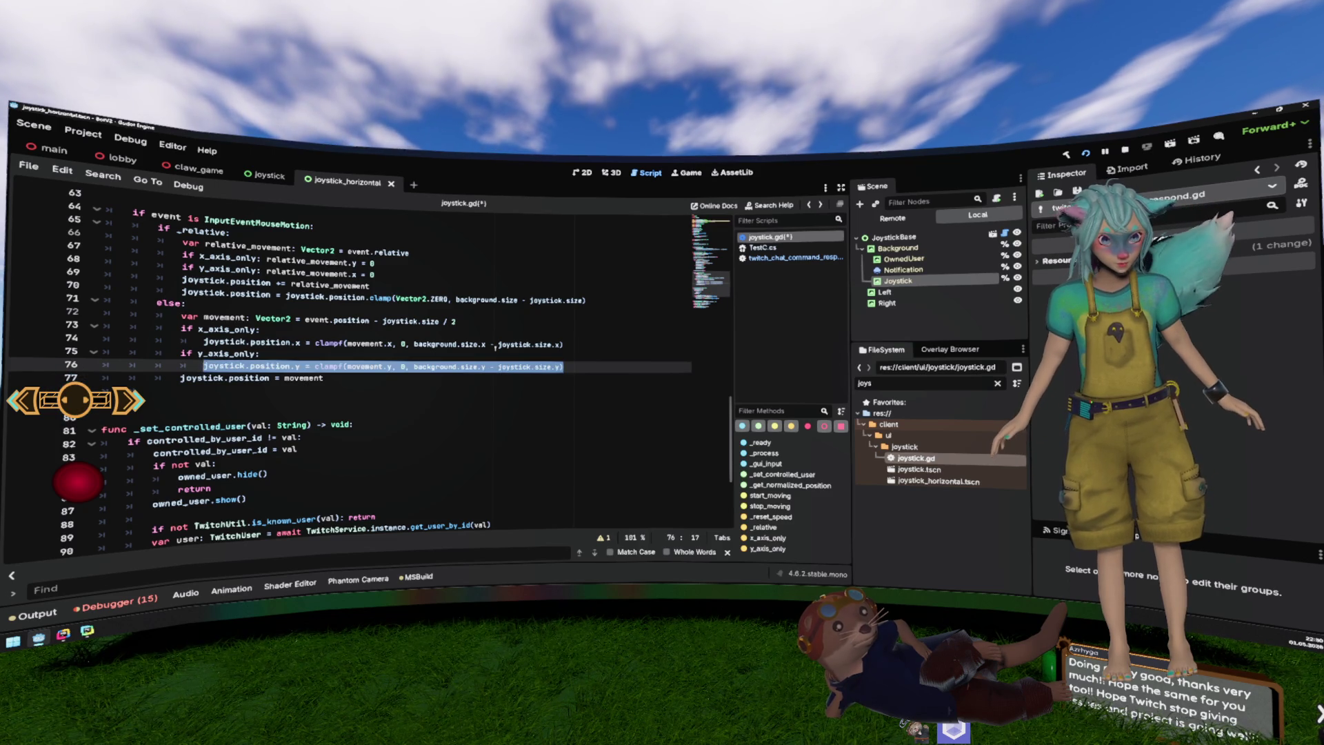
Step: Change the 'if y_axis_only' check into an elif
key(Return)
click(203, 378)
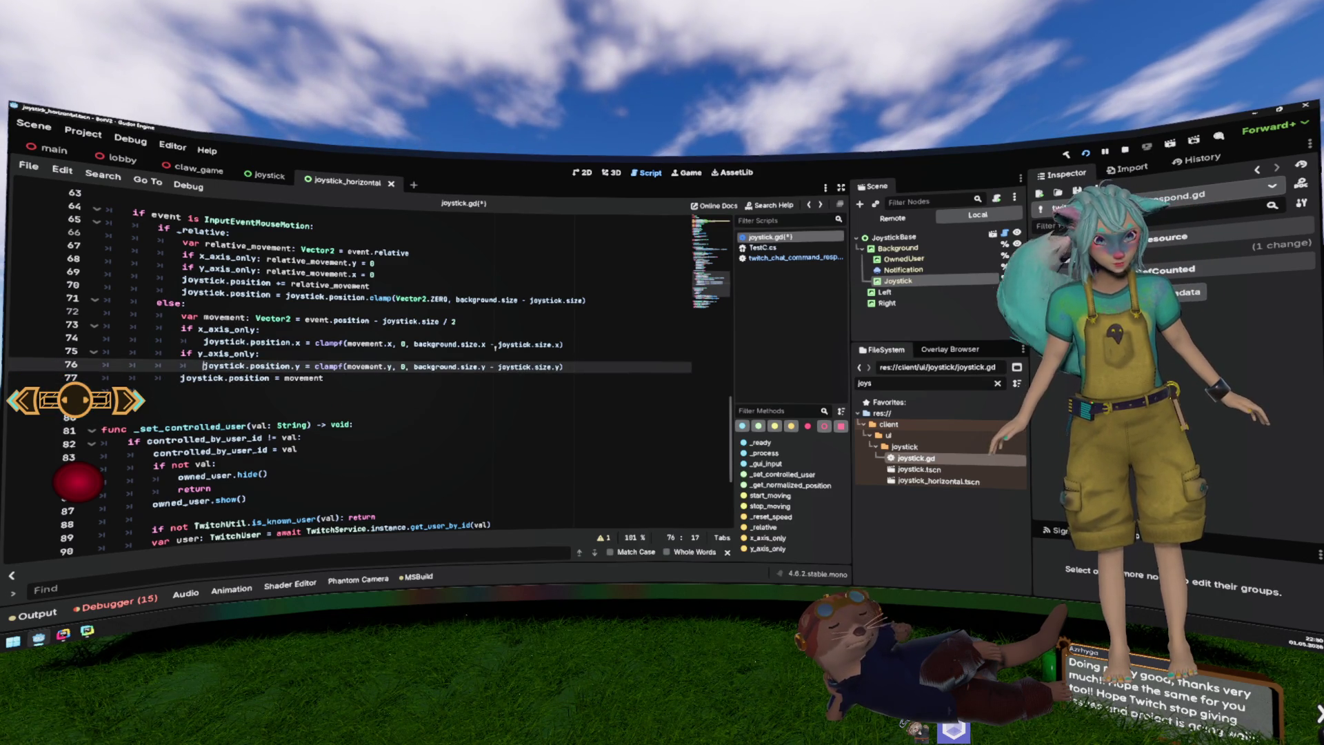
click(205, 293)
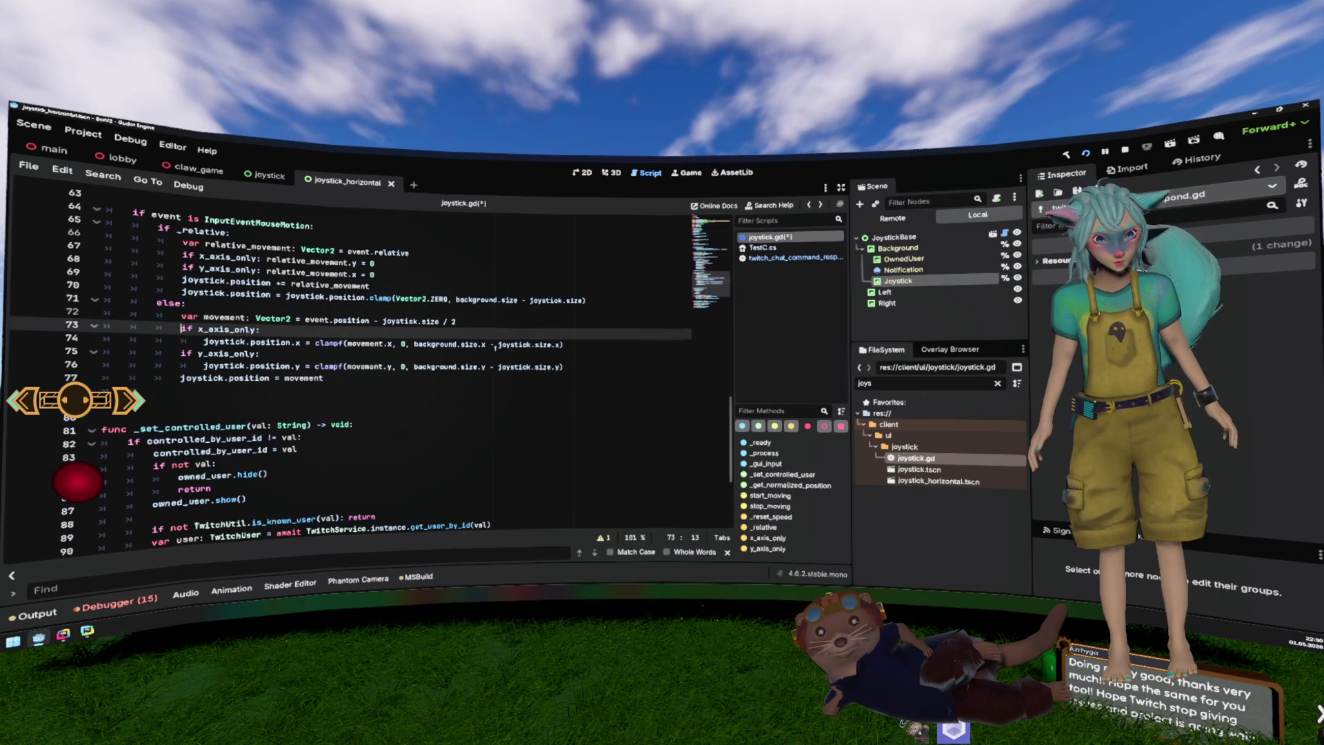
click(182, 353)
text(el)
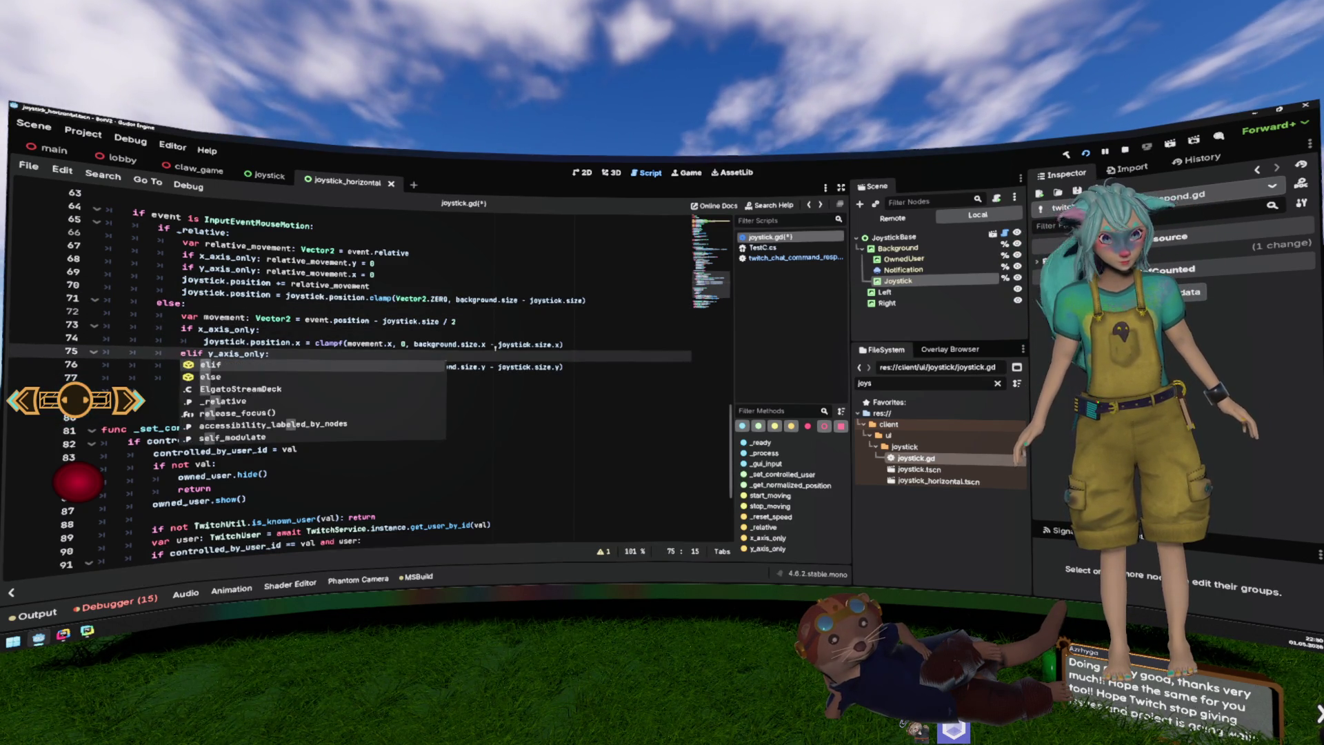
key(Escape)
key(Down)
Step: Add an else branch that assigns movement and clamps the position, then save joystick.gd
key(End)
key(Return)
text(else:)
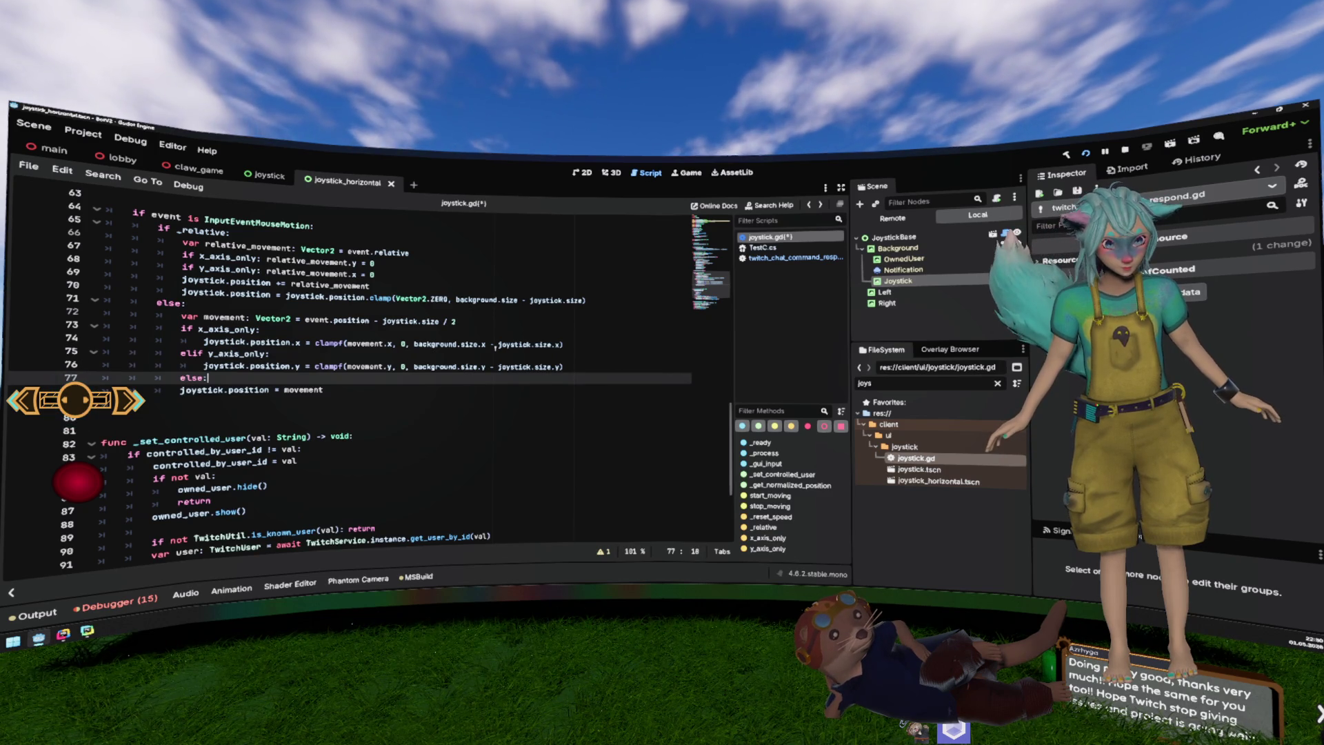
key(Down)
key(Home)
key(Tab)
key(End)
key(Return)
text(joystick.position = joystick.position.clamp(Vector2.ZERO, background.size - joystick.size))
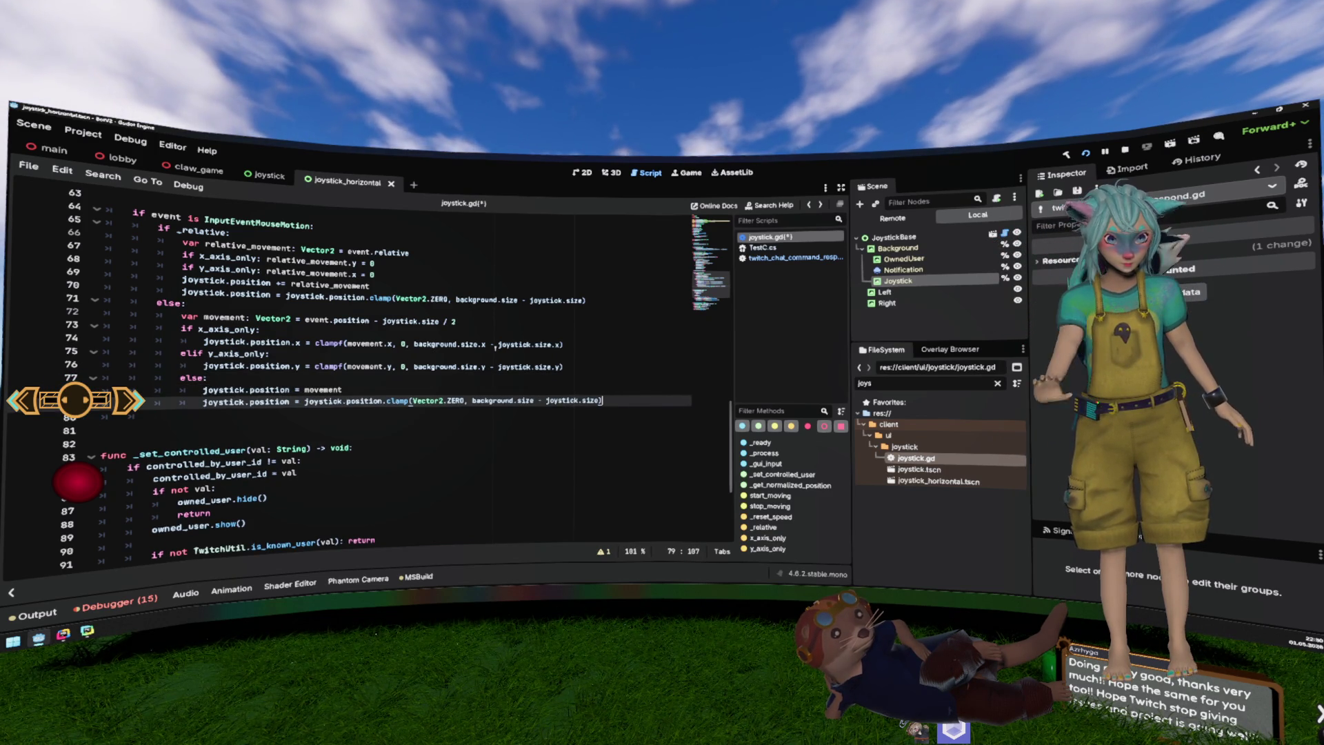
key(ctrl+s)
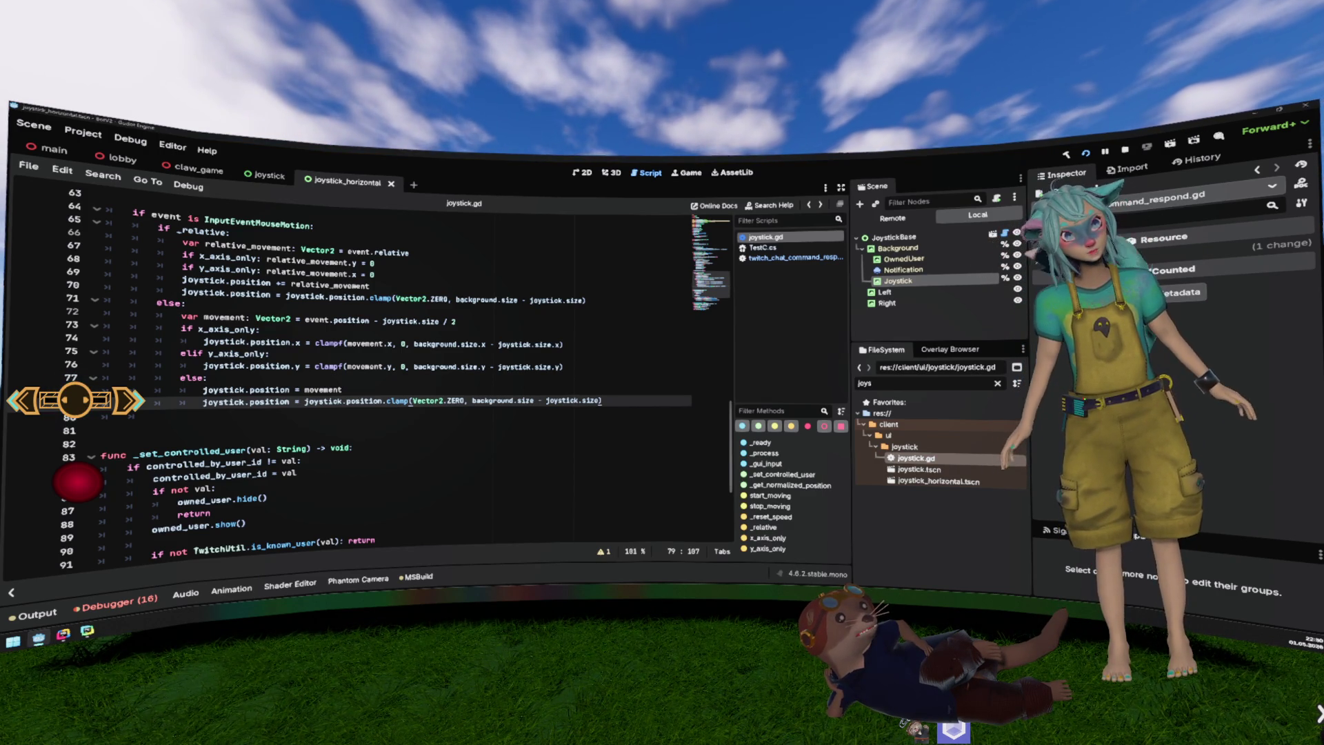
Step: Save the claw_game scene and drag the joystick knob left to confirm it stops at its limit
drag(133, 408, 35, 426)
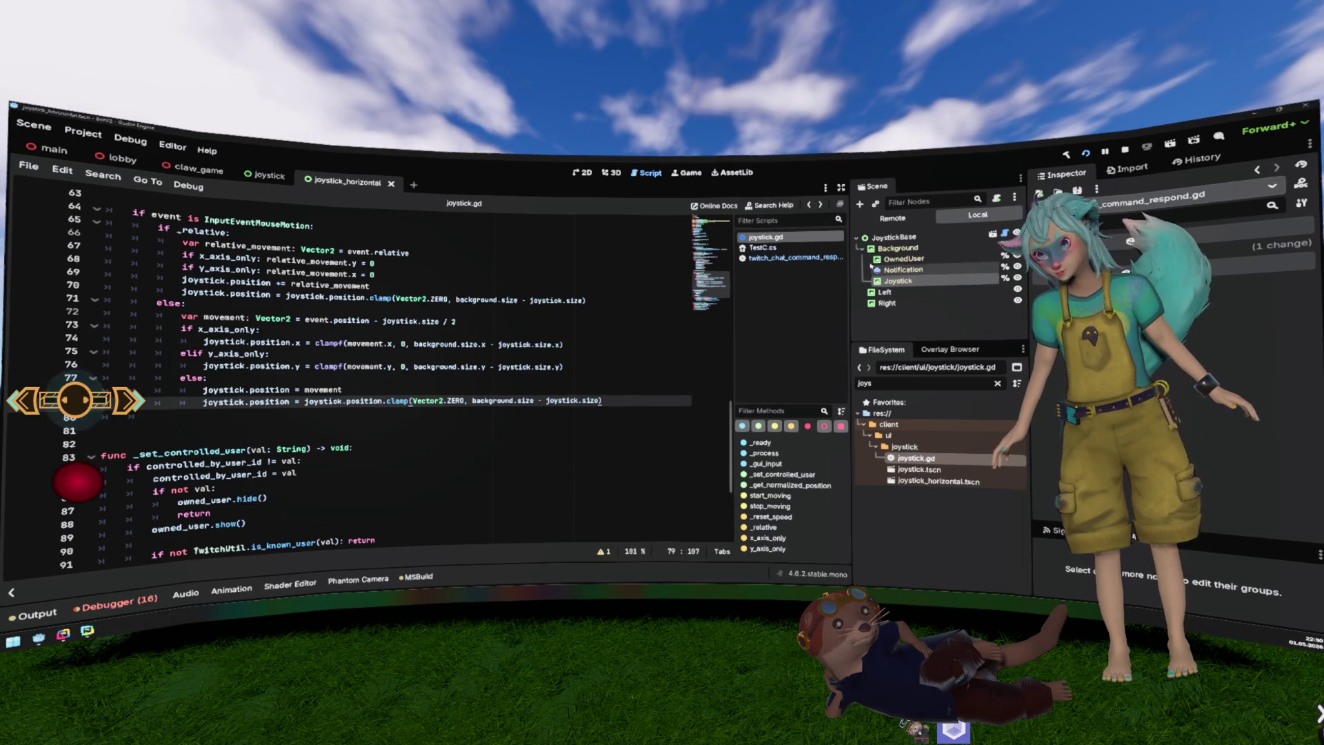
click(266, 175)
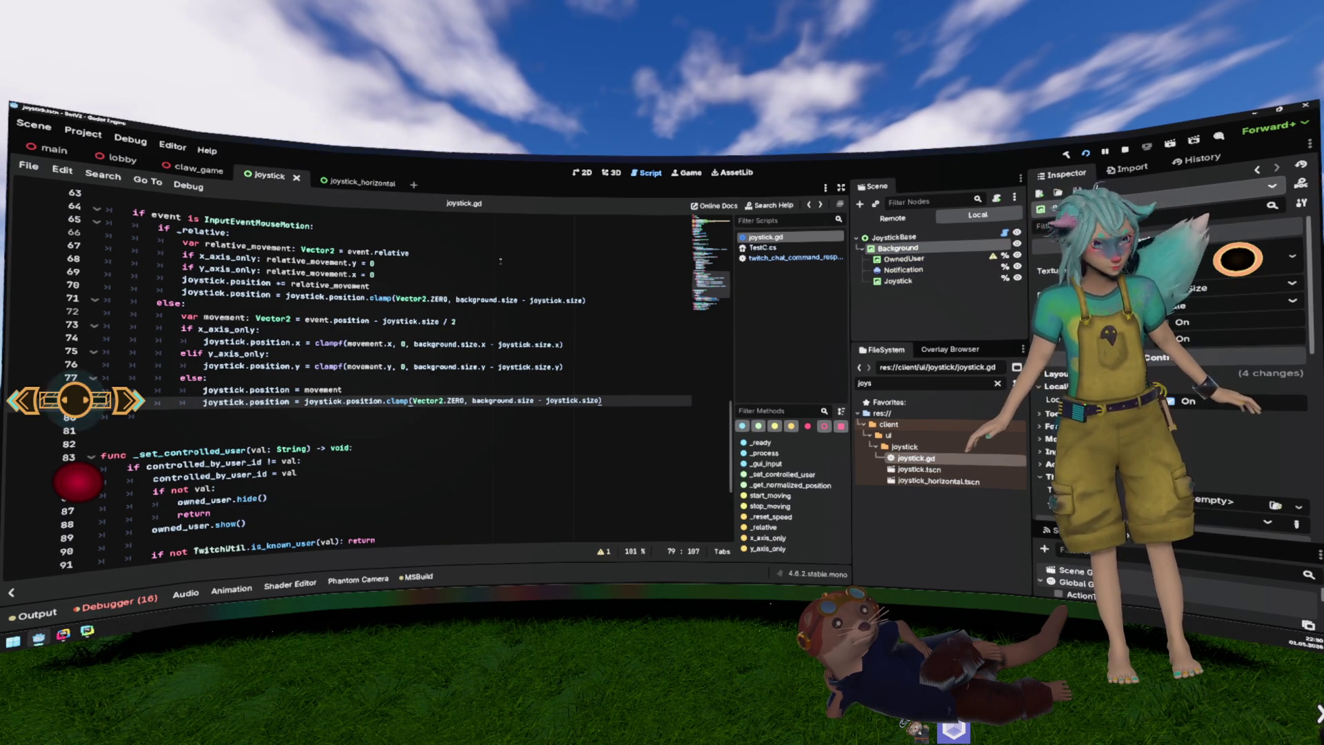
click(181, 169)
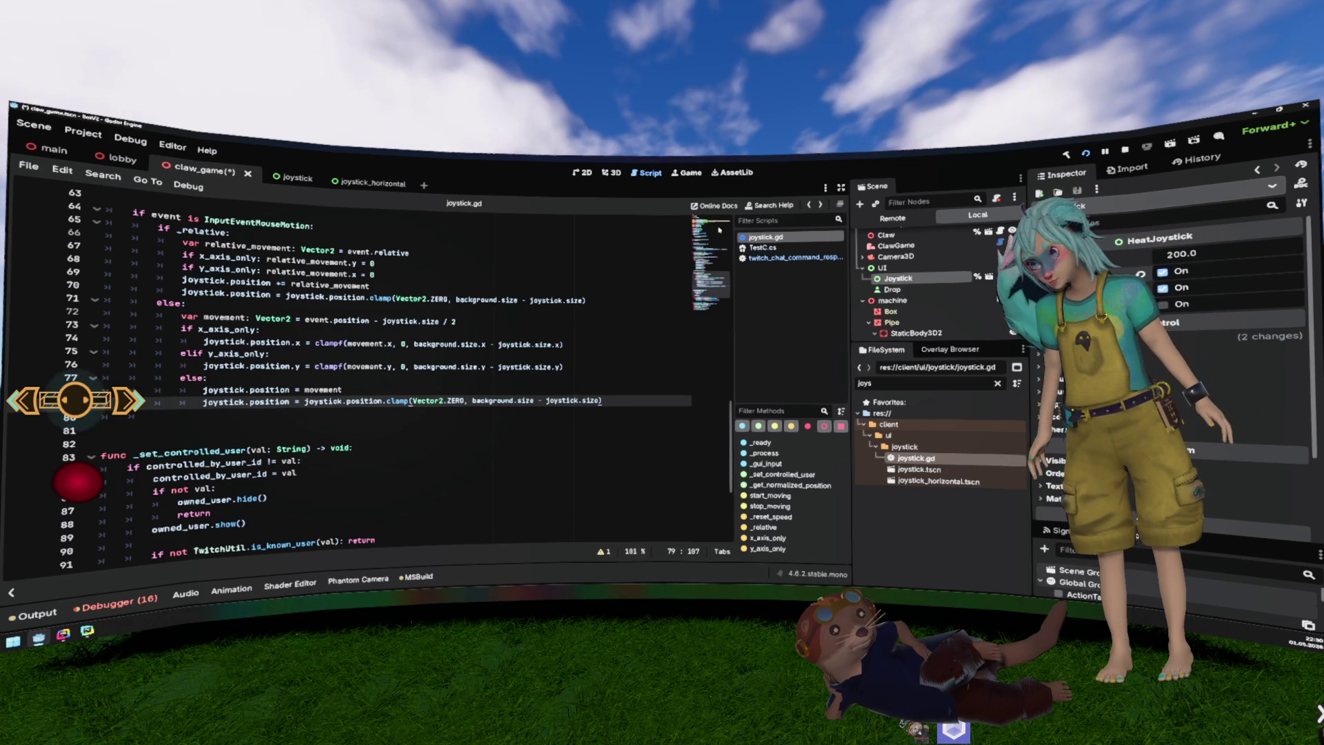
key(ctrl+s)
drag(143, 408, 41, 422)
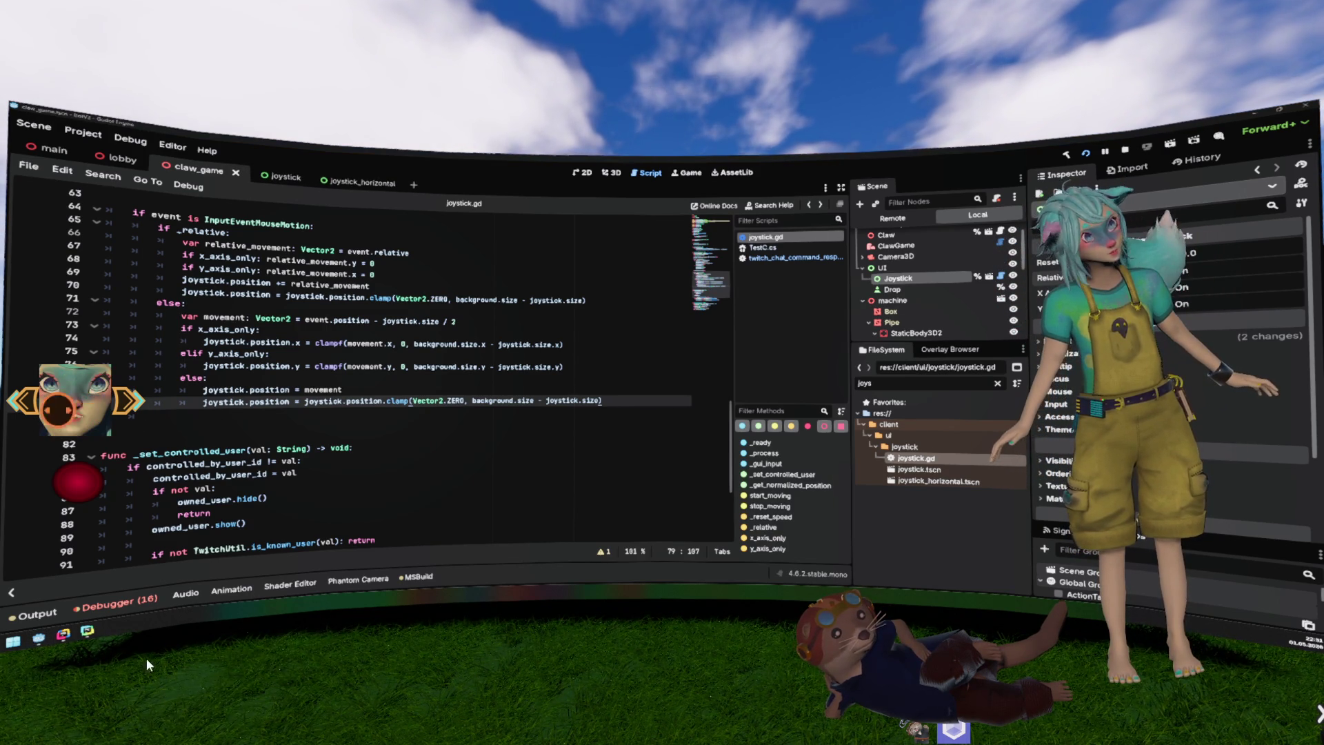
key(Up)
key(Up)
key(Up)
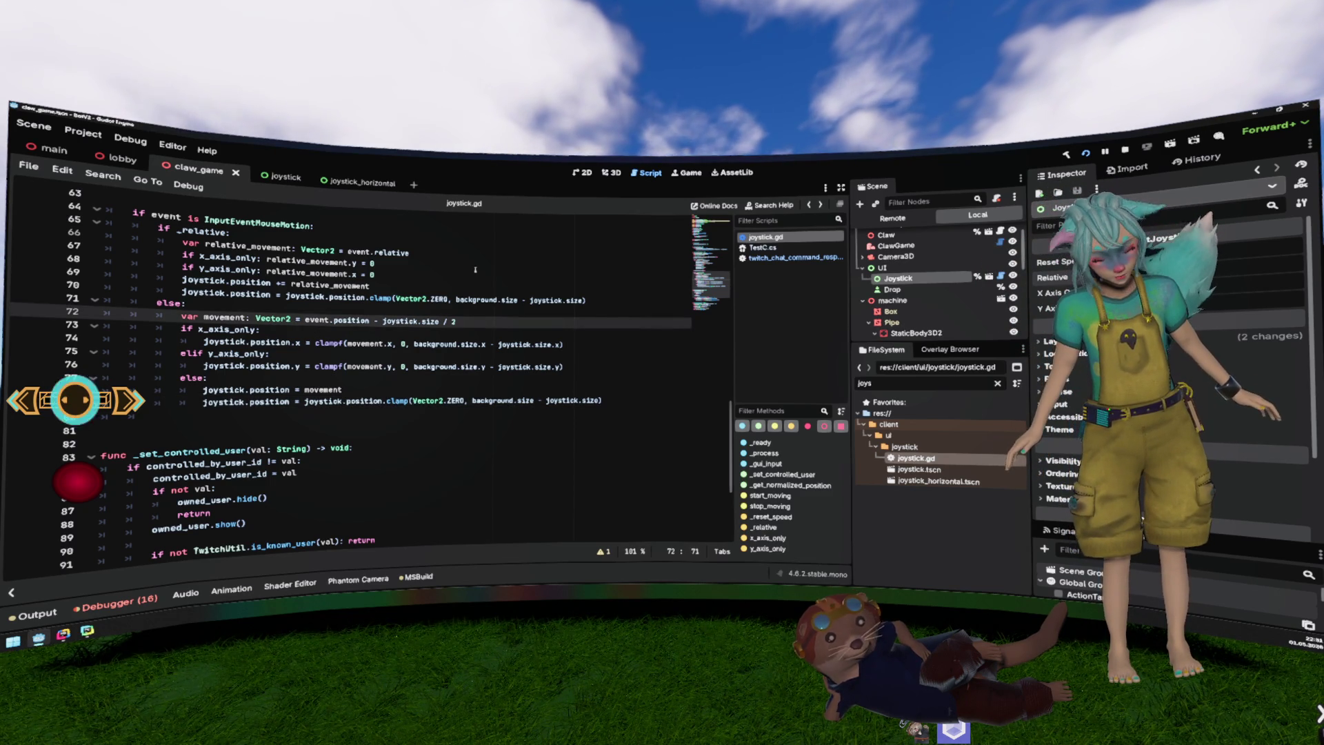
click(384, 300)
drag(557, 302, 270, 295)
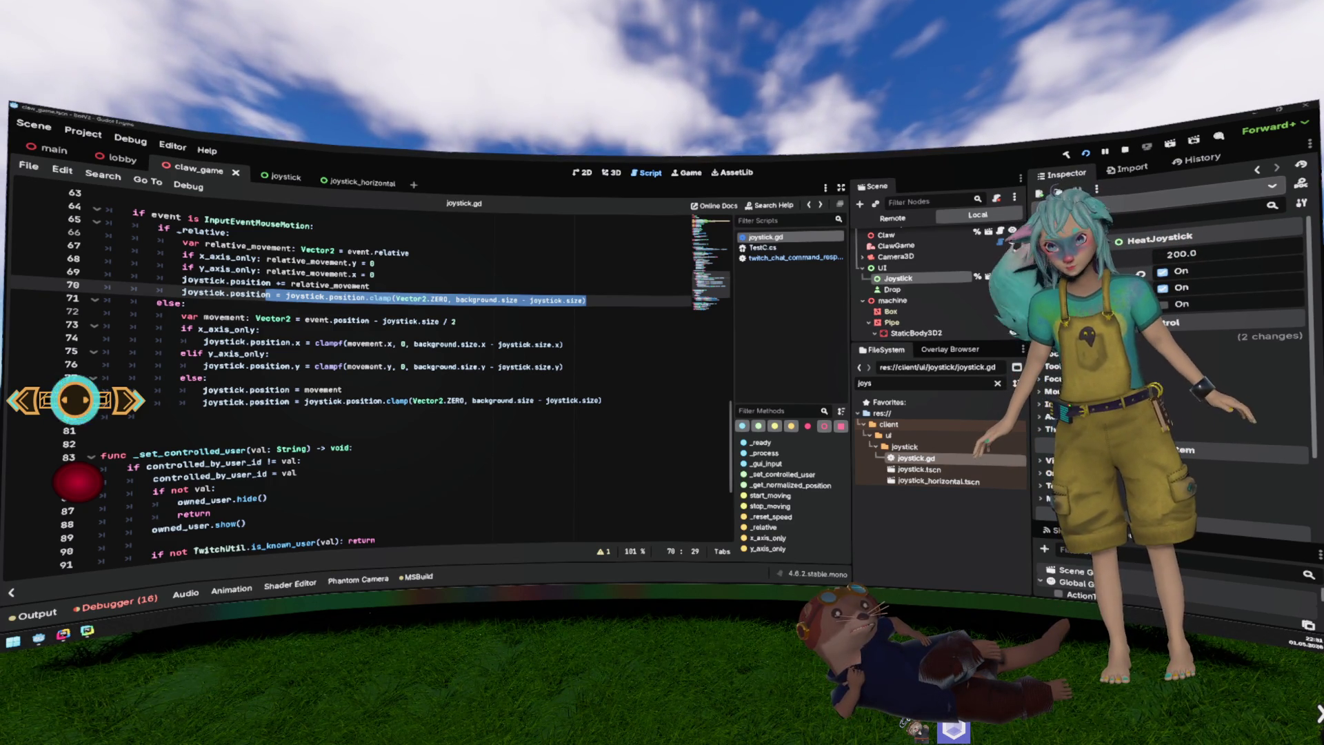
click(404, 265)
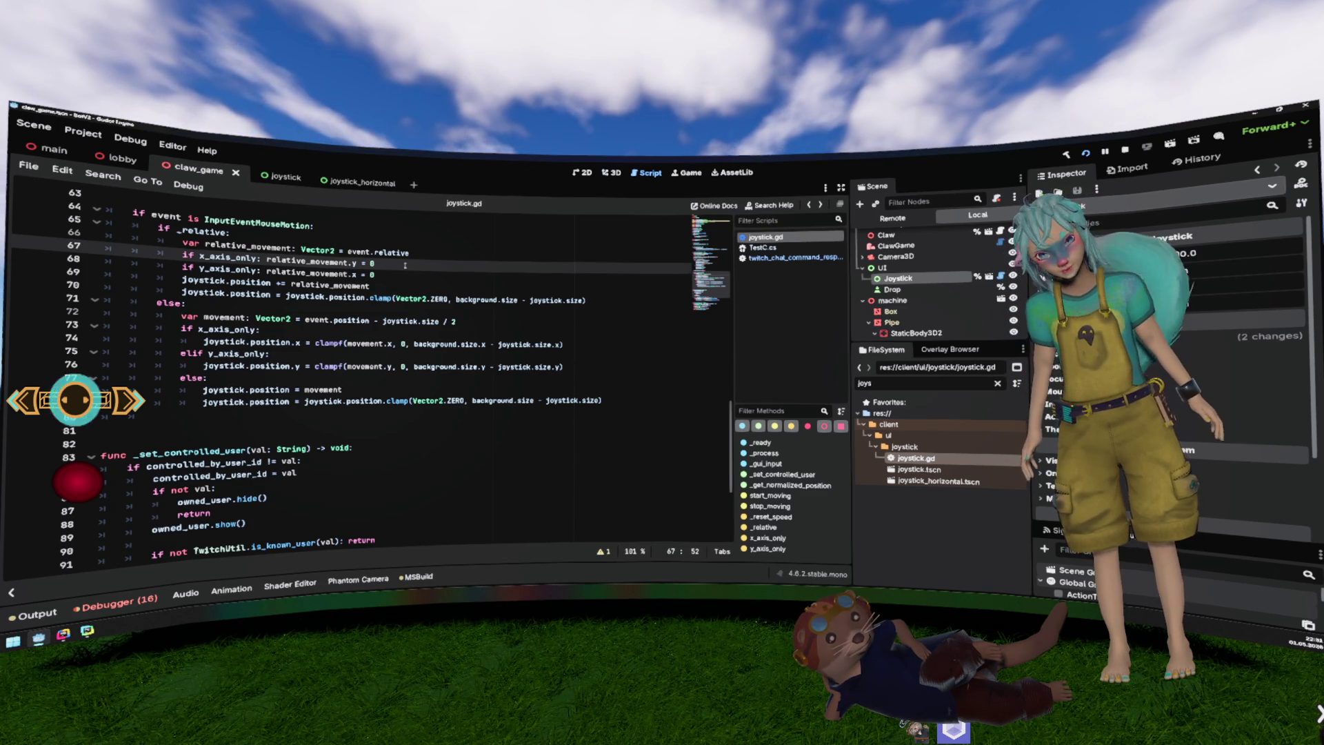
click(396, 288)
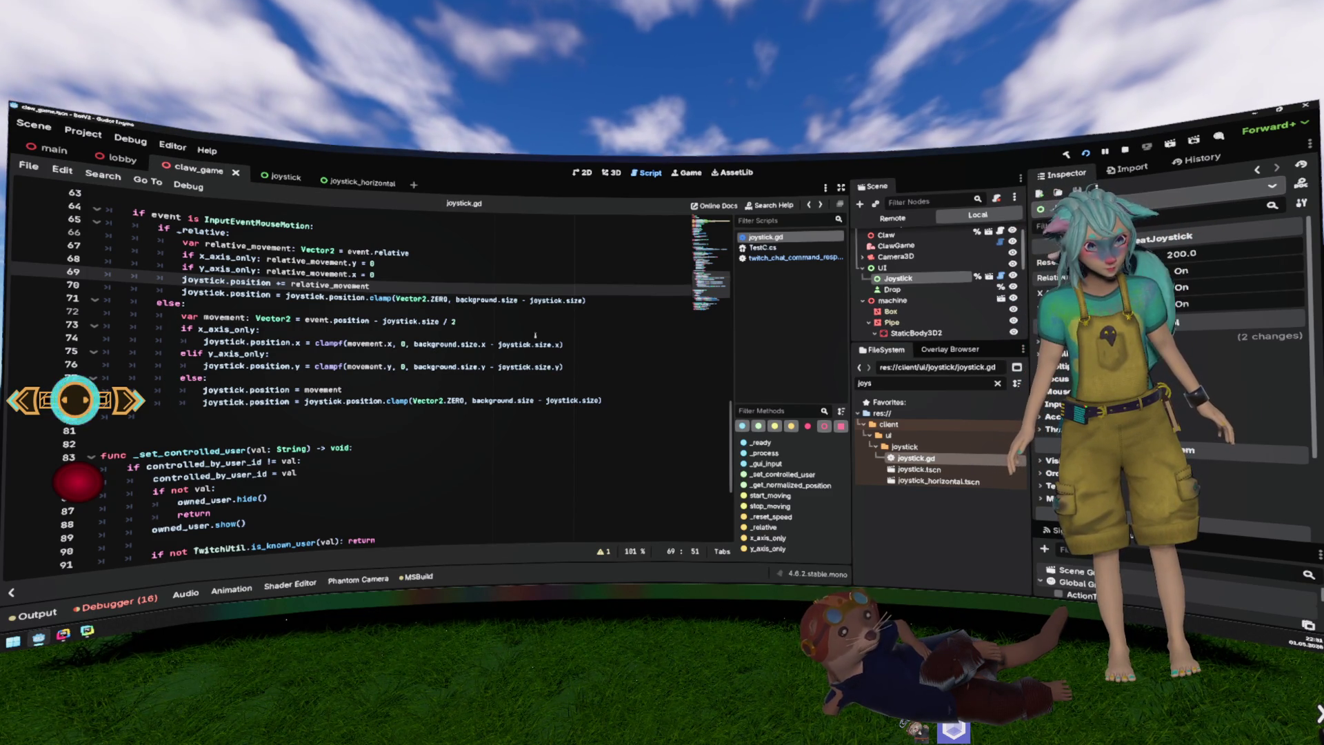
key(Down)
key(Down)
key(Down)
key(Down)
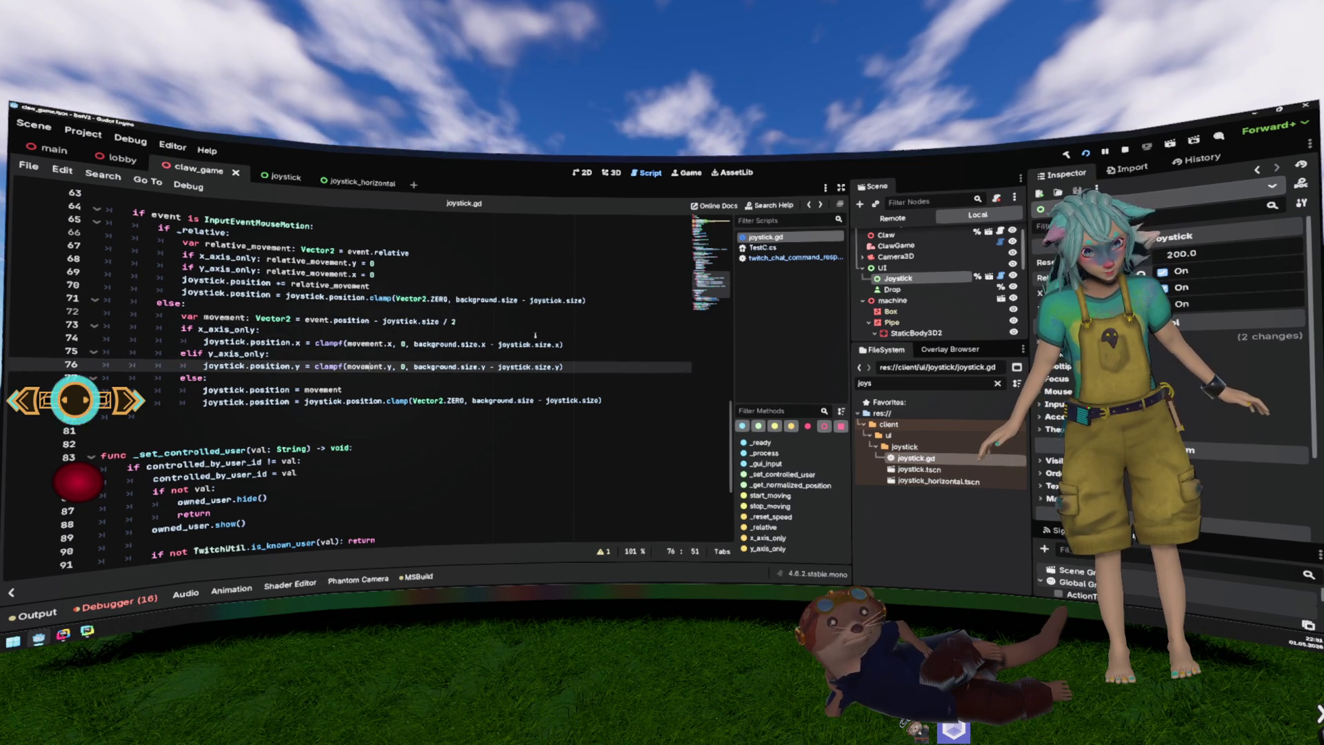
key(End)
key(shift+Up)
key(shift+Up)
key(shift+Up)
key(shift+Home)
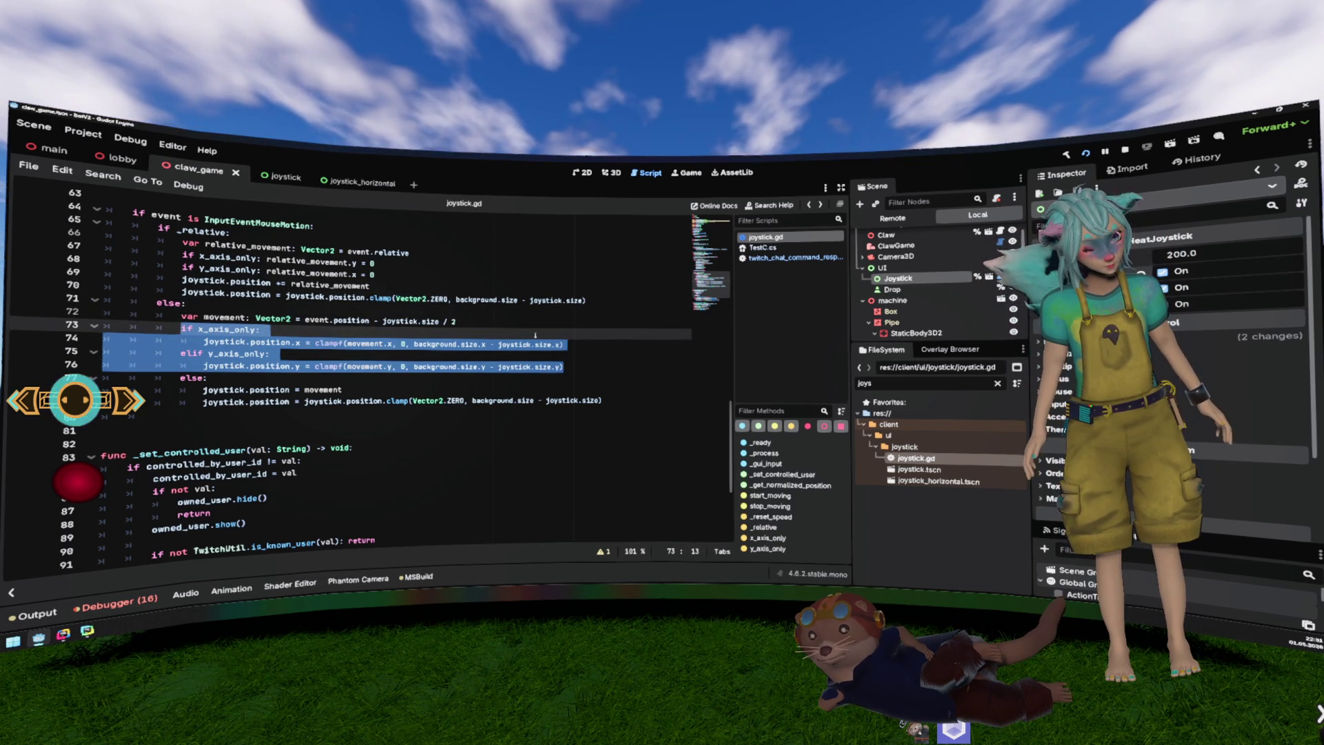
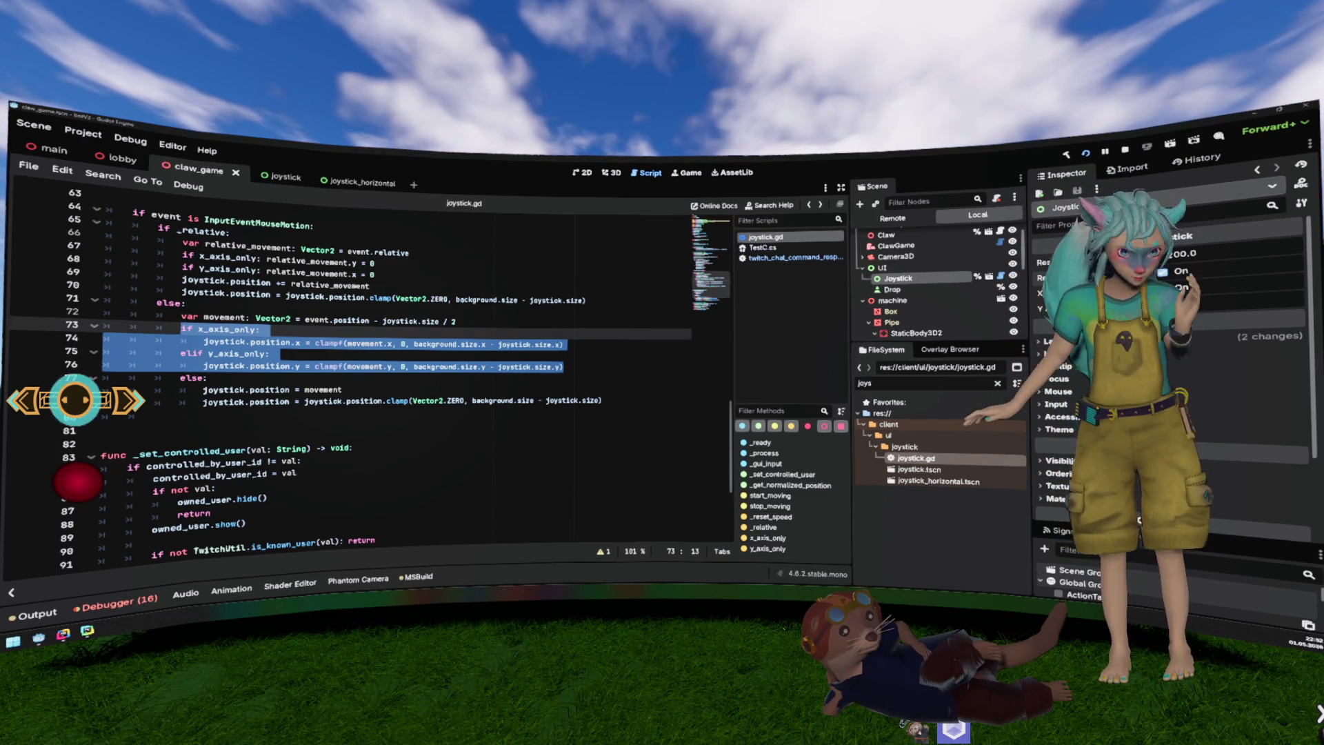
Step: Paste the x_axis_only/y_axis_only clamp block into the relative-motion branch and add an else: fallback
click(506, 333)
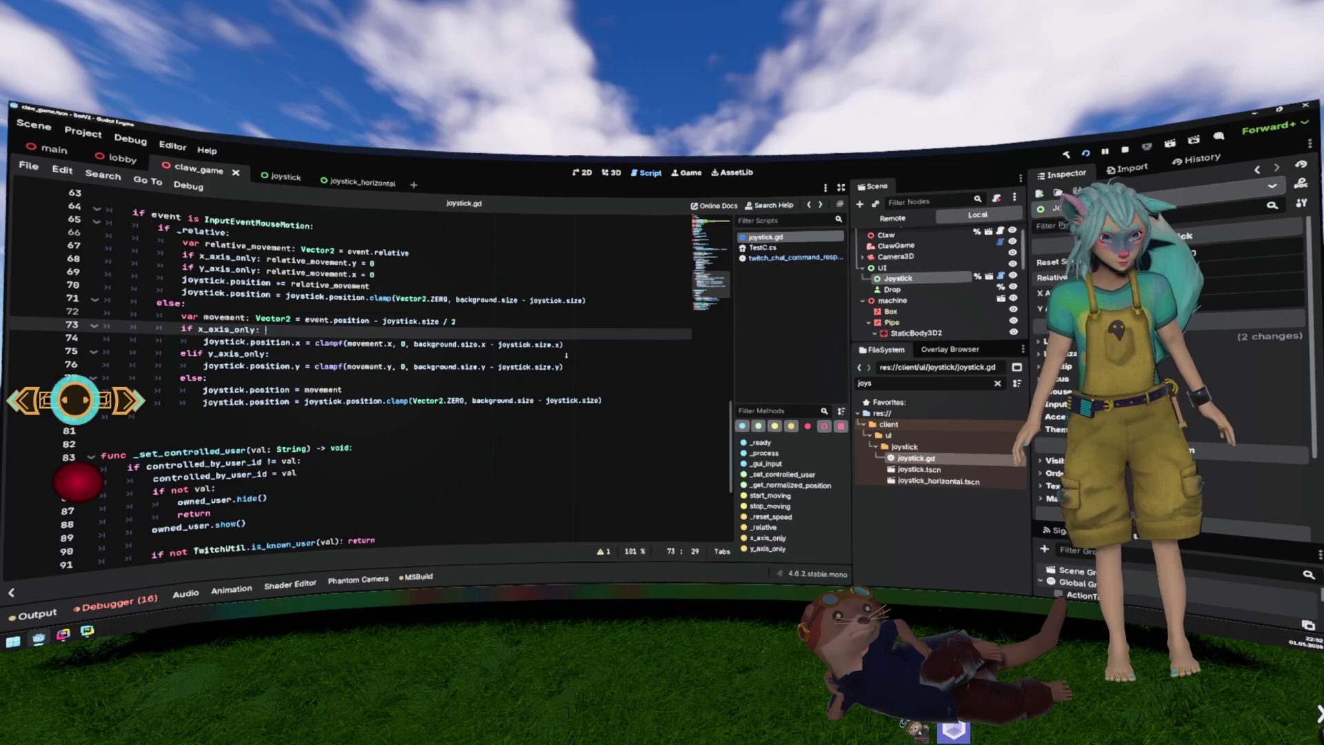
mouse_move(585, 375)
mouse_down()
mouse_move(138, 378)
mouse_move(8, 325)
mouse_up()
key(ctrl+c)
click(434, 284)
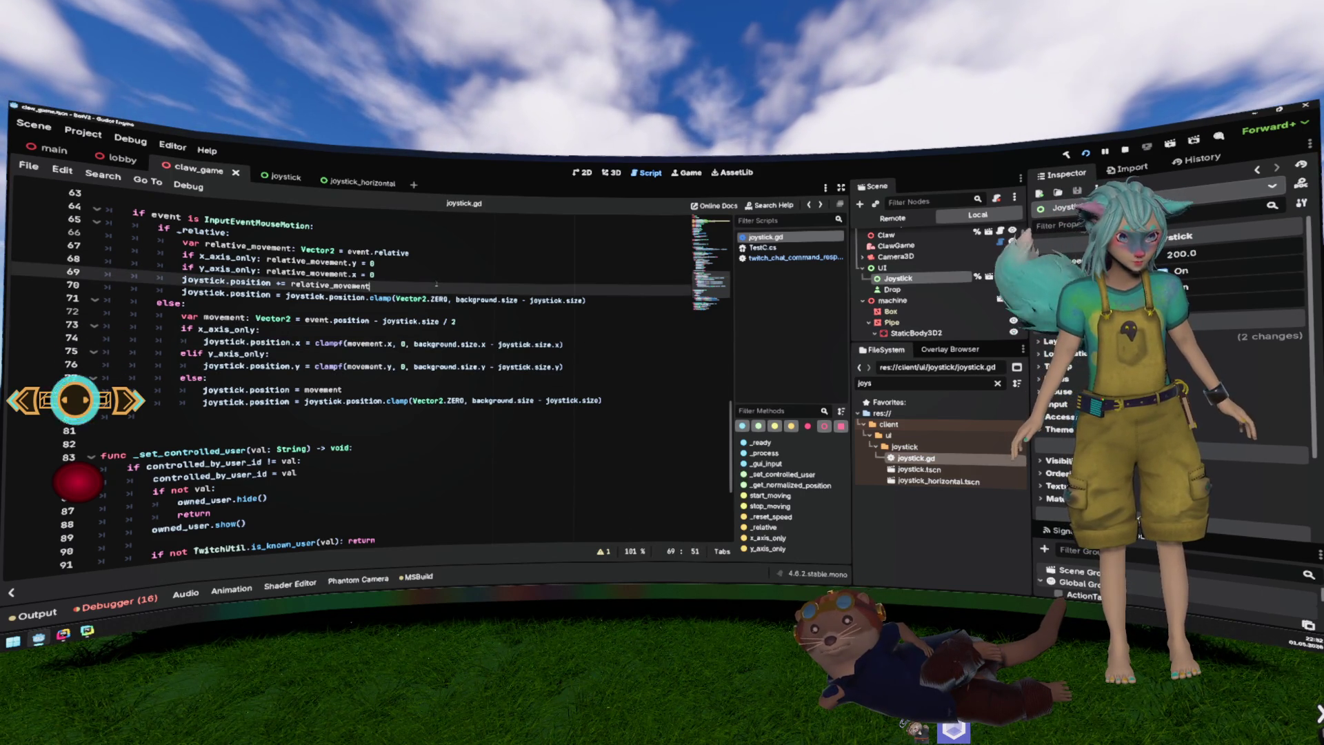
key(Return)
key(ctrl+v)
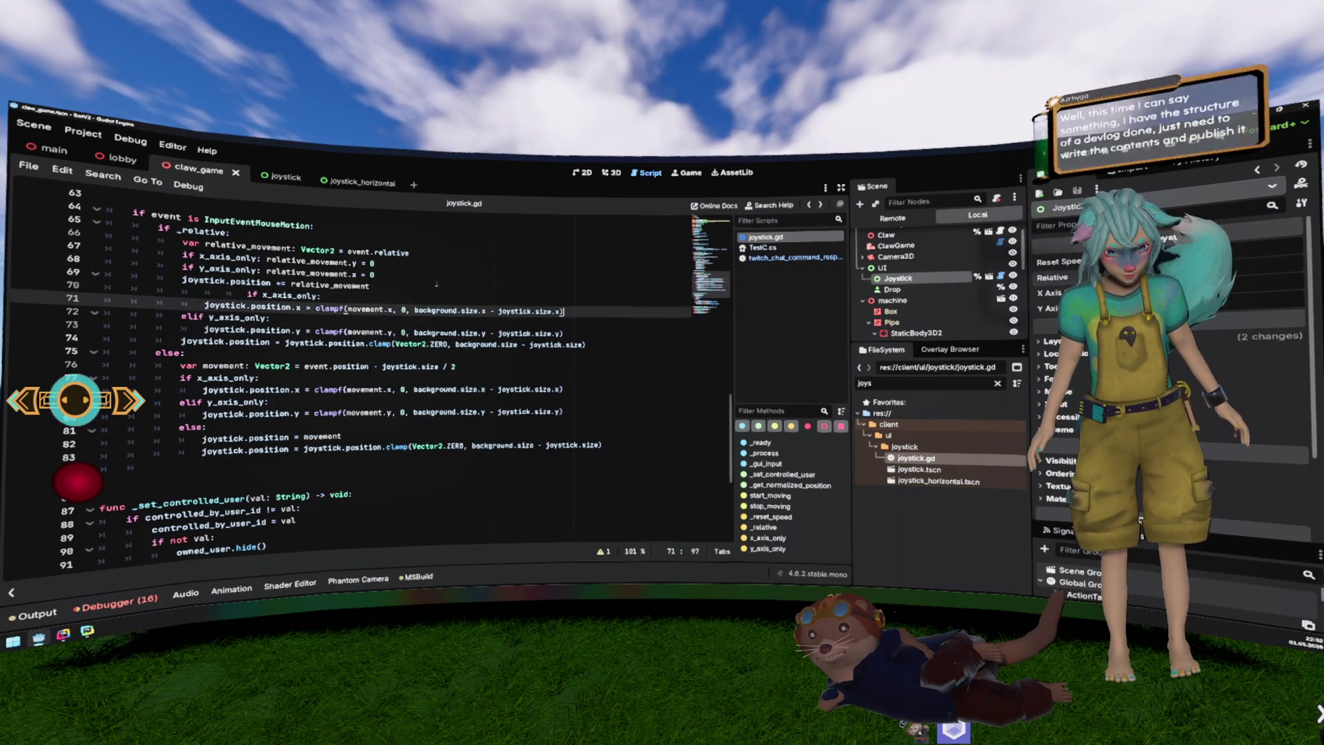
key(shift+Down)
key(shift+Down)
key(shift+Down)
key(shift+Tab)
key(shift+Tab)
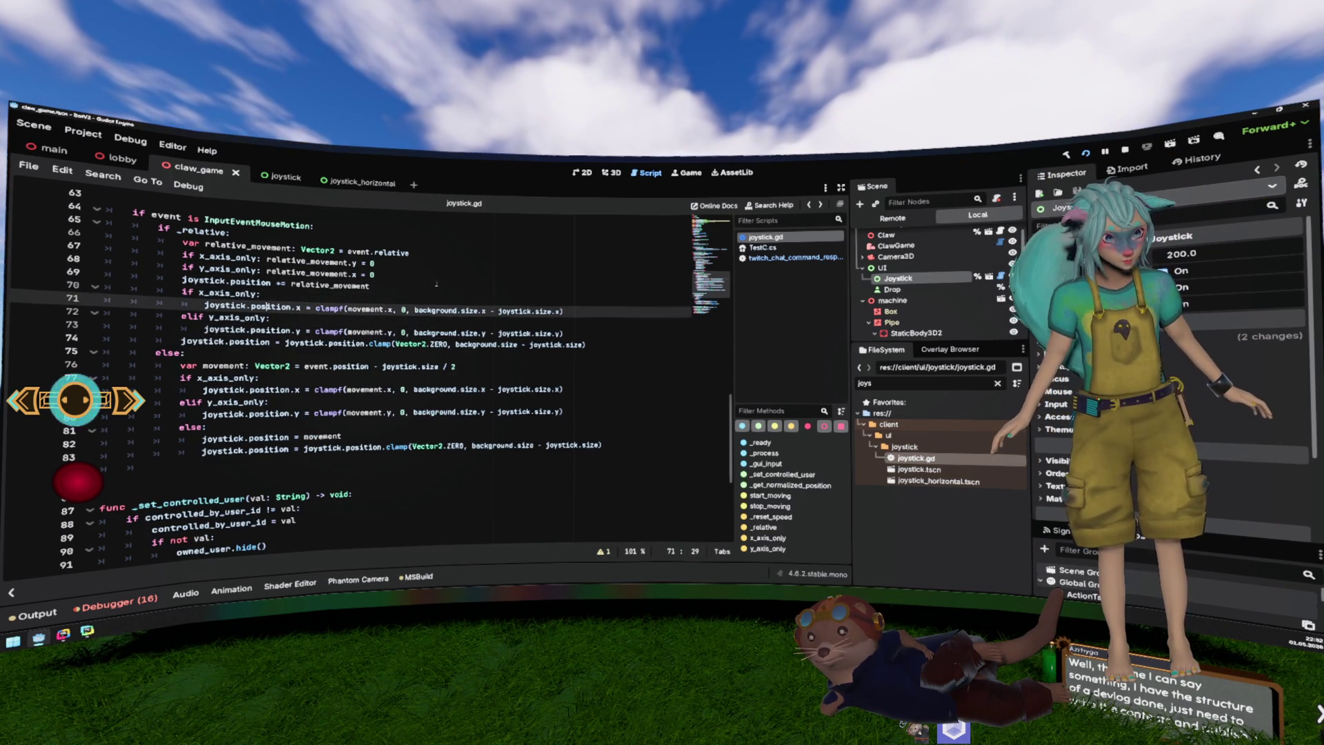
key(Down)
key(Home)
text(else:)
key(Return)
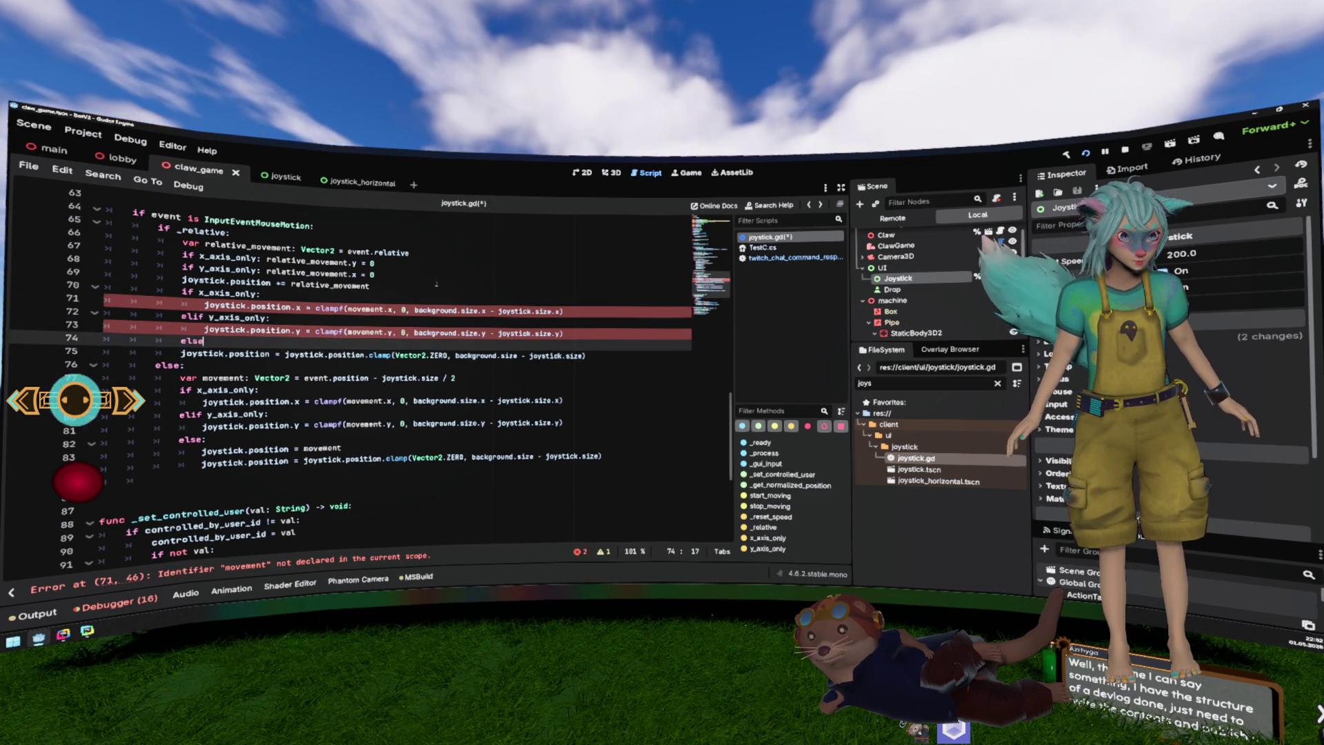
key(Tab)
Step: Rename movement to relative_movement in the pasted clamp lines 71 and 73
click(437, 284)
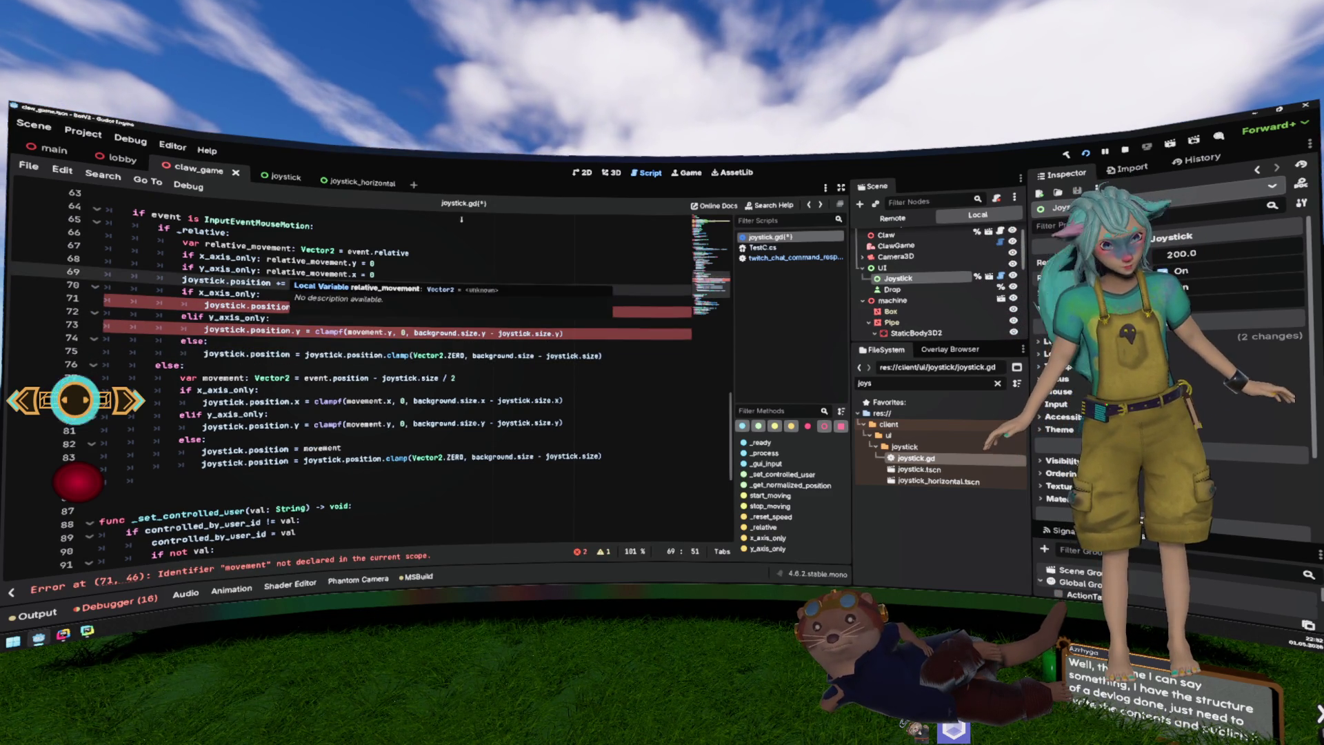
ctrl+click(353, 287)
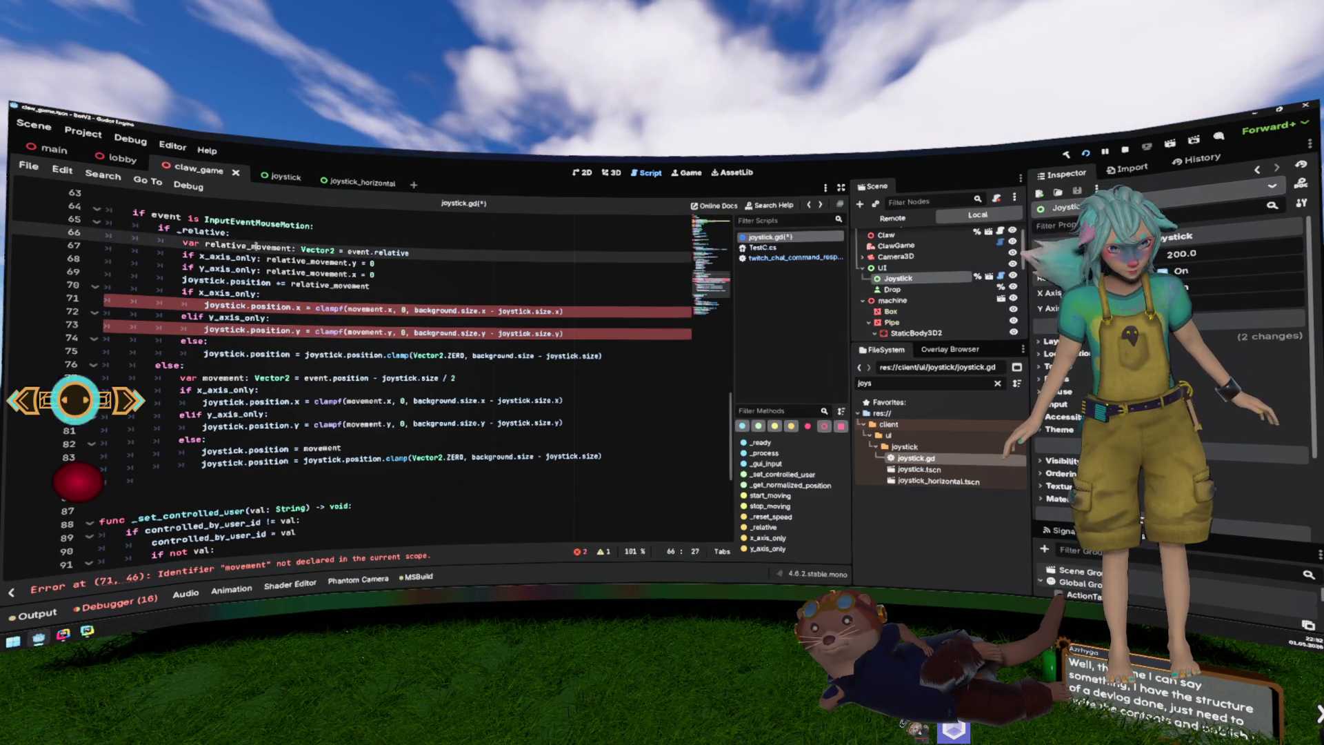
key(ctrl+c)
double_click(364, 308)
key(ctrl+v)
double_click(366, 333)
key(ctrl+v)
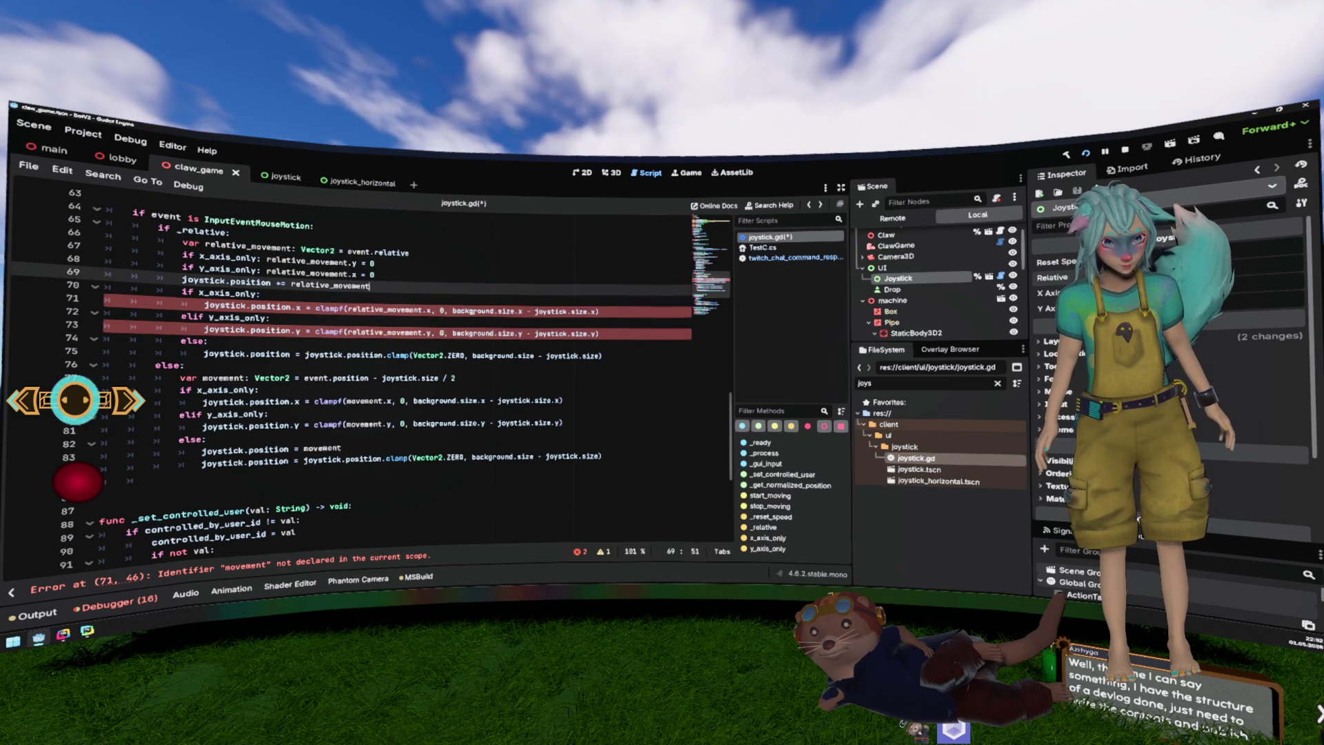
mouse_move(395, 253)
click(271, 282)
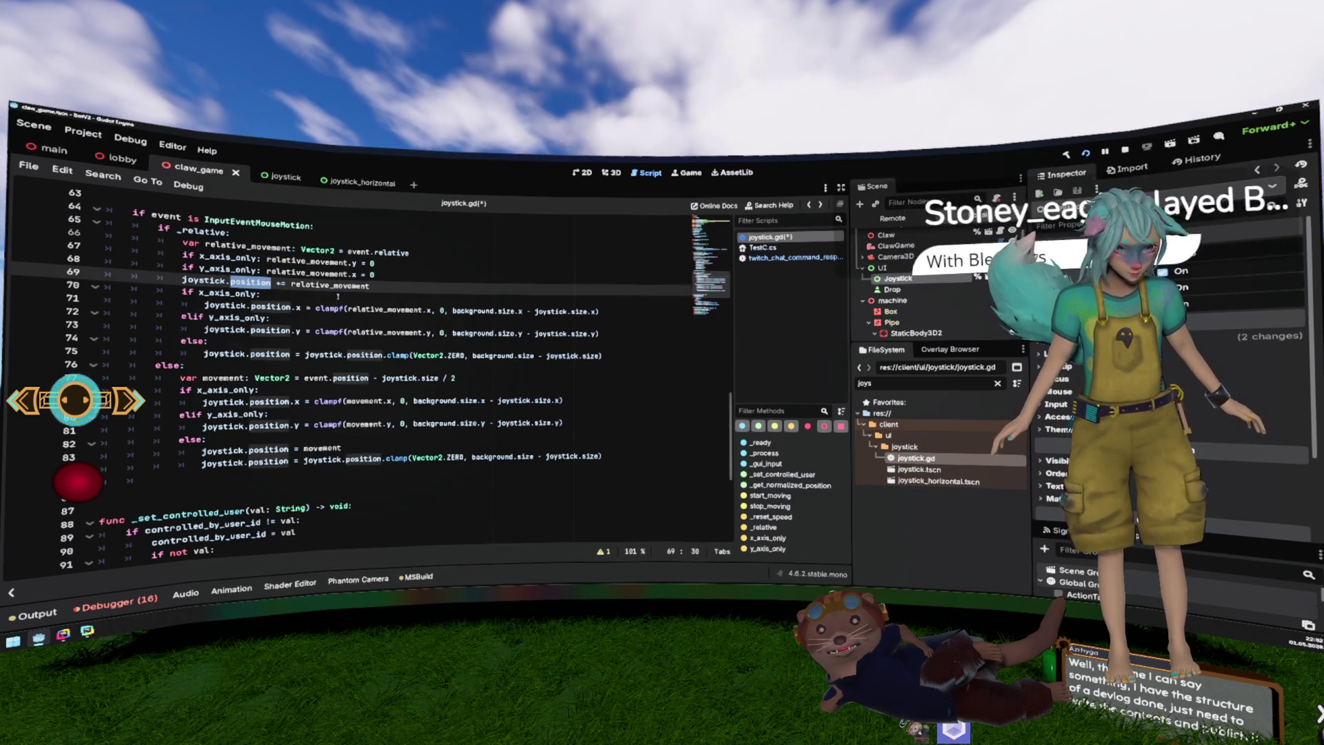
Step: Change the clamp arguments to joystick.position.x and joystick.position, then save joystick.gd
key(Down)
key(Down)
key(Right)
key(Right)
key(Right)
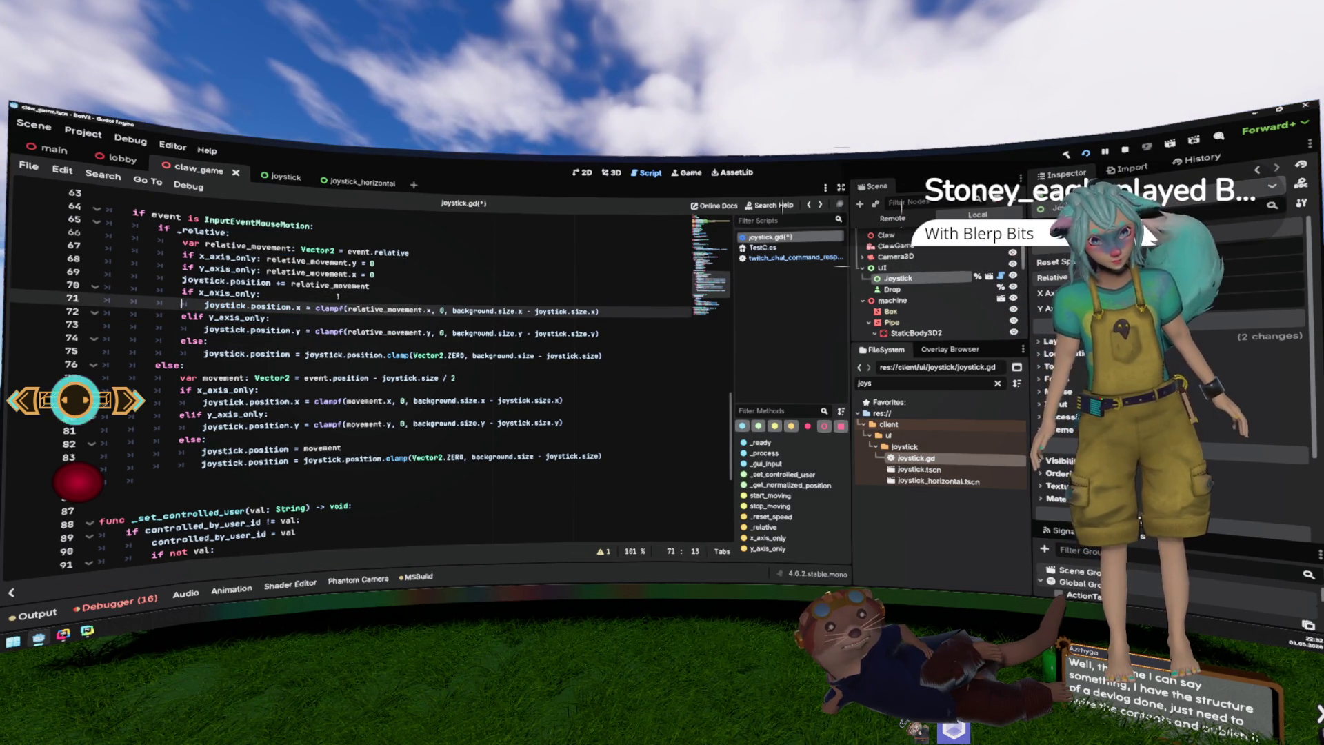
key(Right)
key(Right)
key(Right)
key(ctrl+shift+Right)
key(ctrl+shift+Right)
key(ctrl+shift+Right)
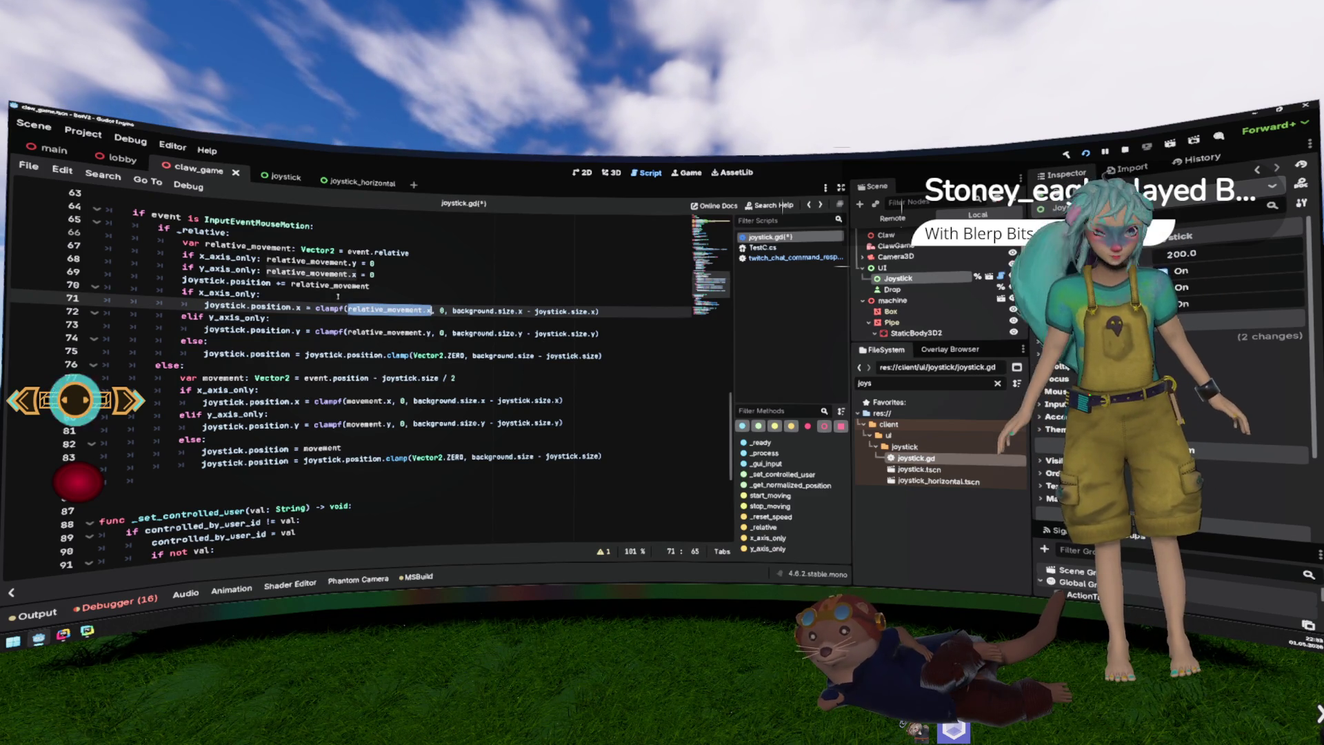
text(joystick.position.x)
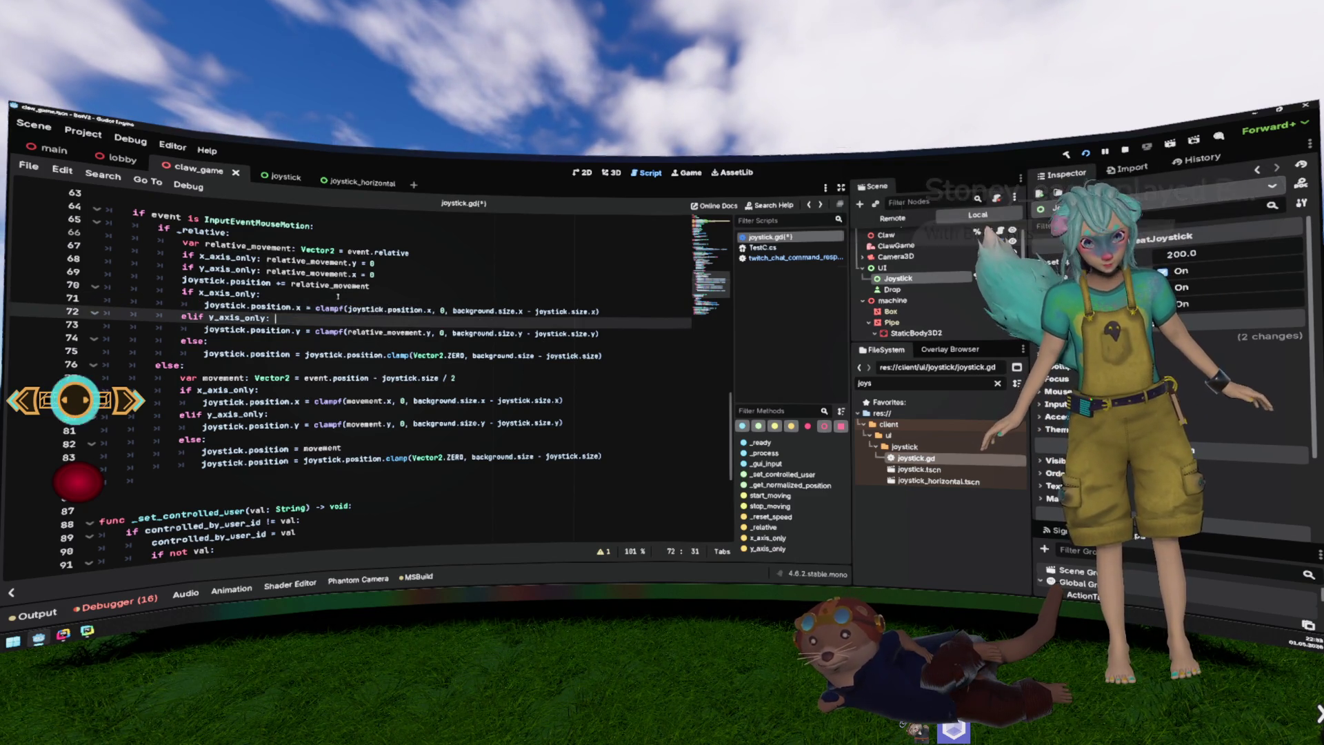
key(Down)
key(Down)
key(Left)
key(Left)
key(ctrl+shift+Left)
text(joystick.position)
key(ctrl+s)
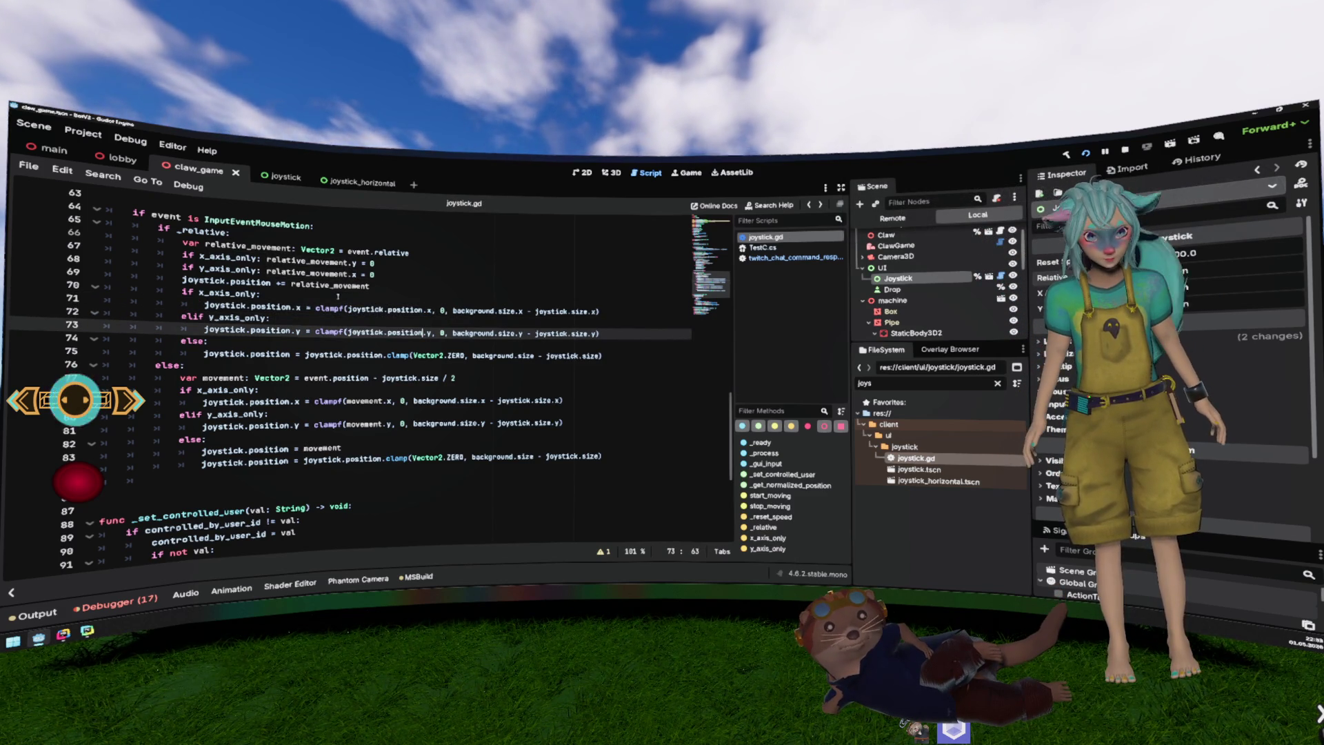
click(477, 276)
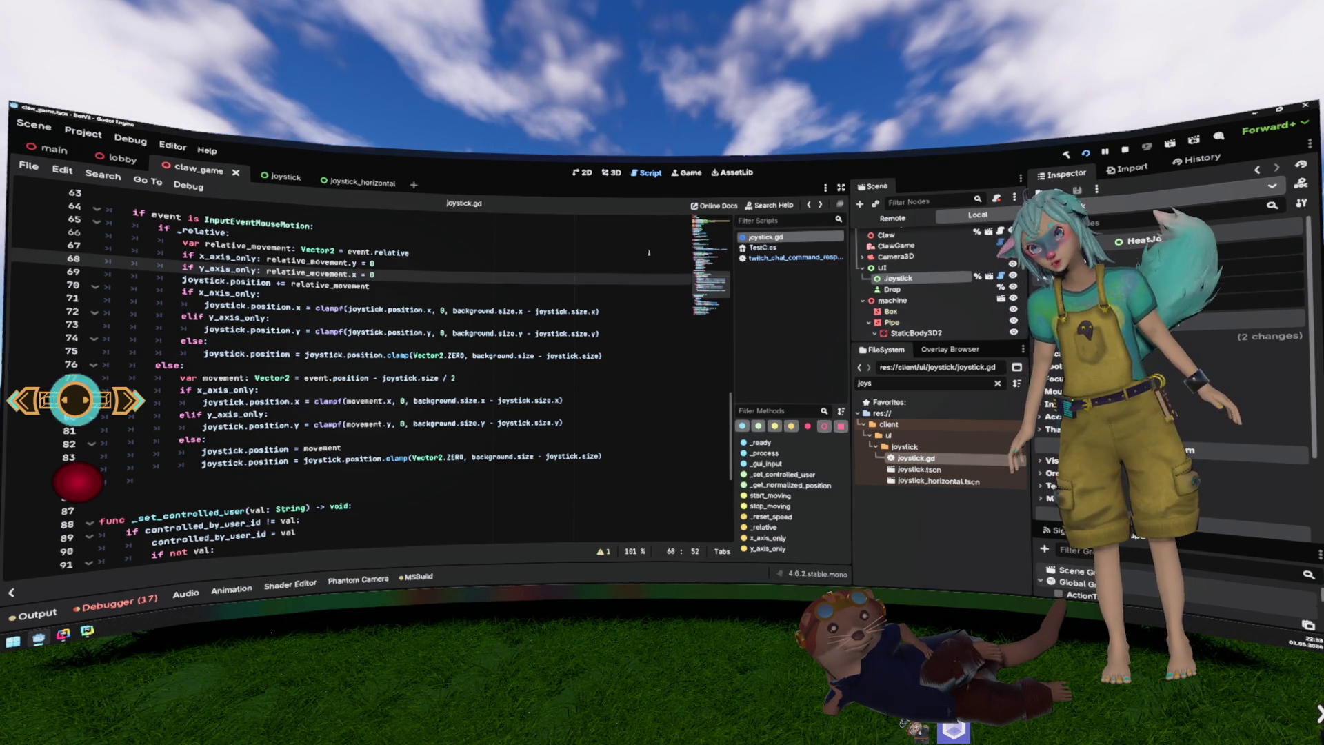
Step: Run the project with F5 to build the .NET game and test the joystick change
click(550, 310)
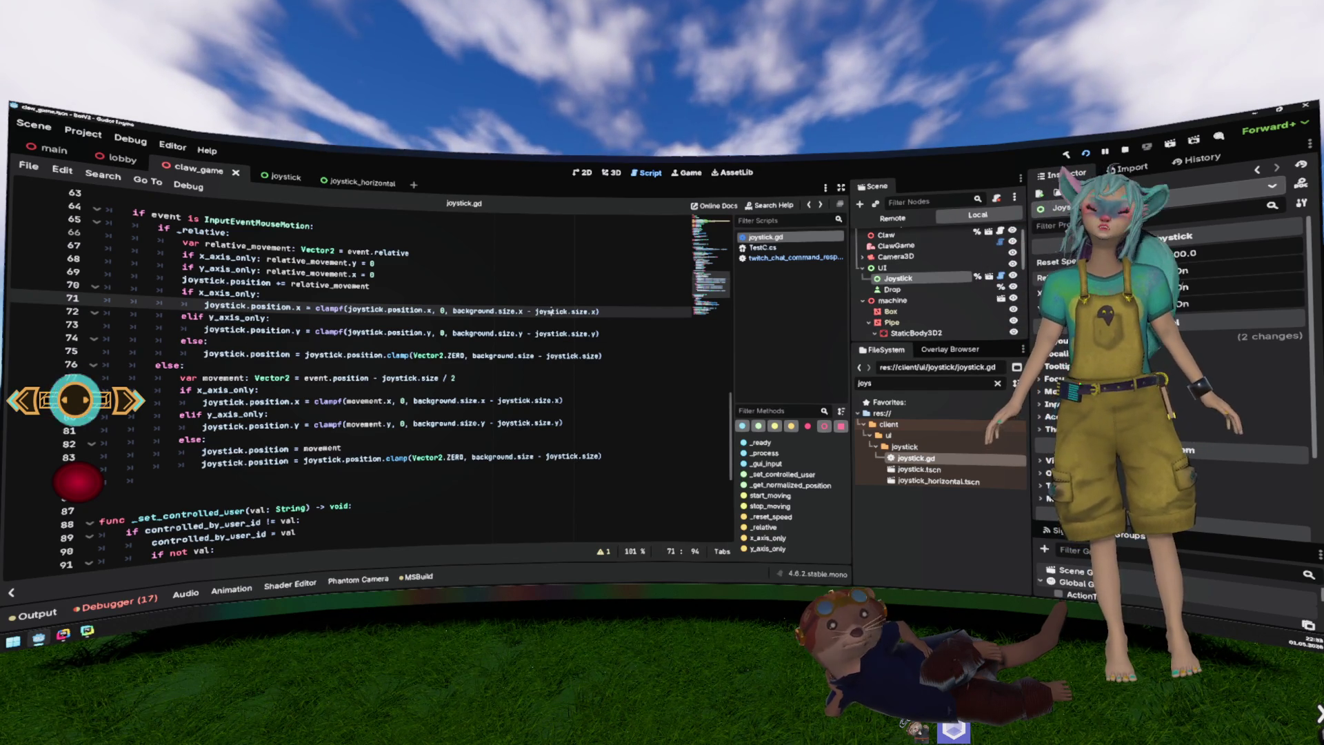
key(F5)
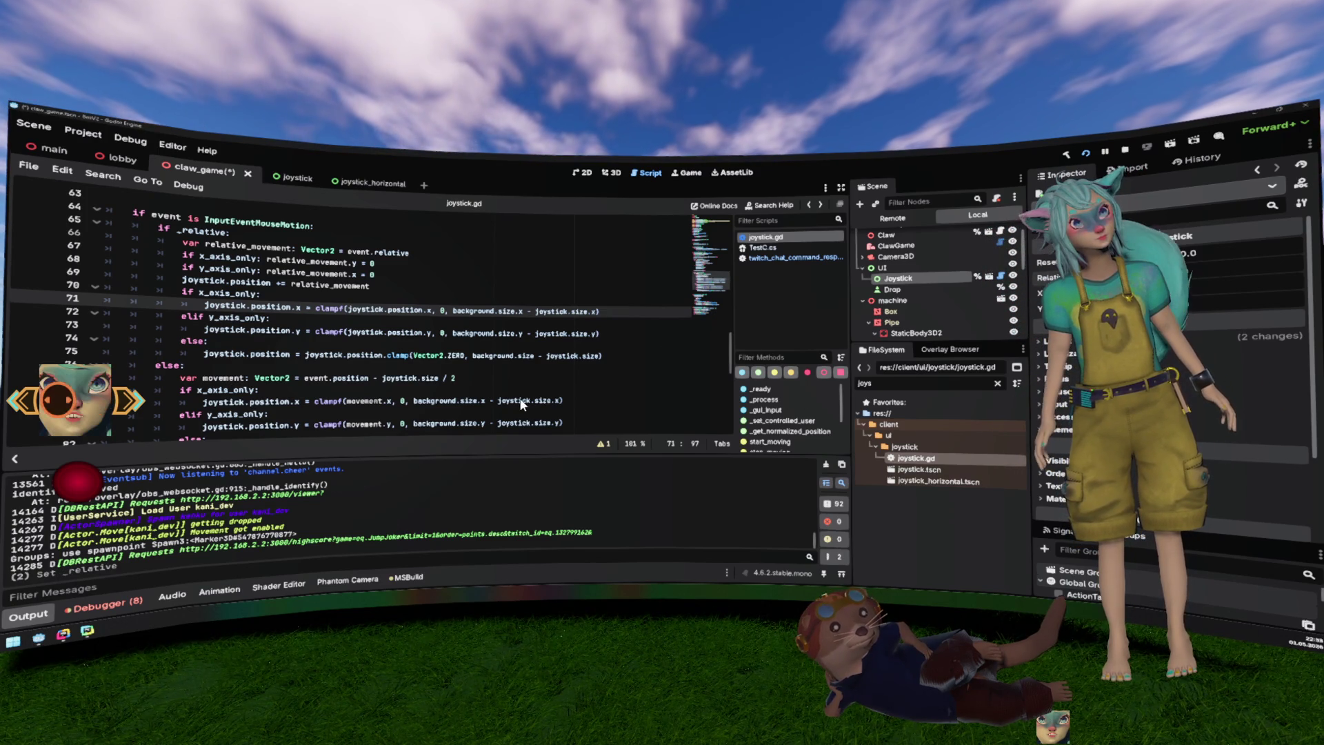
Step: Close the joystick_horizontal scene tab in the editor
click(440, 320)
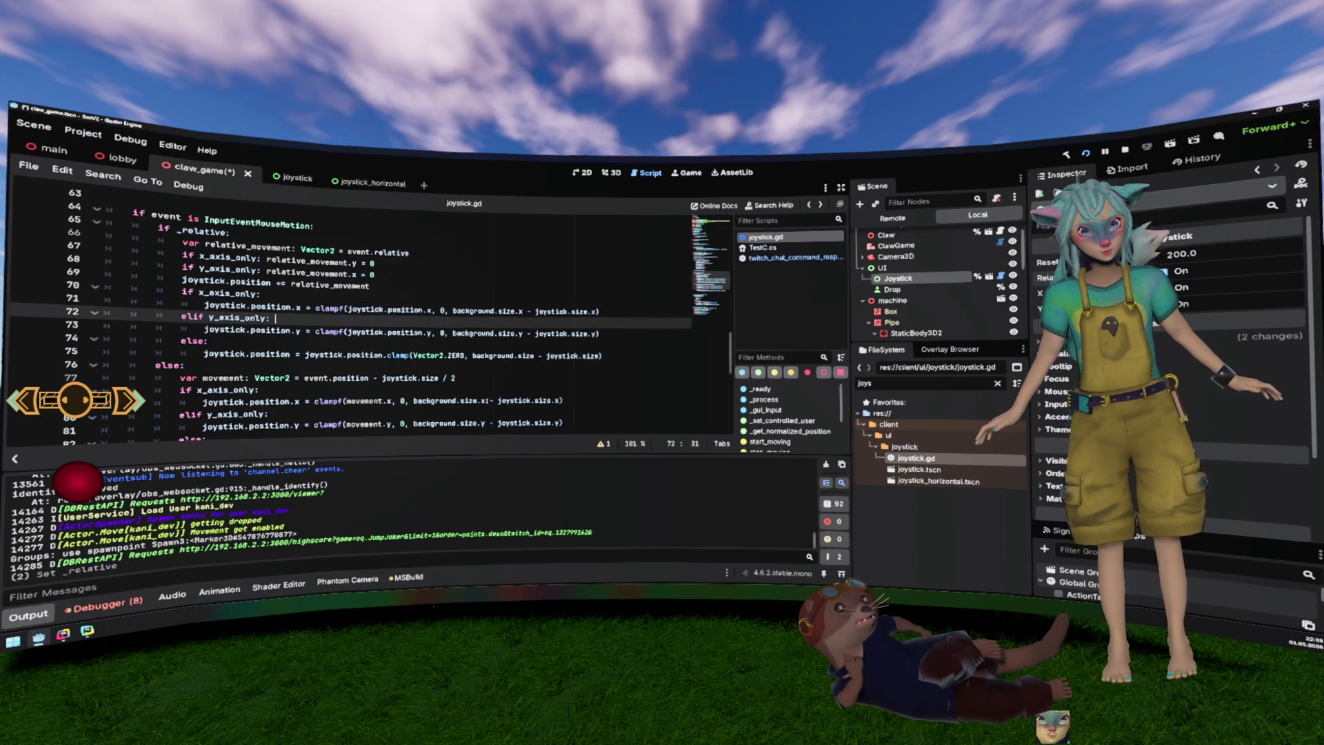
scroll(494, 397, up, 3)
click(498, 324)
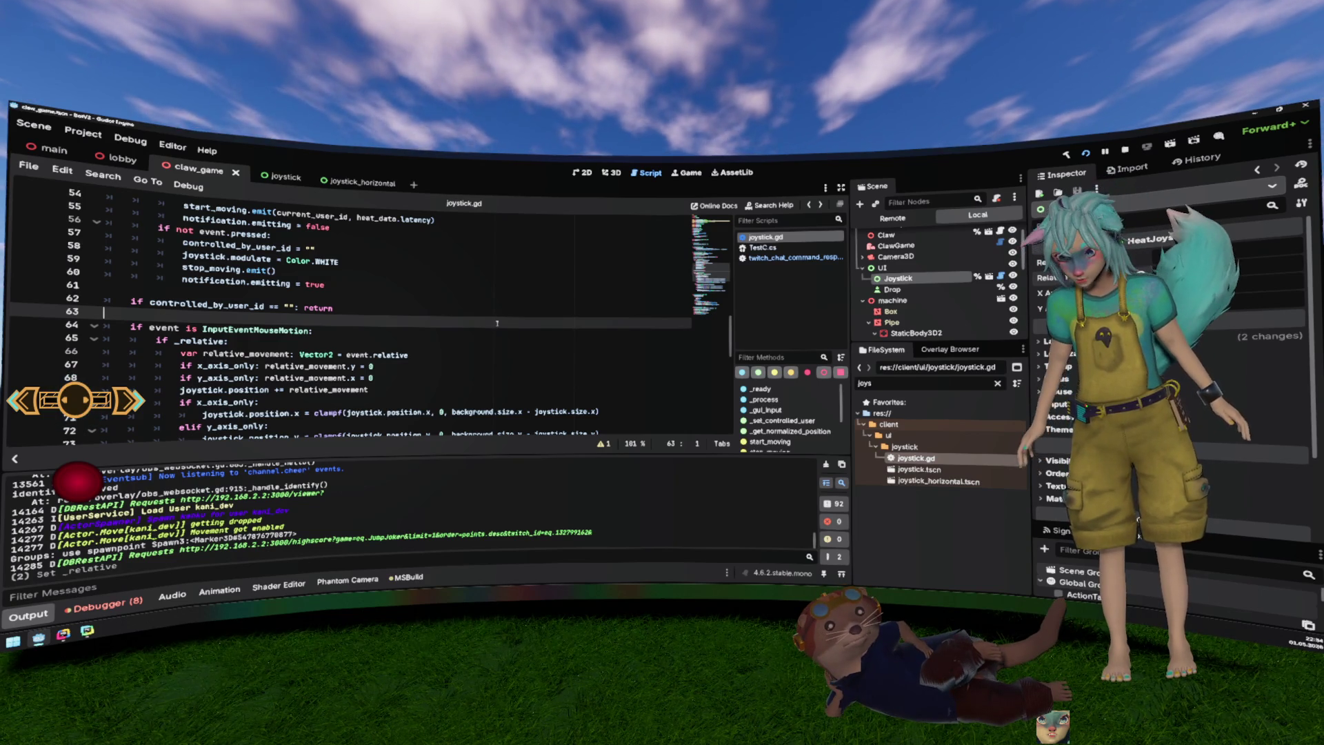
click(325, 270)
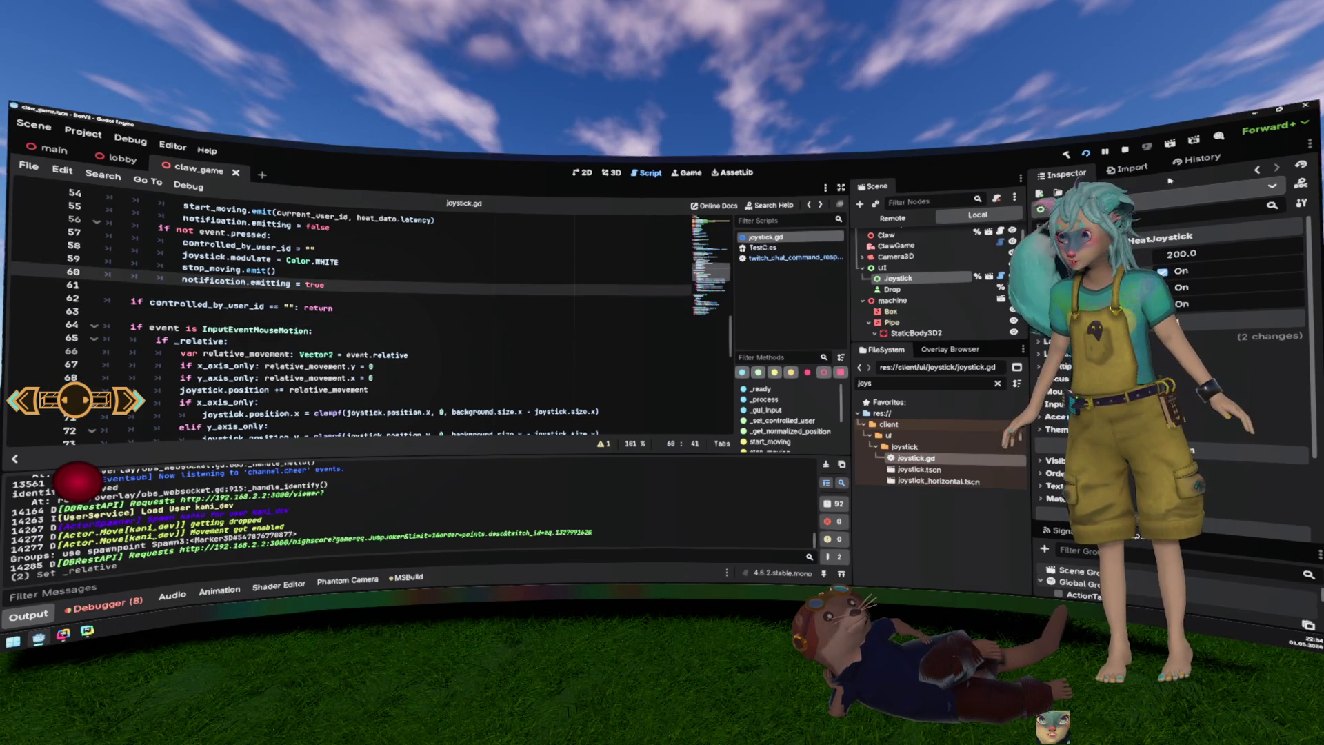
Step: Minimize the Godot editor and bring the code editor window up from the taskbar
click(1254, 116)
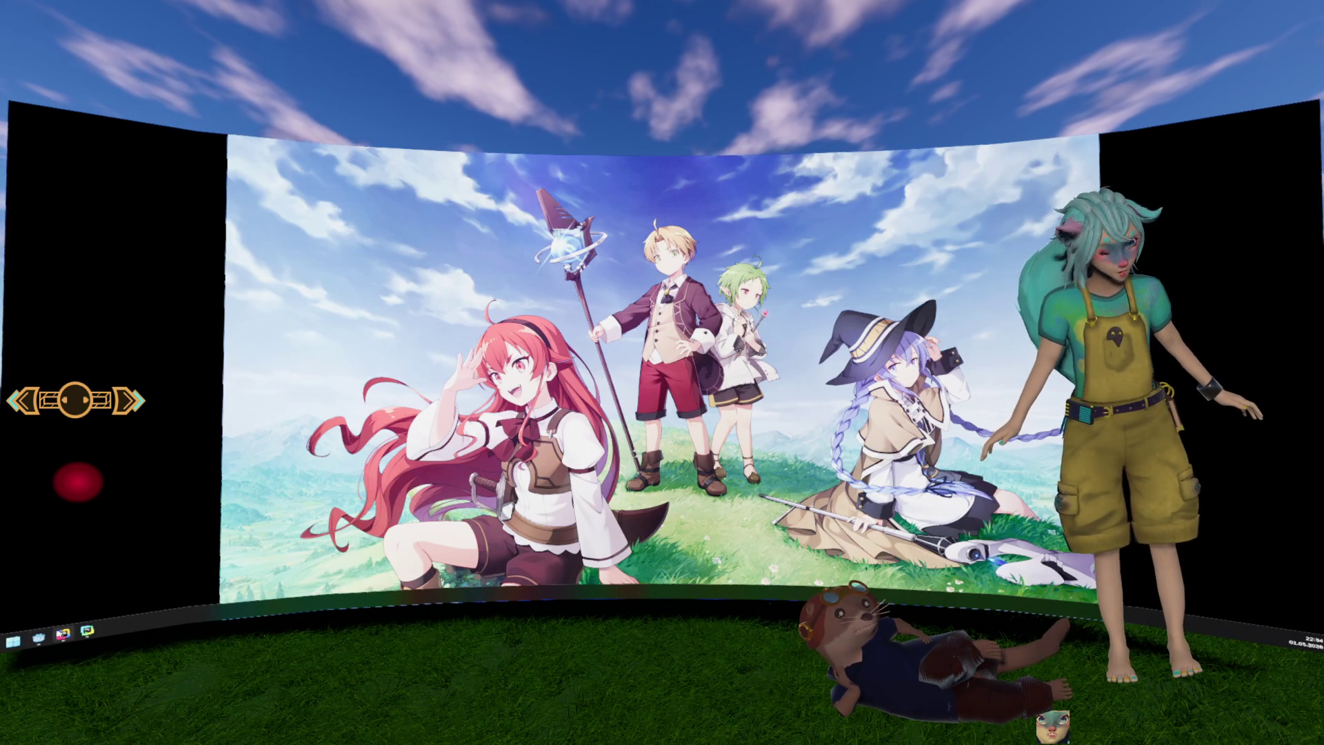
mouse_move(62, 633)
click(59, 604)
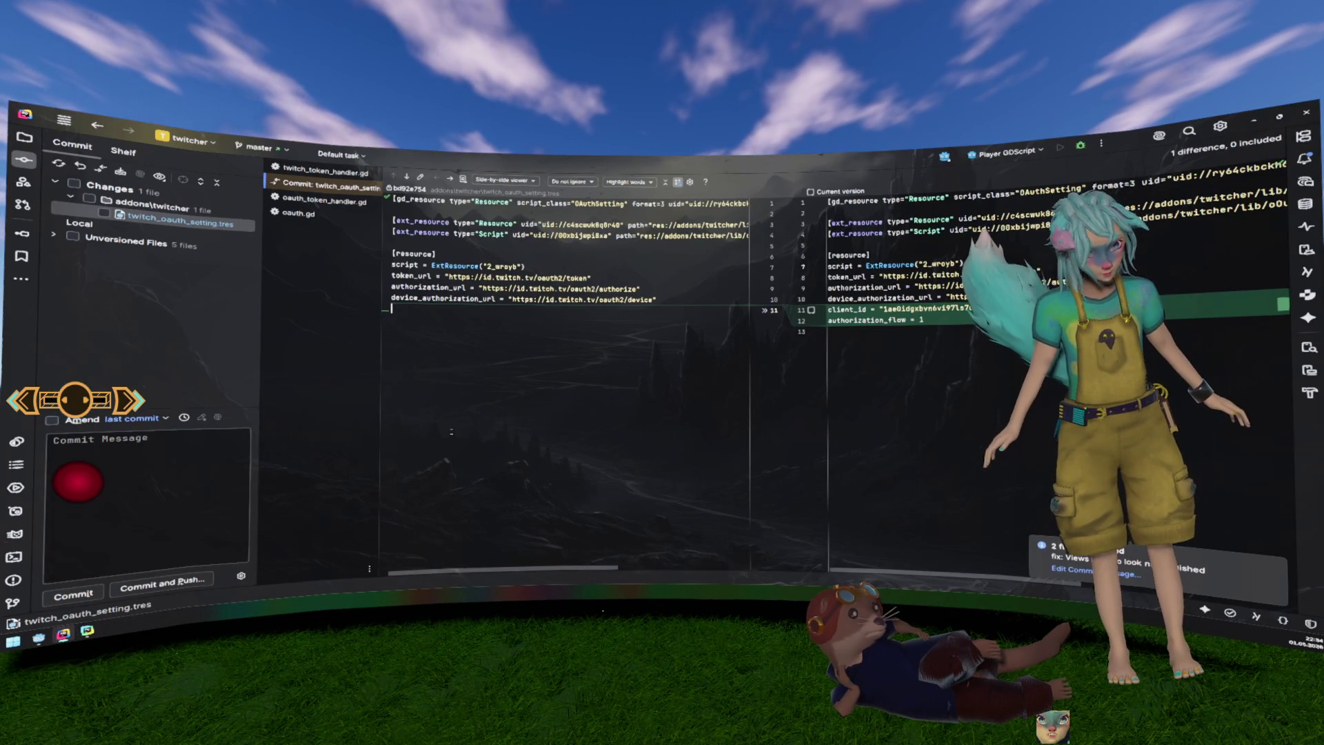
Step: Push the pending master commits to origin master, then hide all windows to the desktop
key(alt+1)
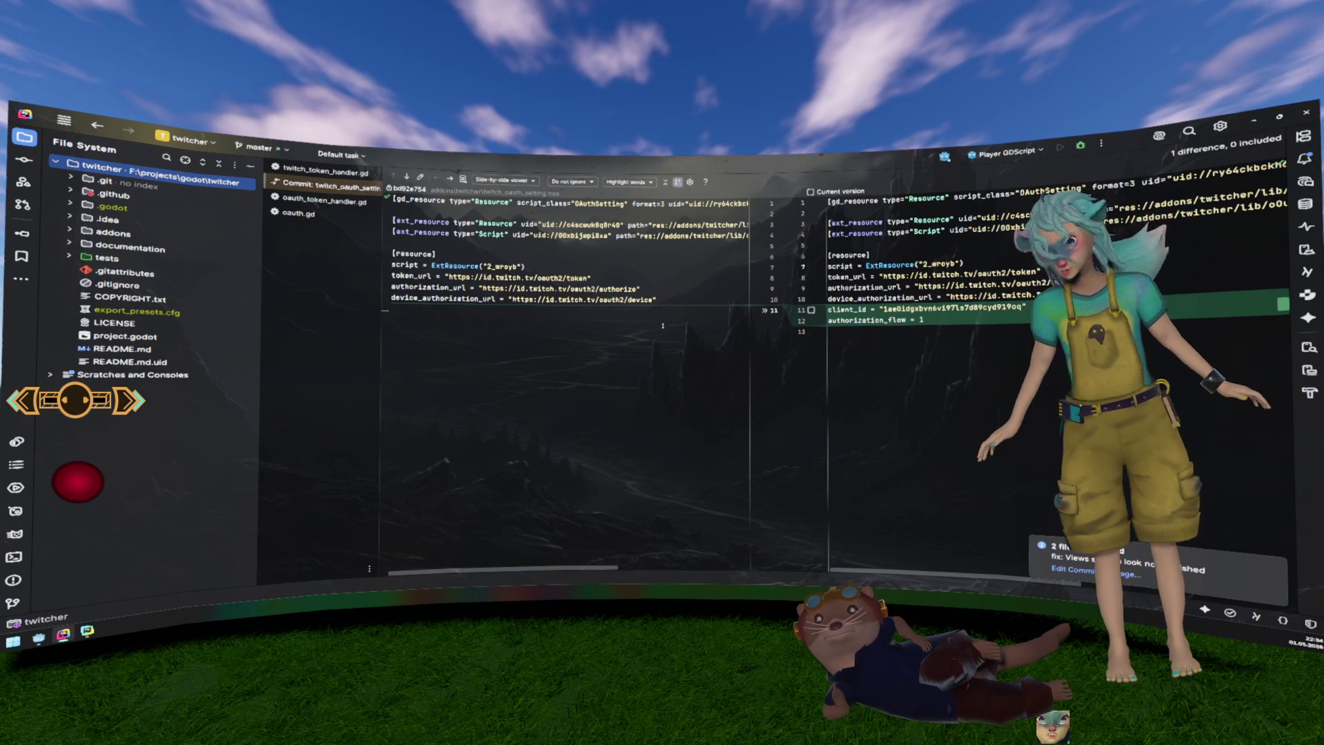
key(ctrl+shift+k)
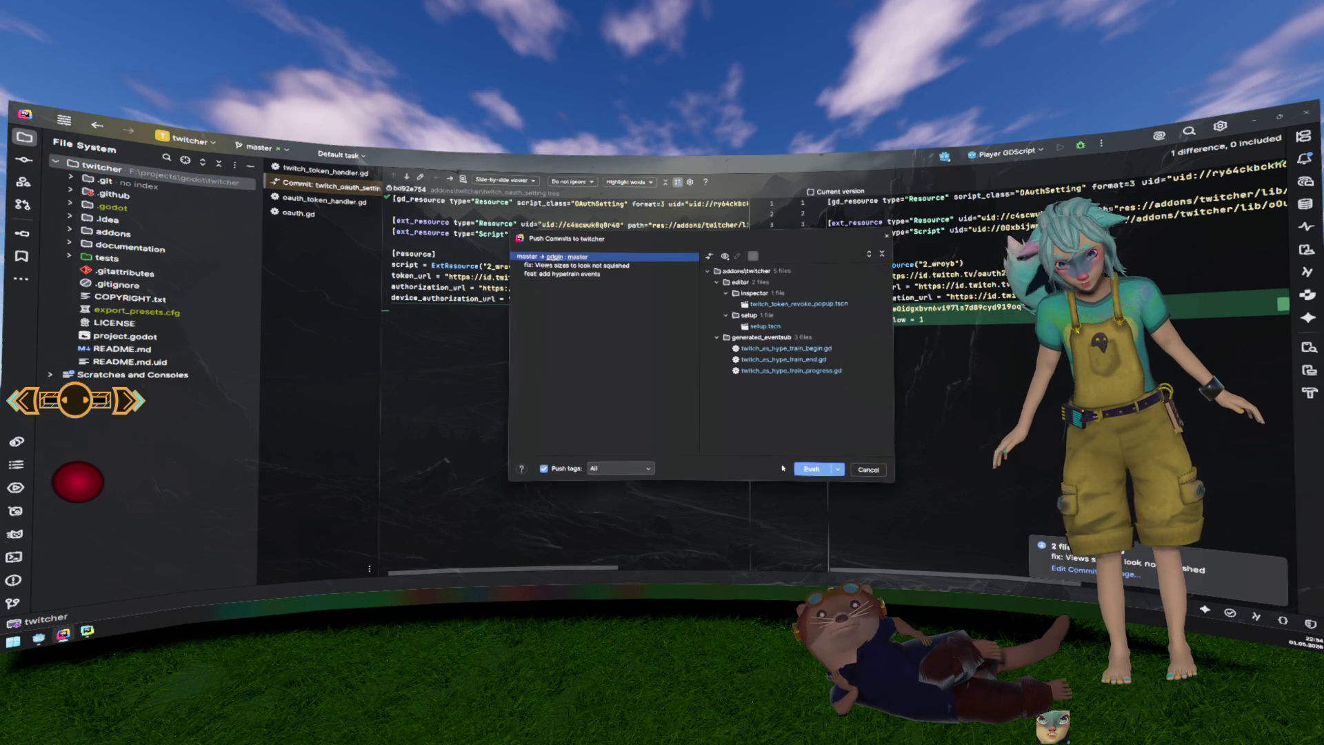
click(803, 469)
click(616, 334)
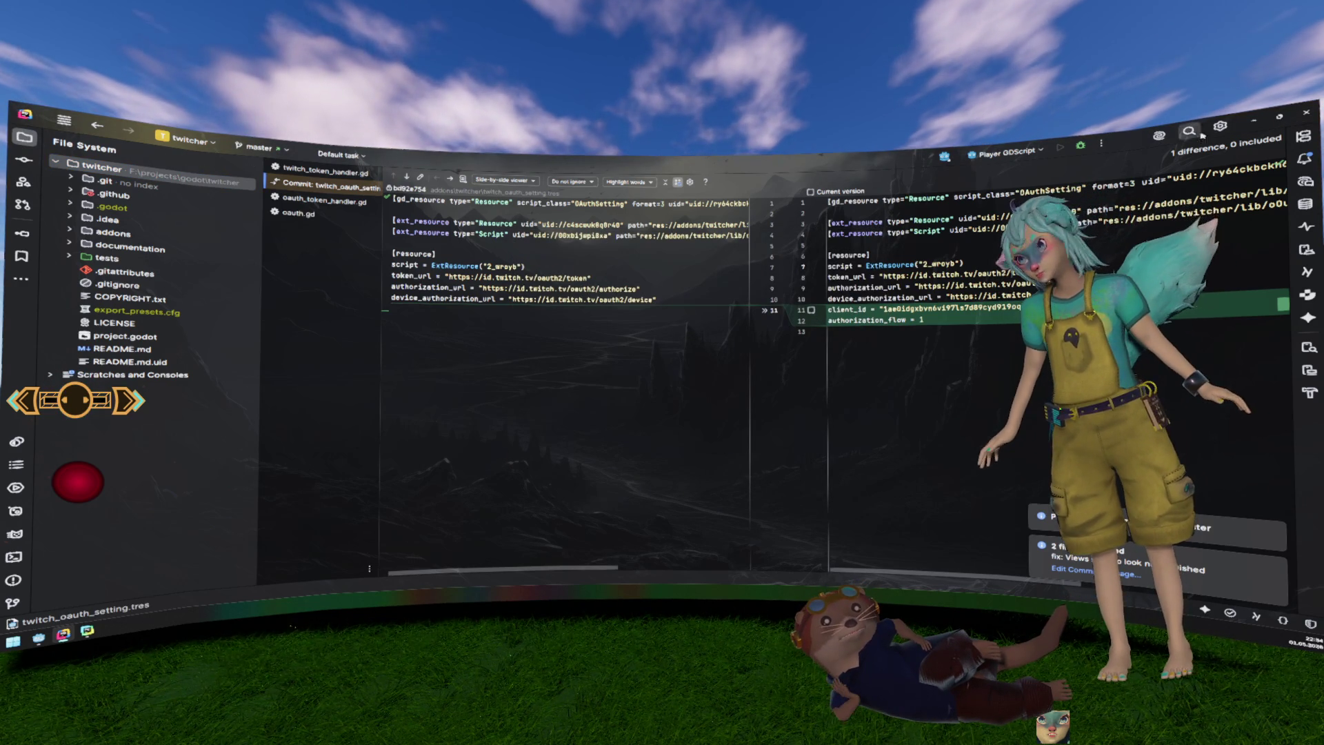
key(super+d)
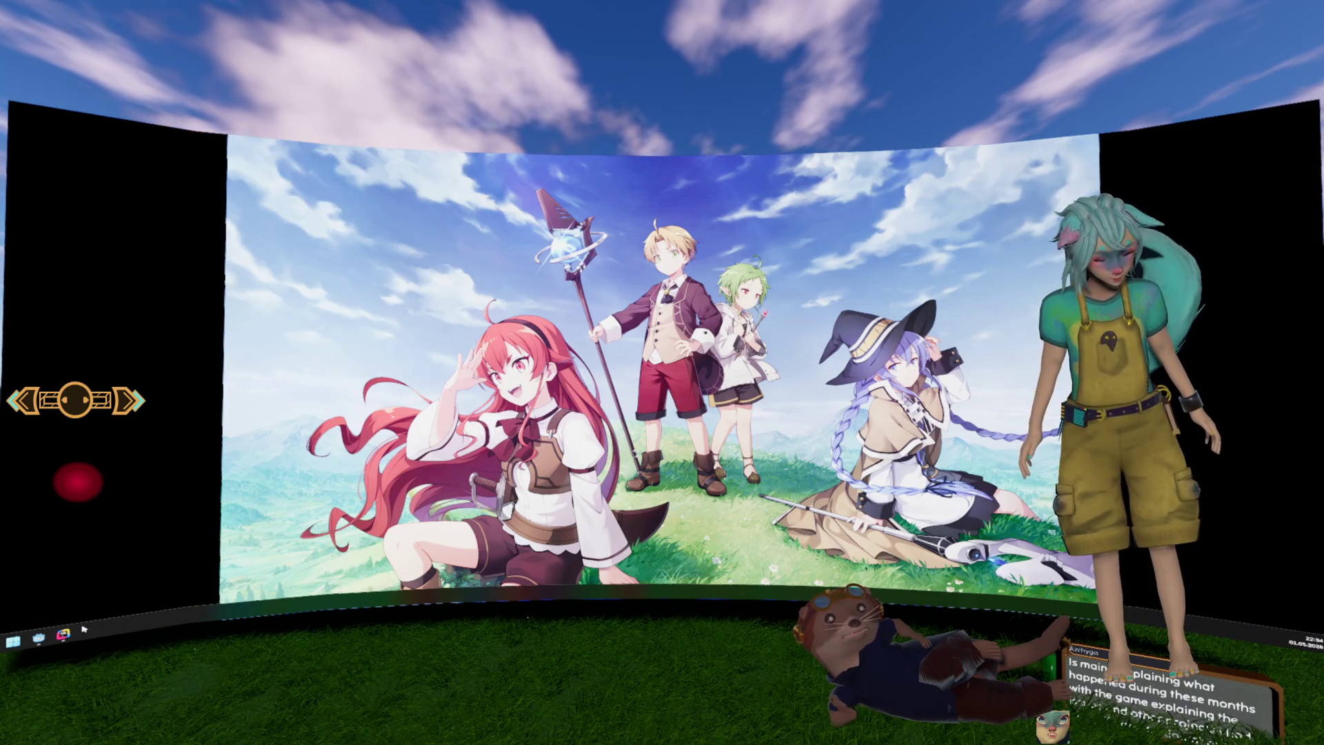
Step: Restore Rider from the taskbar, showing the twitch_oauth_setting.tres commit diff
click(66, 635)
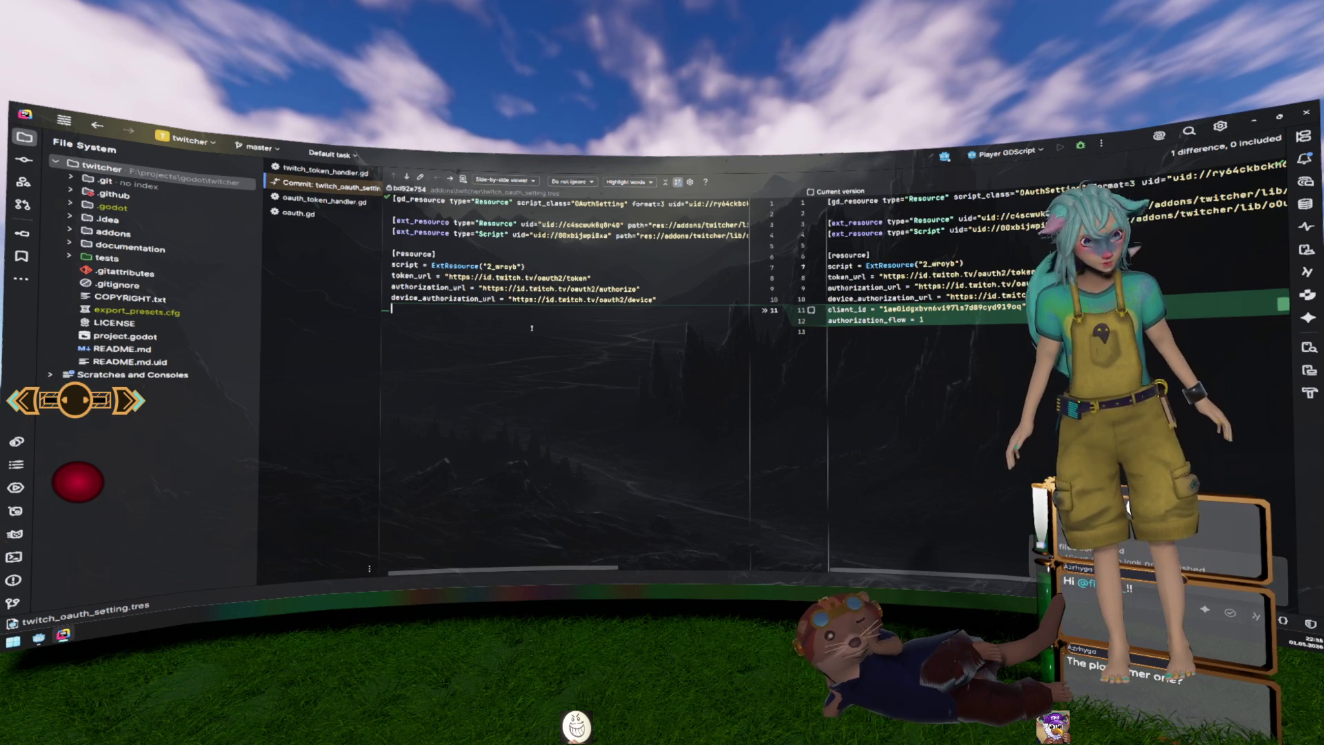
Step: Close the Commit diff tab and switch to the browser with the Space Tentacles page
click(374, 187)
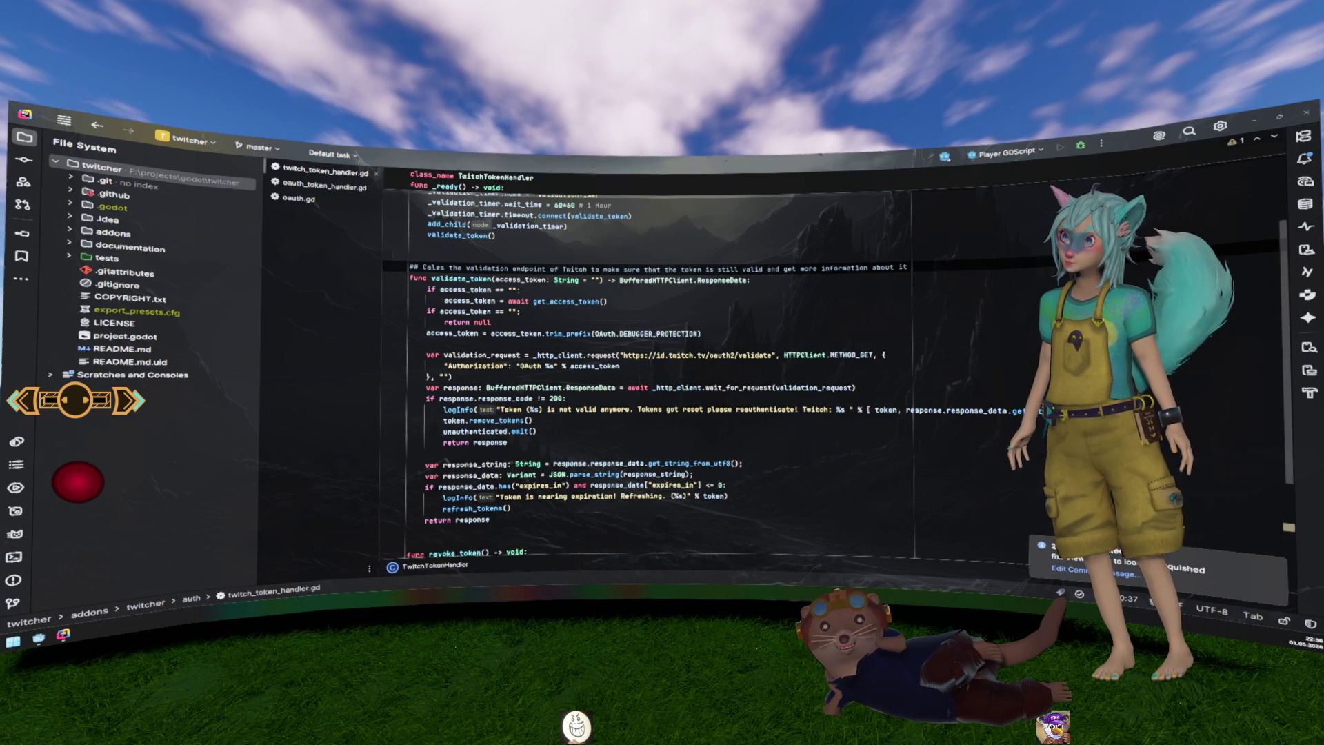
key(alt+Tab)
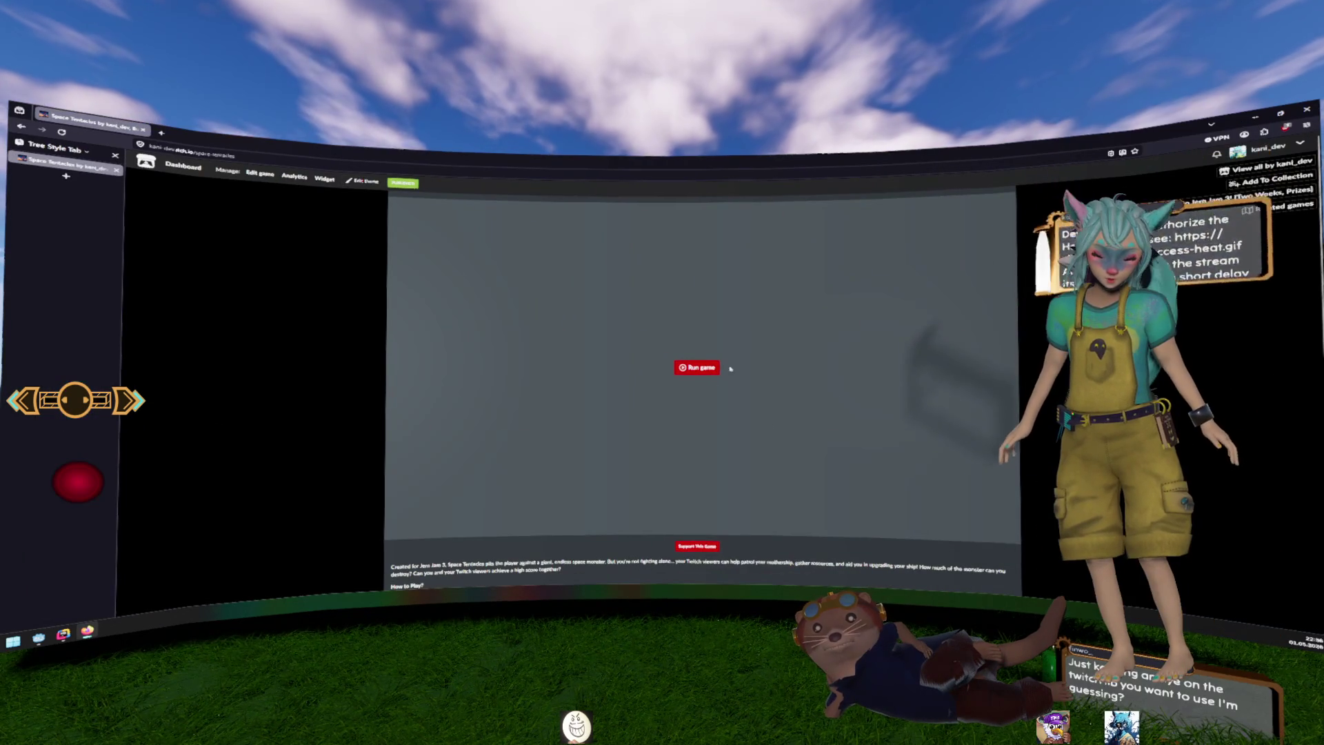
Step: Start the embedded Space Tentacles game with Run game on its itch.io page
click(711, 375)
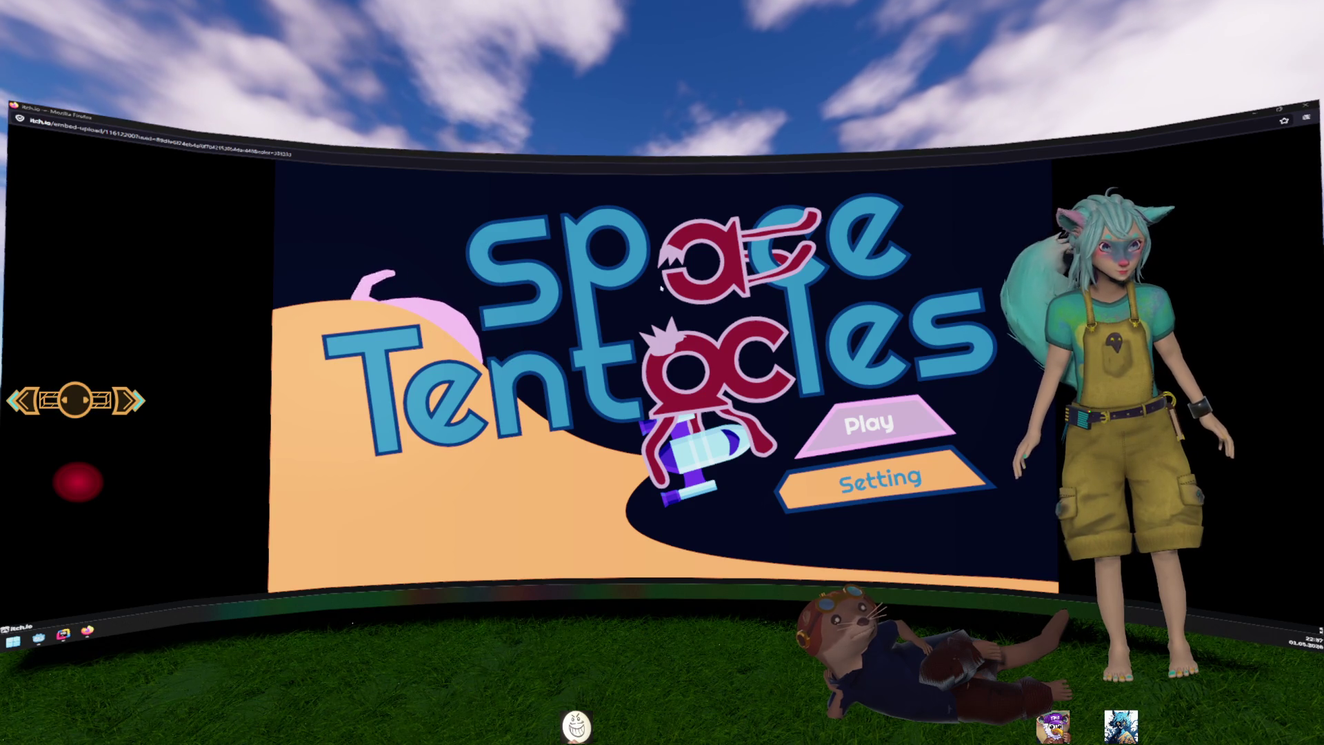
Step: Choose Play, turn on Integration Enabled, start as the Voyager ship, and click Lets Go!
click(837, 422)
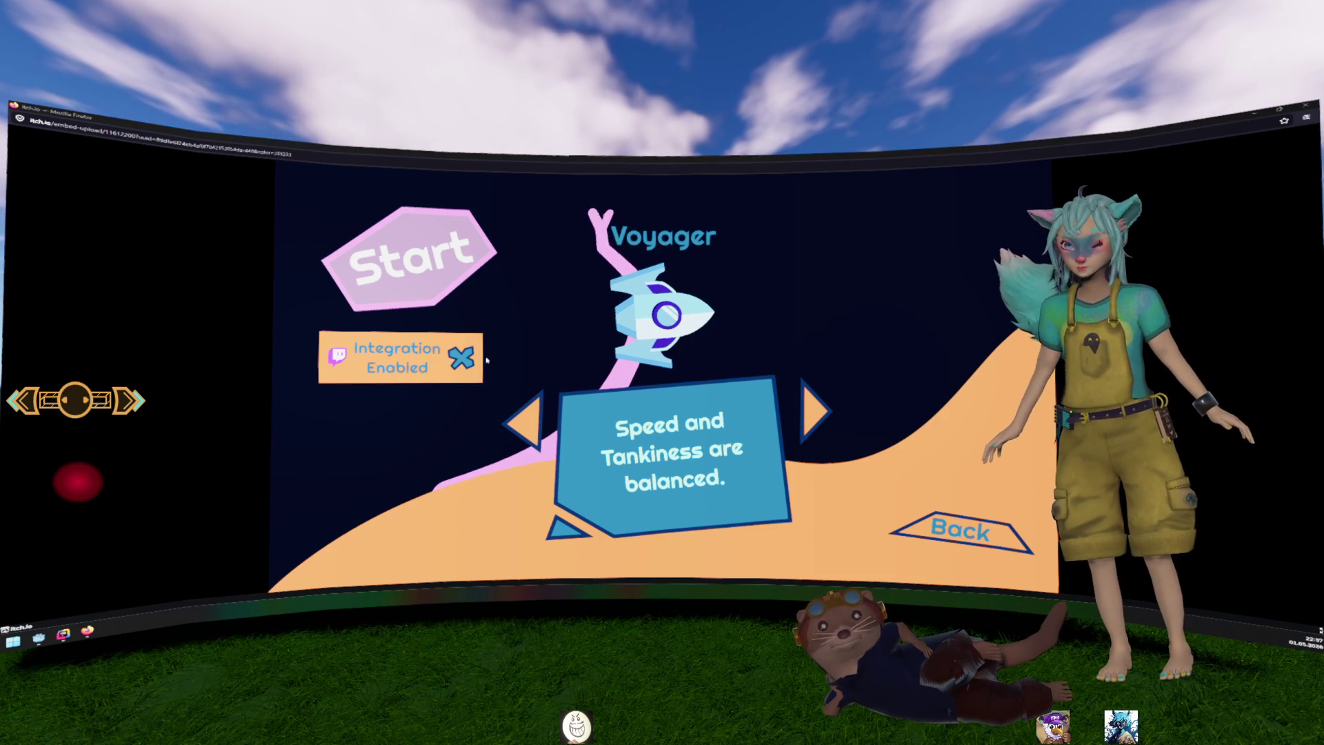
click(436, 373)
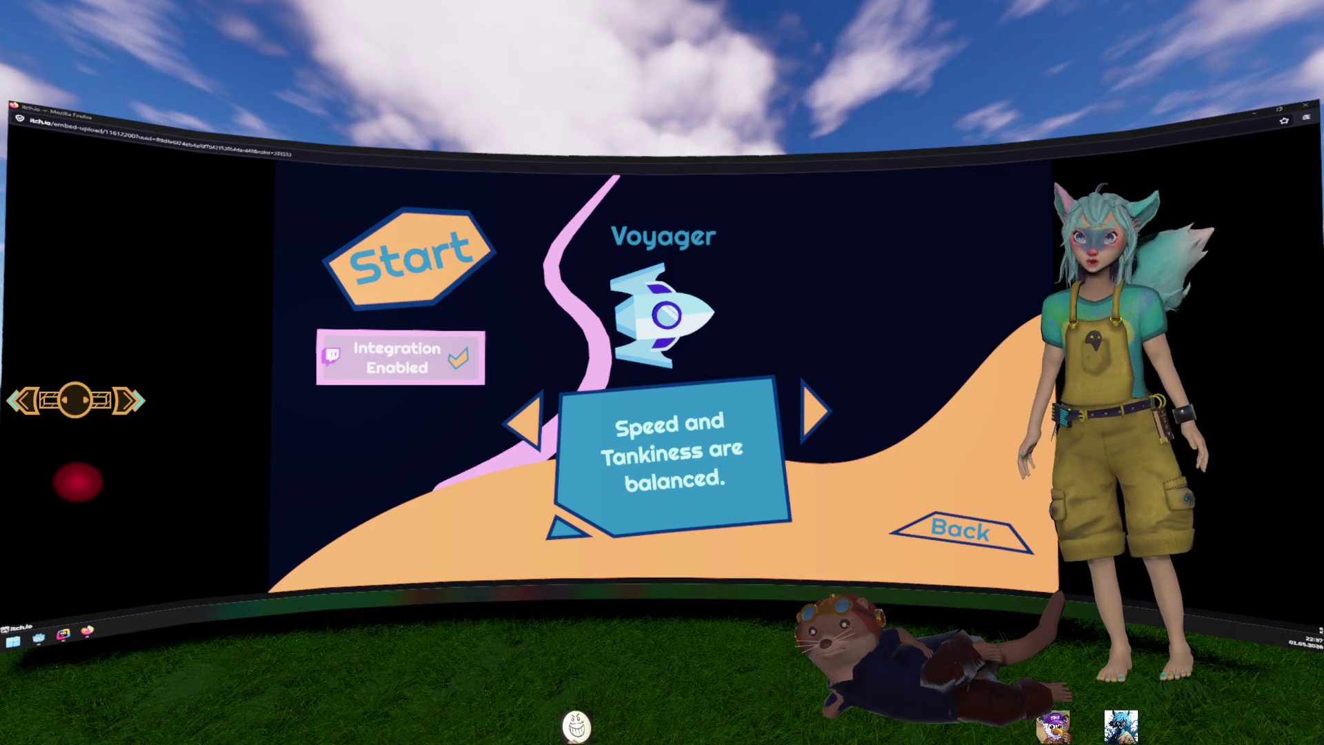
click(408, 257)
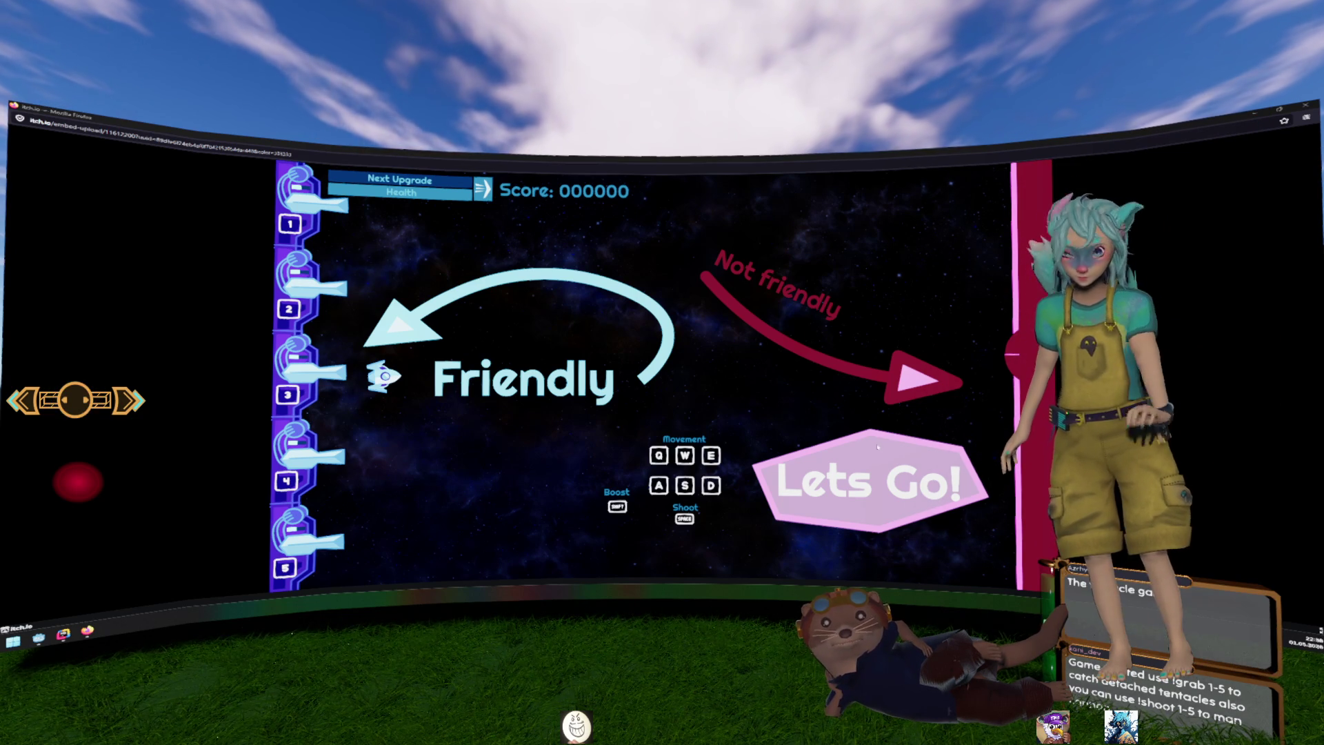
click(883, 487)
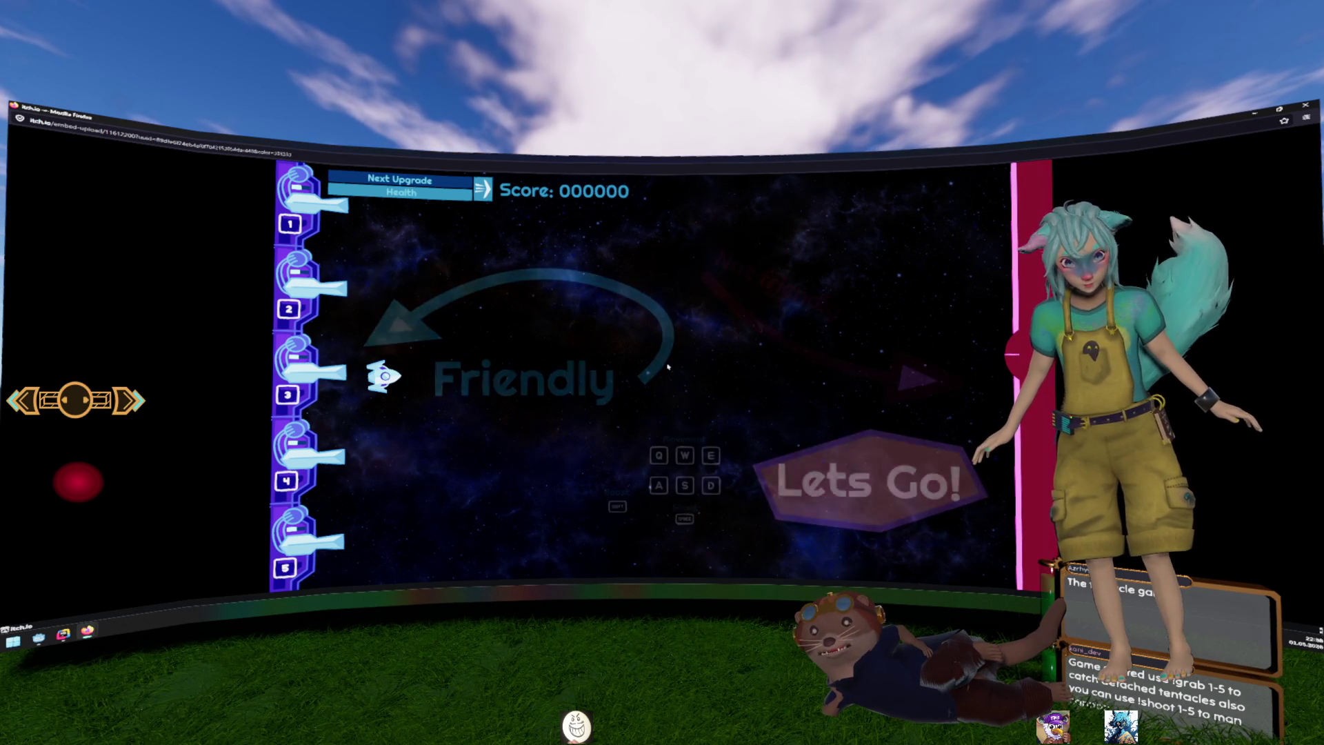
Step: Steer the ship with the arrow keys around the tentacles, raising the score to 000867
key(Right)
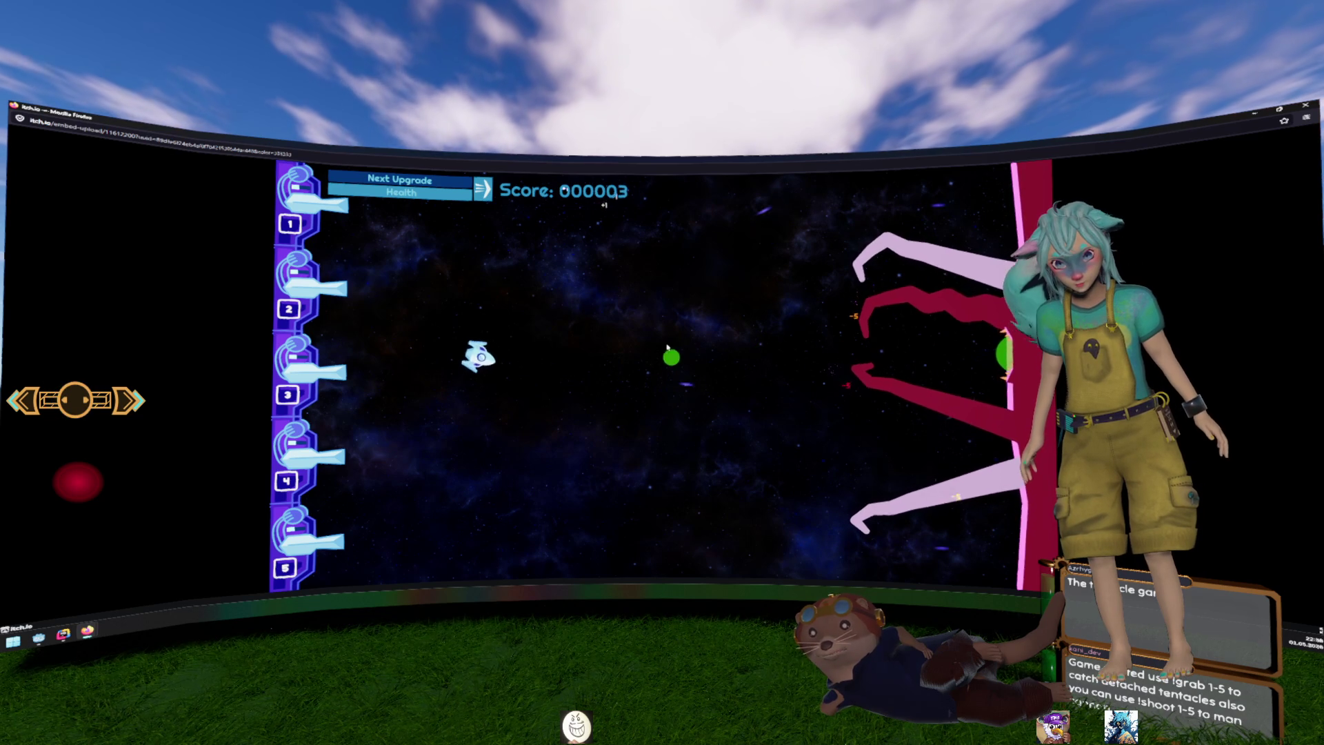
key(Right)
key(Down)
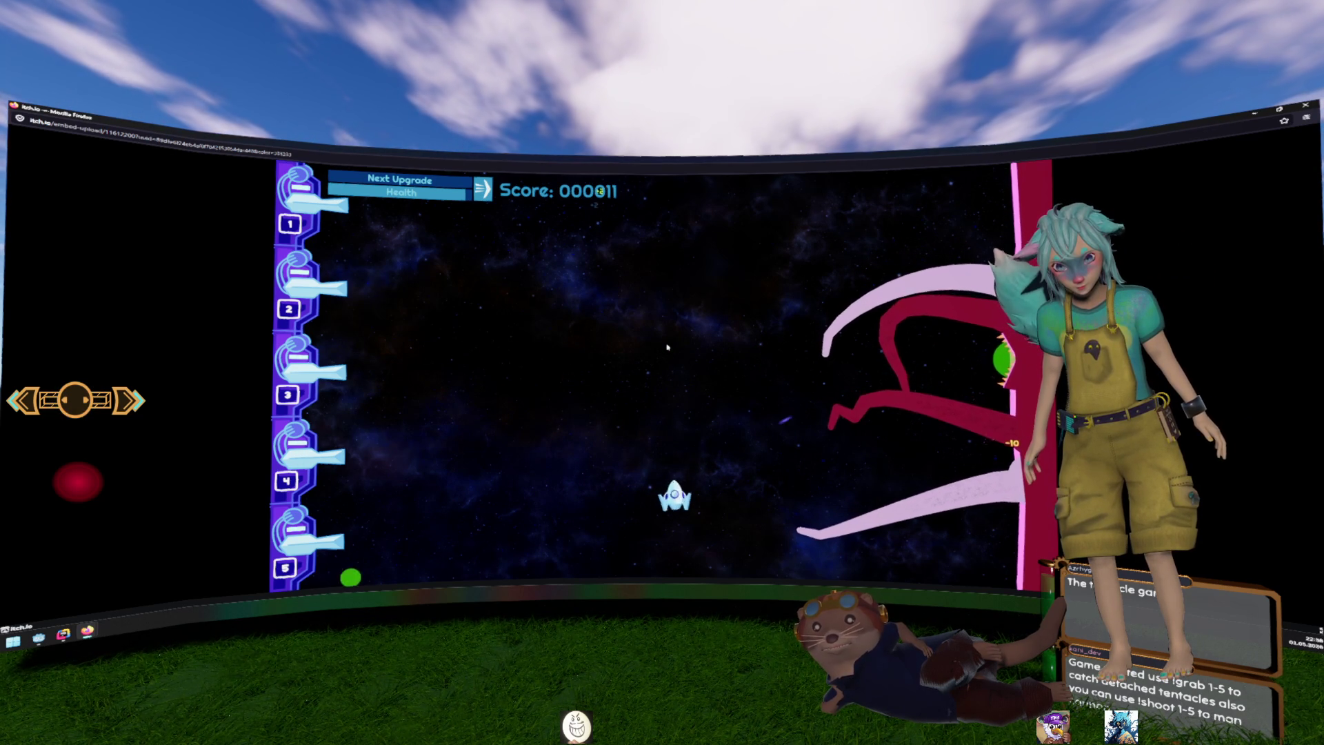
key(Up)
key(Right)
key(Up)
key(Left)
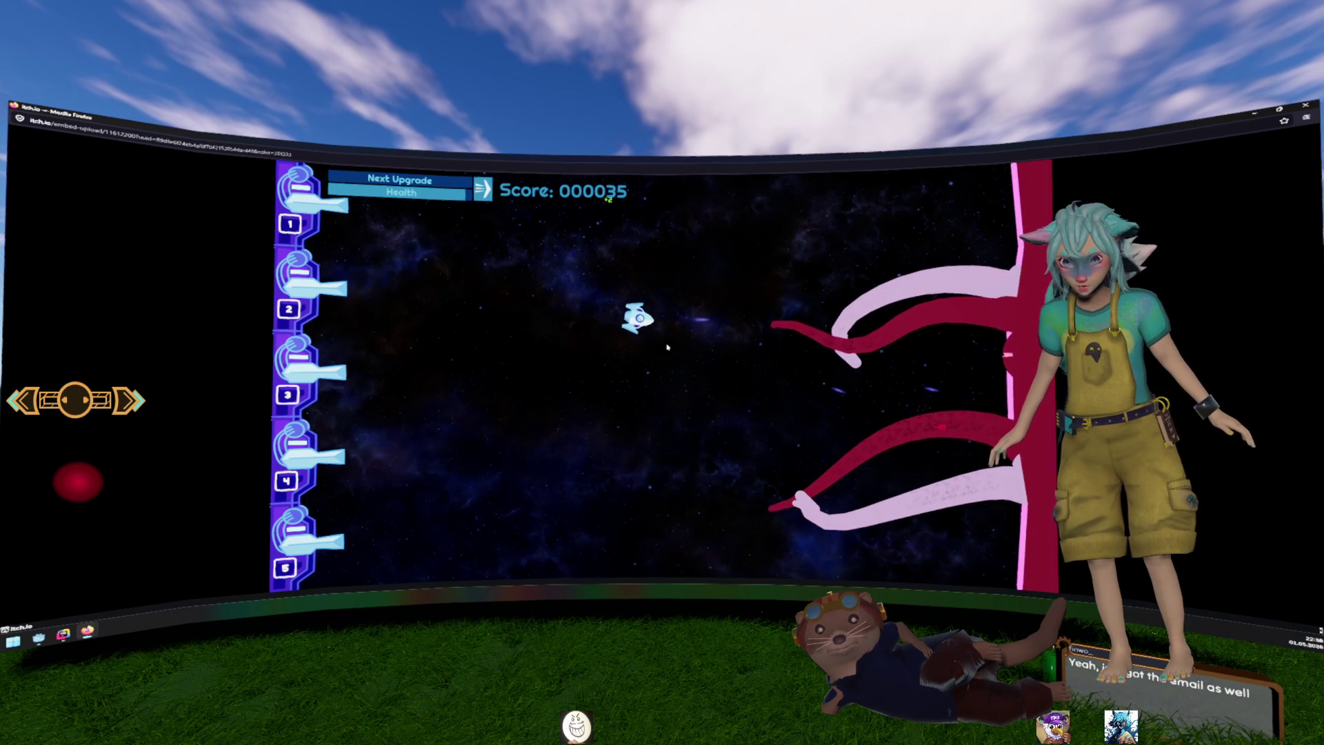
key(Left)
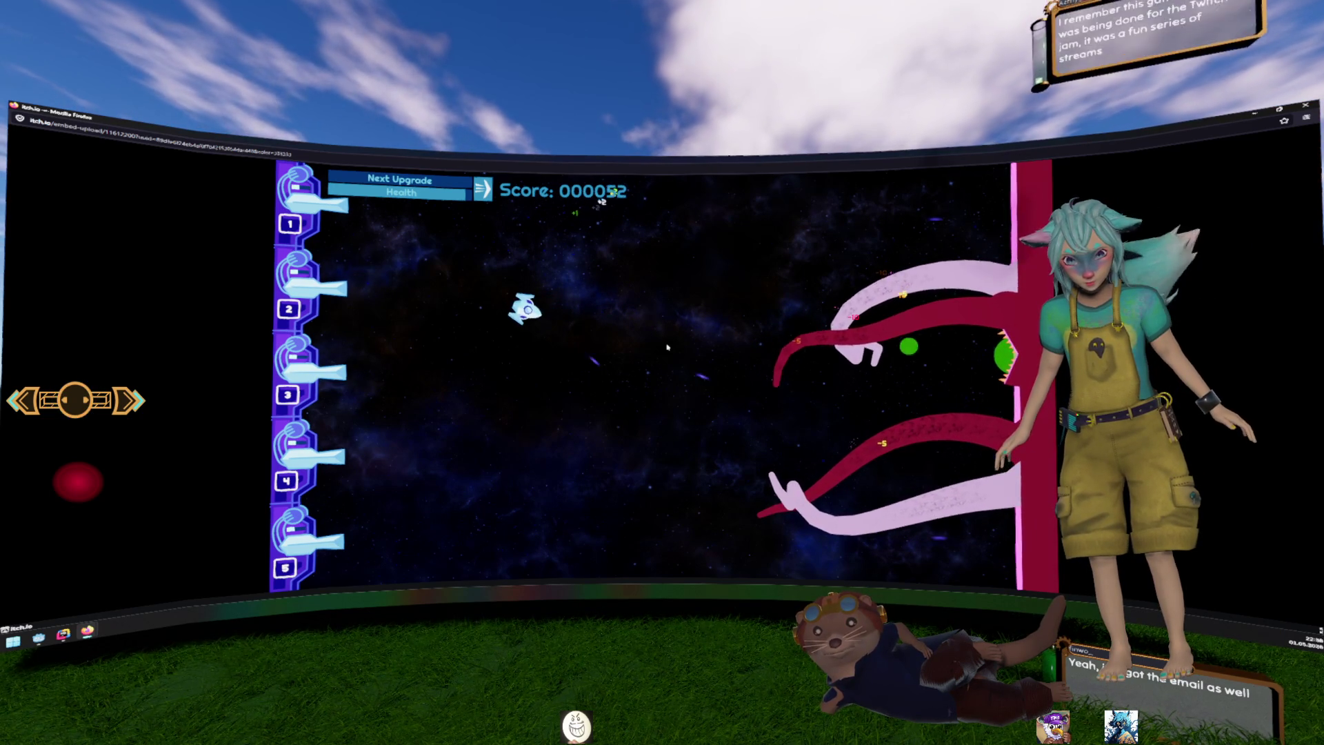
key(Right)
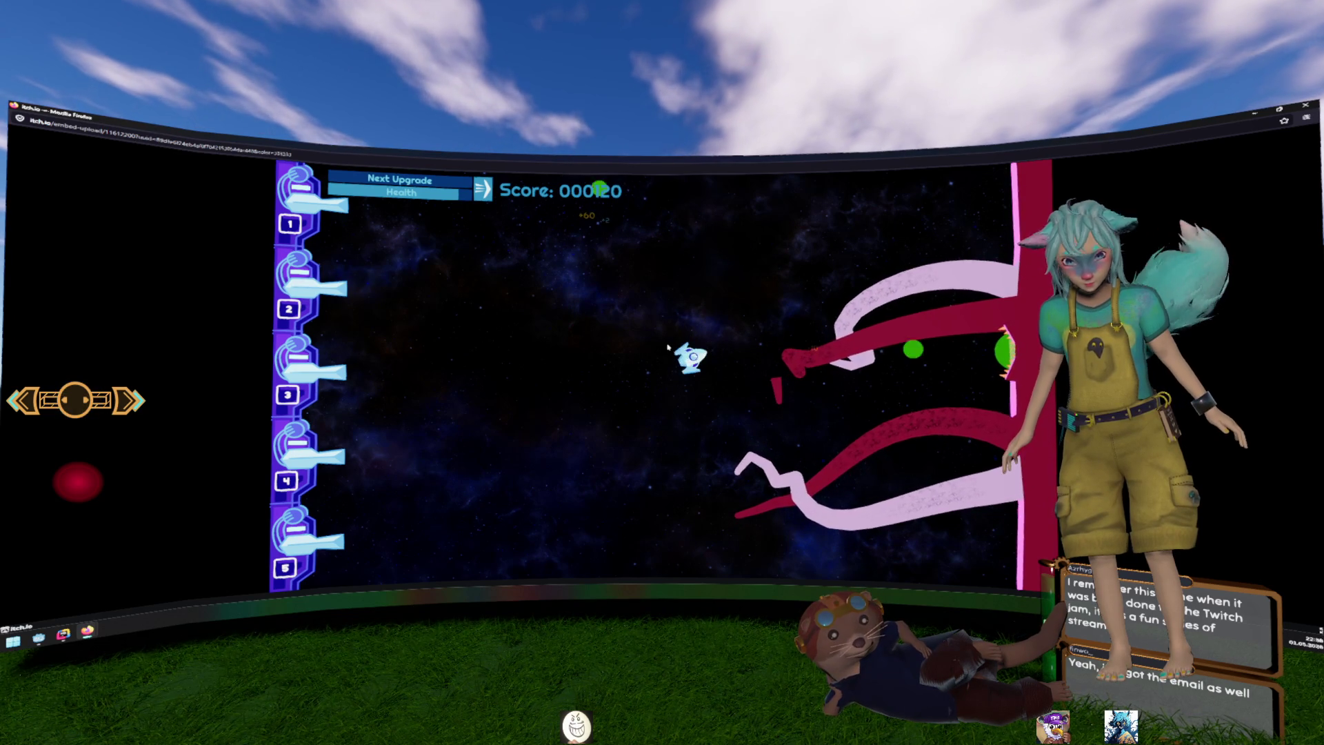
key(Down)
key(Down)
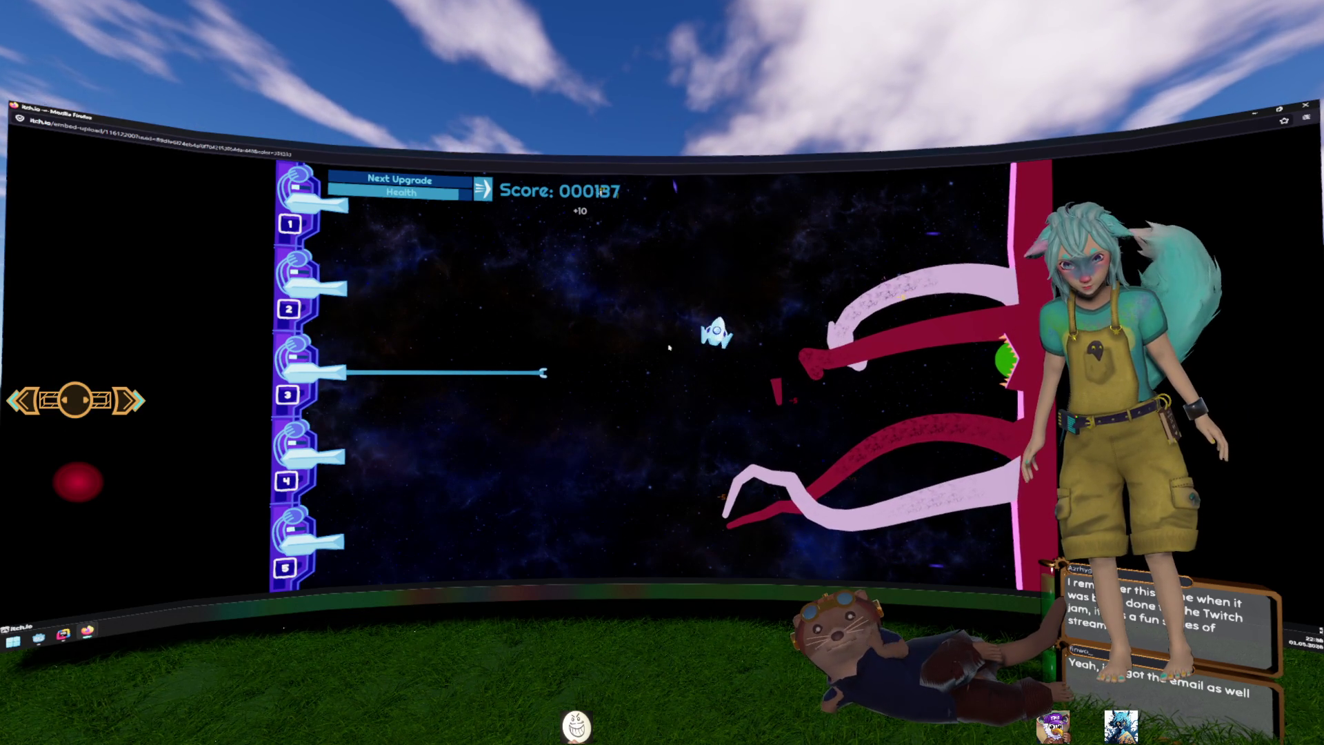
key(Up)
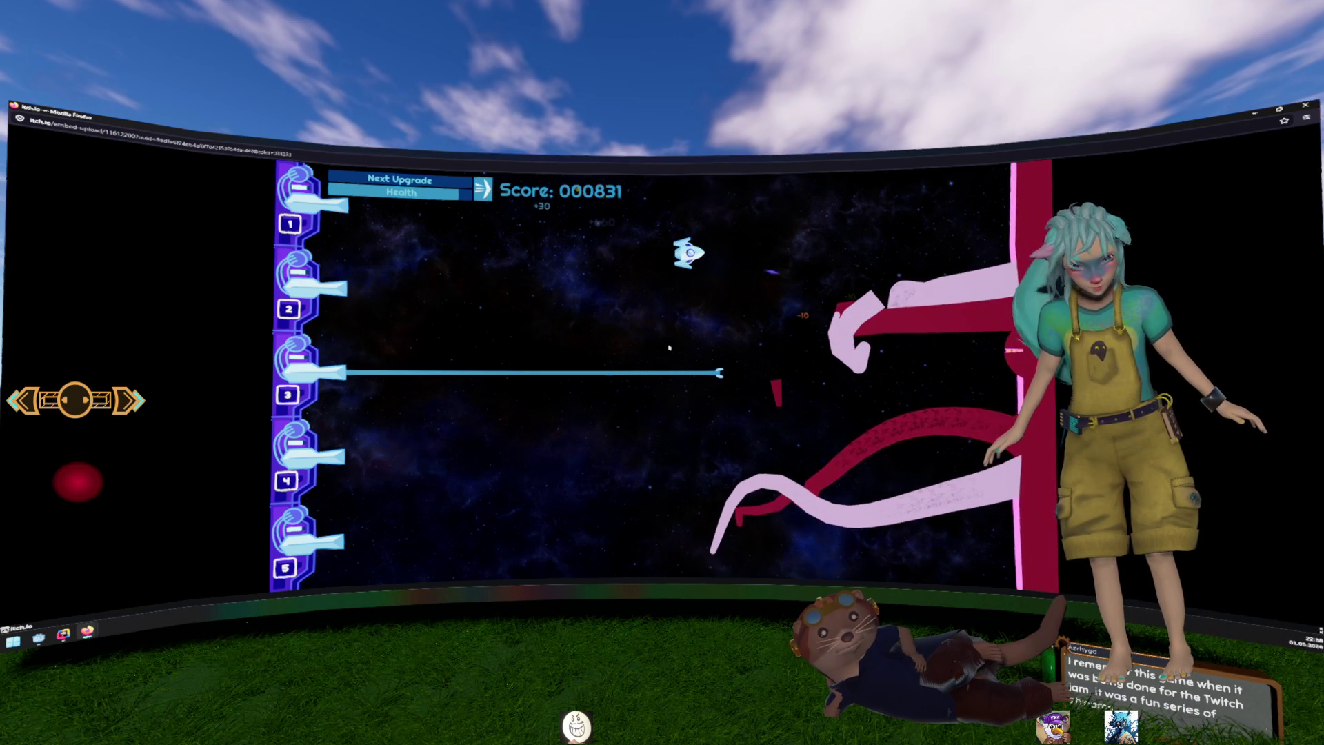
key(Right)
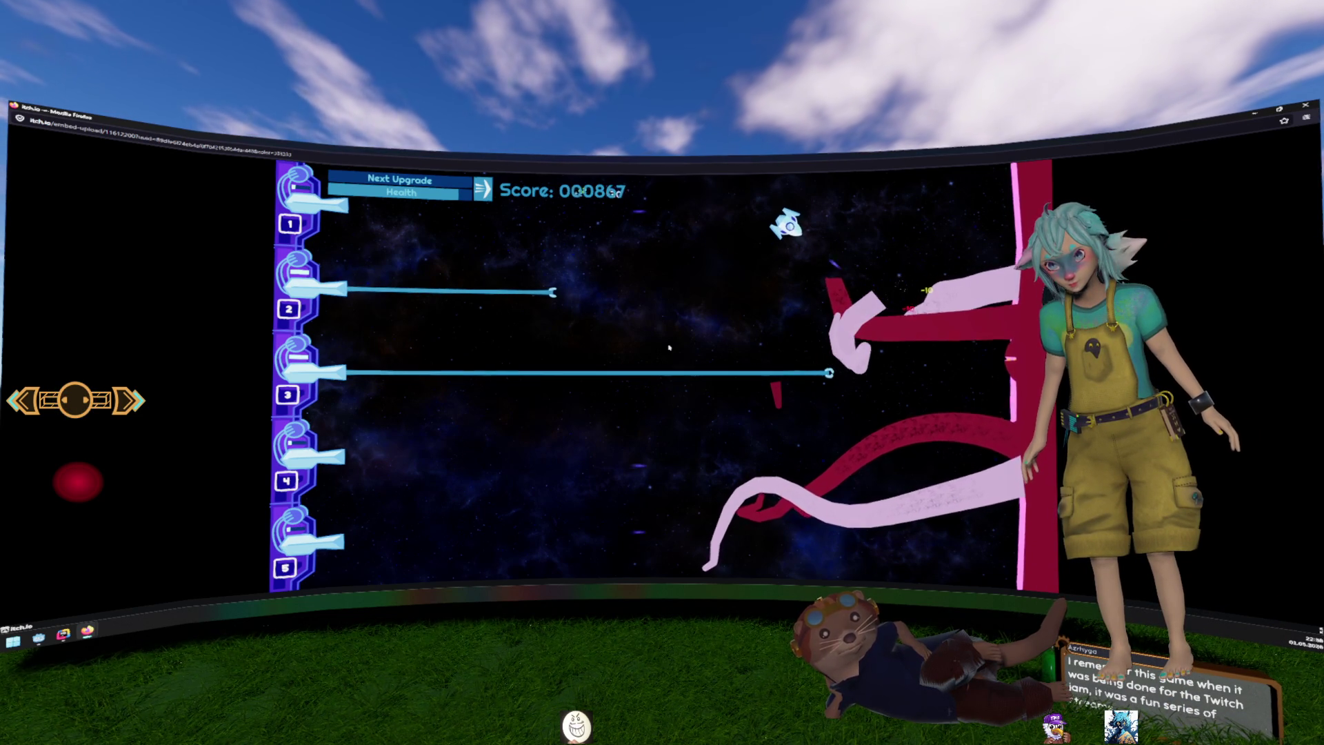